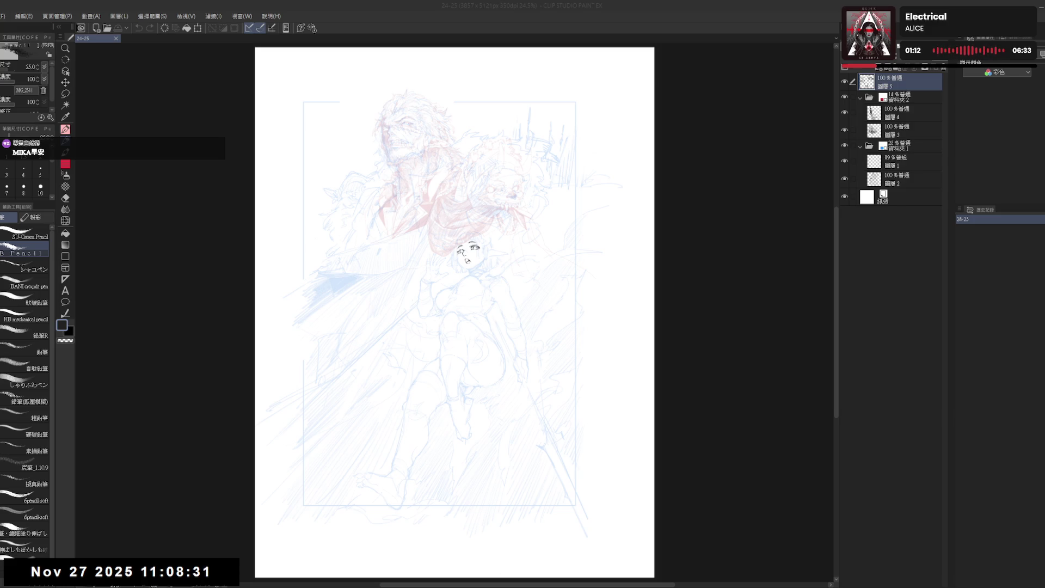
- Zoom in on the girl's face and remove a test mark
left_click(538, 31)
left_click_drag(215, 511, 238, 523)
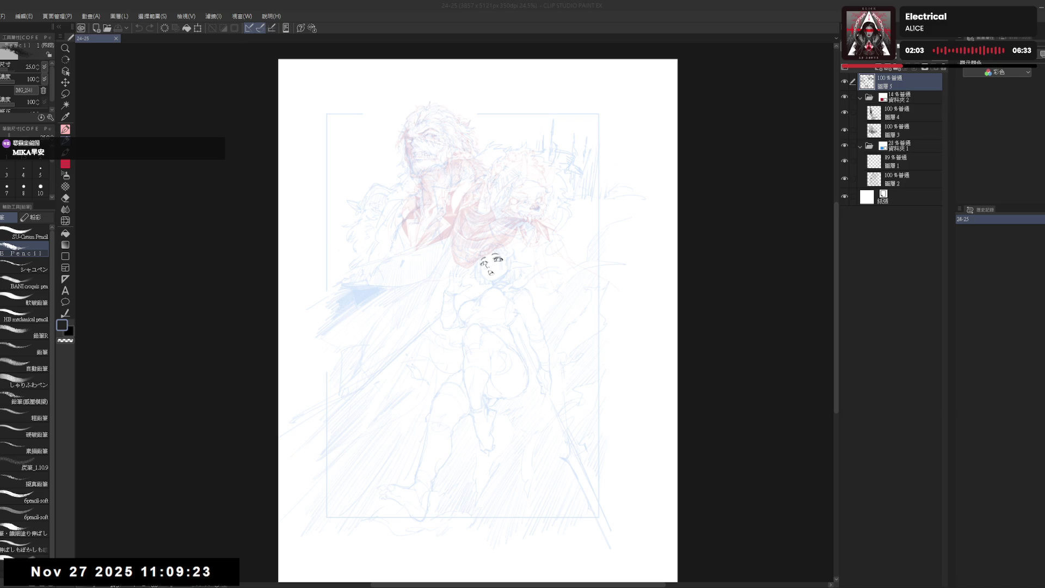
scroll(509, 264, "up", 5)
scroll(511, 262, "up", 3)
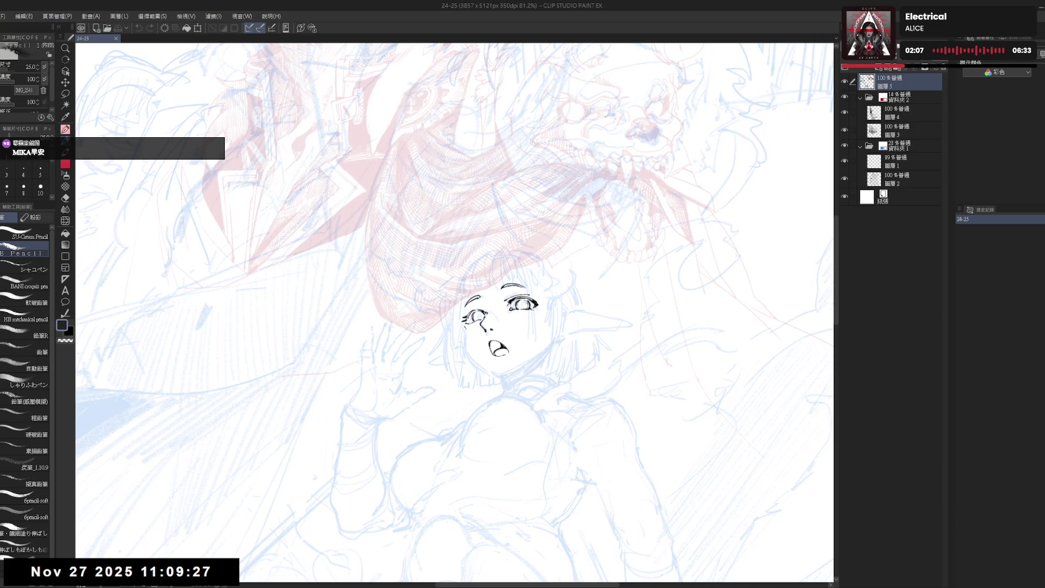
left_click(466, 333)
key("ctrl+z")
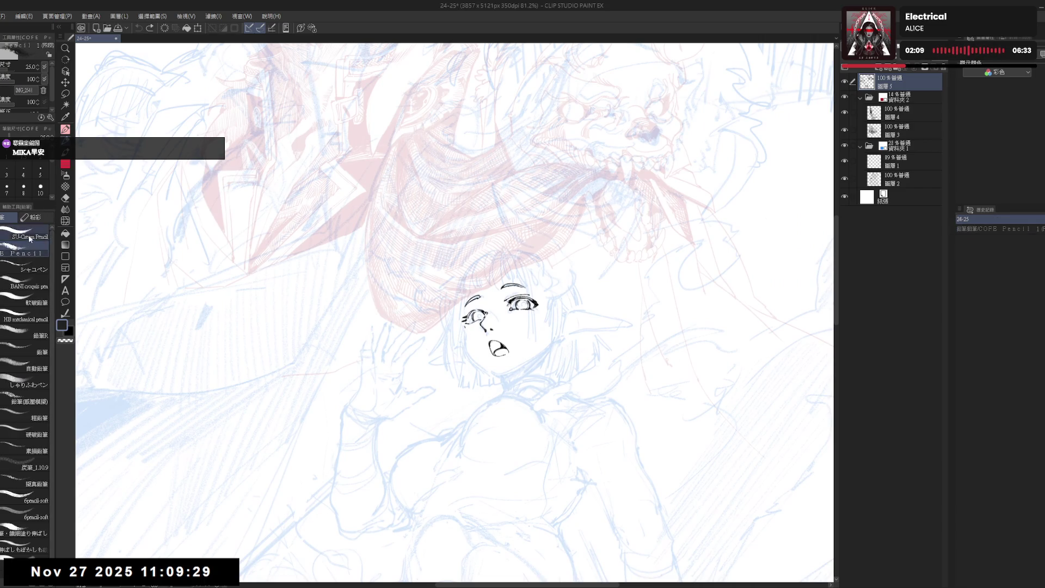
- Ink the left jaw line with the SU-Cream Pencil in black at size 6
left_click(28, 236)
key("c")
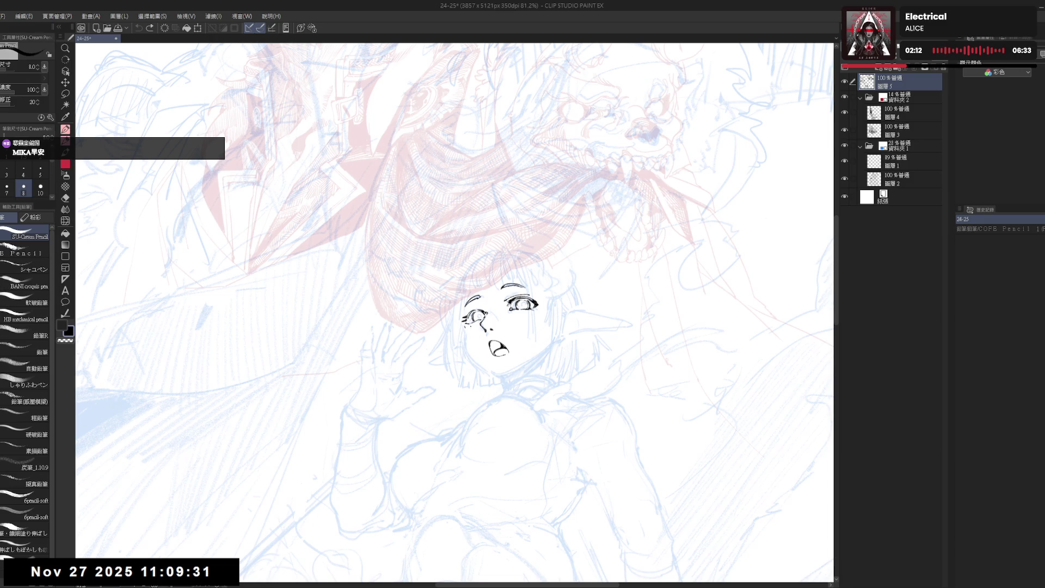
left_click_drag(465, 326, 472, 360)
key("bracketleft")
left_click_drag(518, 438, 479, 443)
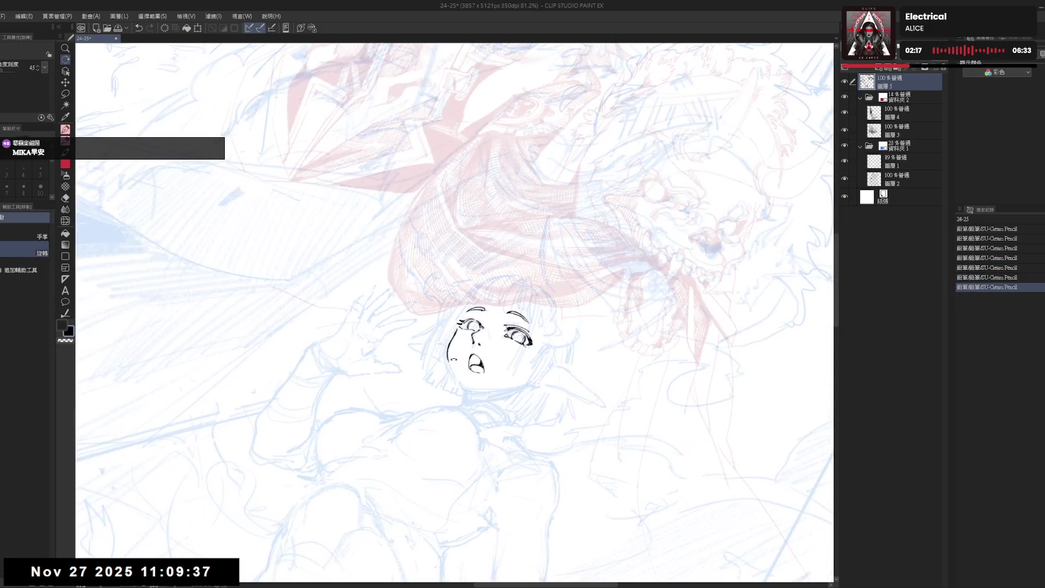
key("ctrl+z")
left_click_drag(449, 353, 464, 389)
key("ctrl+z")
left_click_drag(459, 381, 465, 389)
- Rotate the view and extend the jaw line down to the chin, undoing stray strokes
key("ctrl+plus")
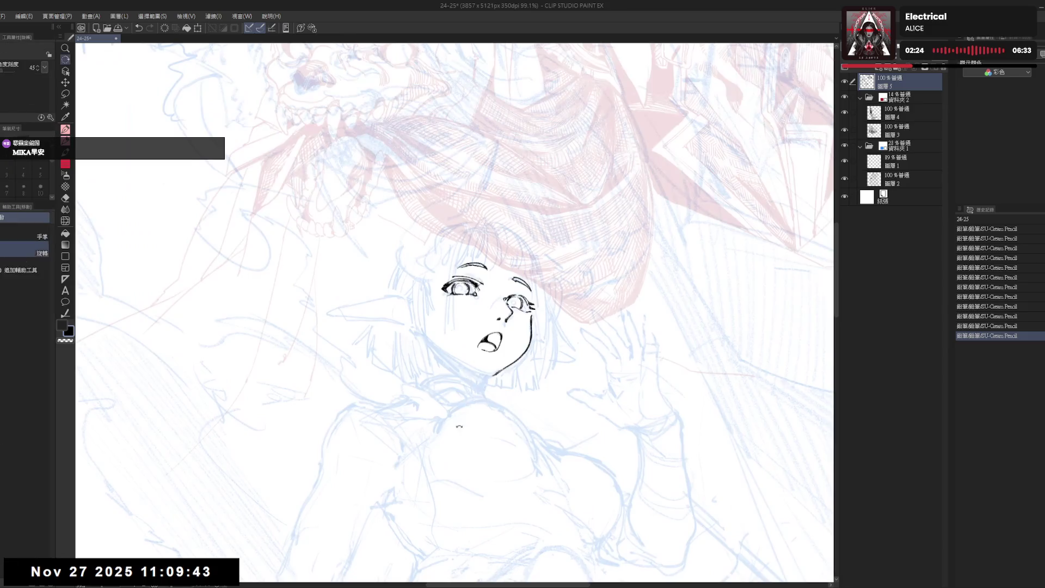
key("p")
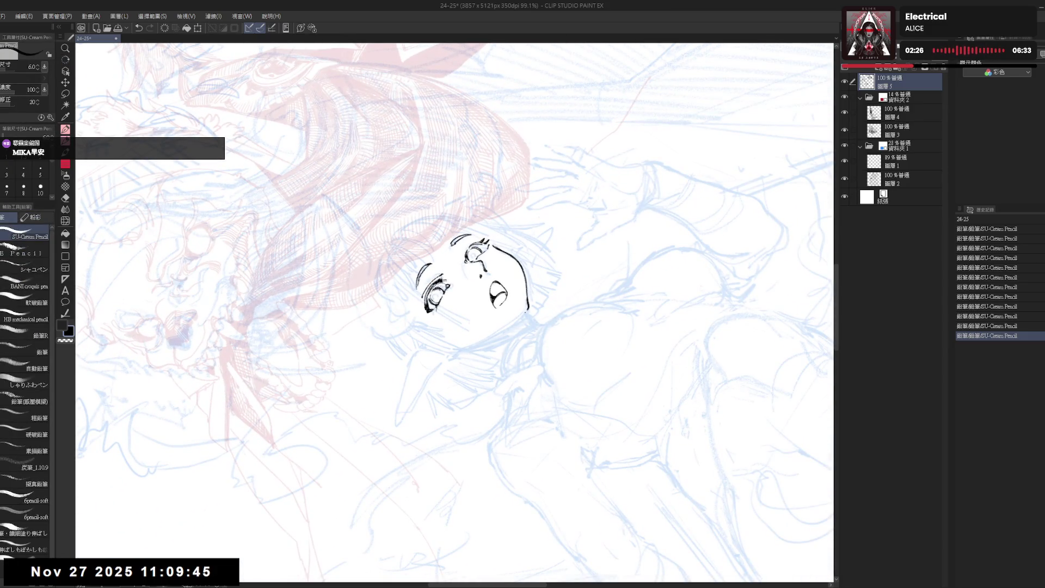
left_click_drag(526, 298, 527, 309)
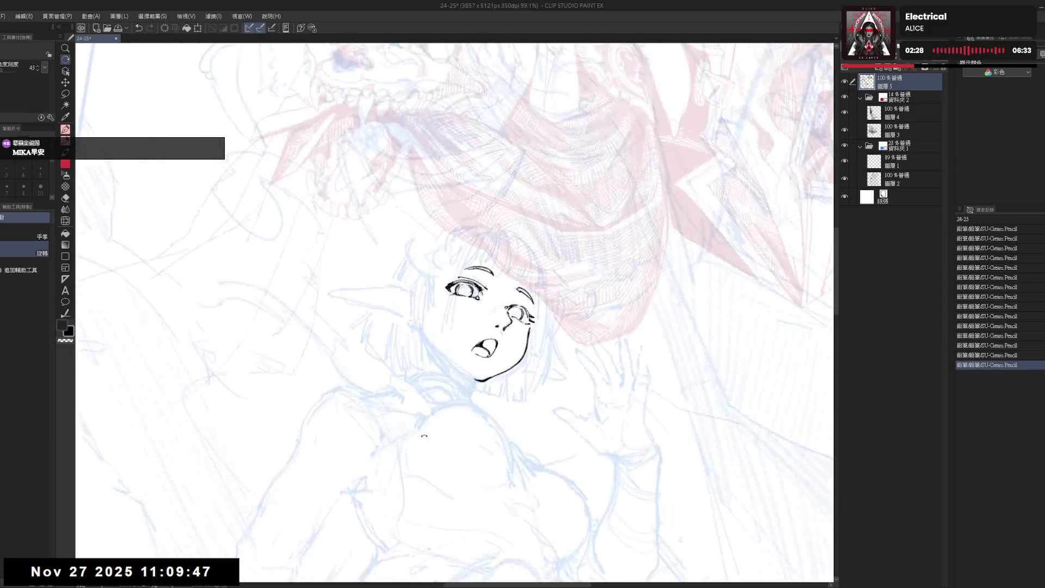
key("ctrl+z")
left_click_drag(442, 377, 437, 370)
key("ctrl+z")
mouse_move(448, 385)
left_mouse_down()
mouse_move(439, 370)
mouse_move(443, 445)
mouse_move(471, 370)
mouse_move(435, 413)
left_mouse_up()
key("ctrl+z")
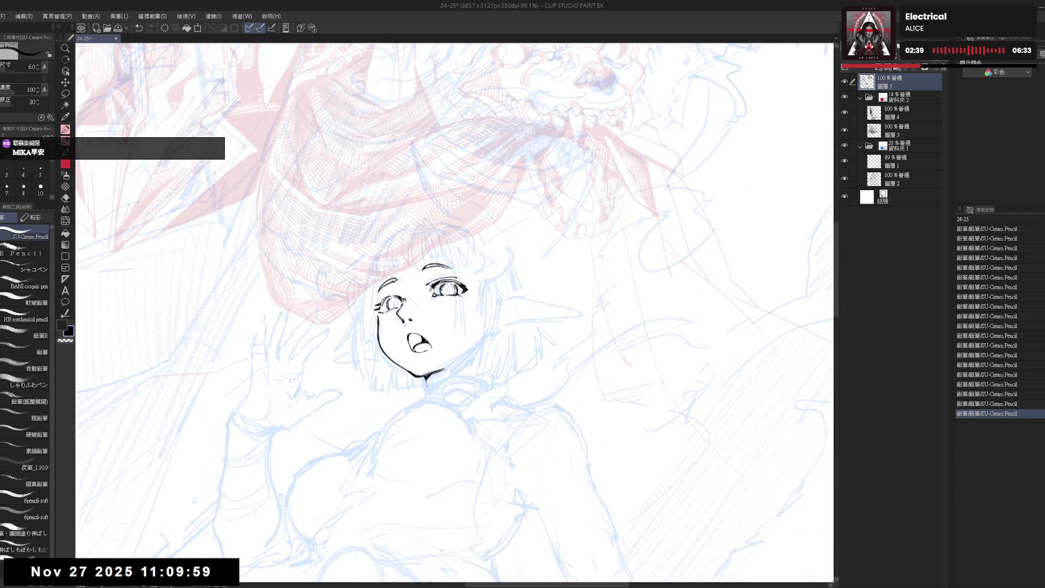
- Draw the short neck line below the chin, then set the view upright and zoom out
mouse_move(428, 375)
left_mouse_down()
mouse_move(426, 399)
mouse_move(504, 333)
left_mouse_up()
key("e")
key("p")
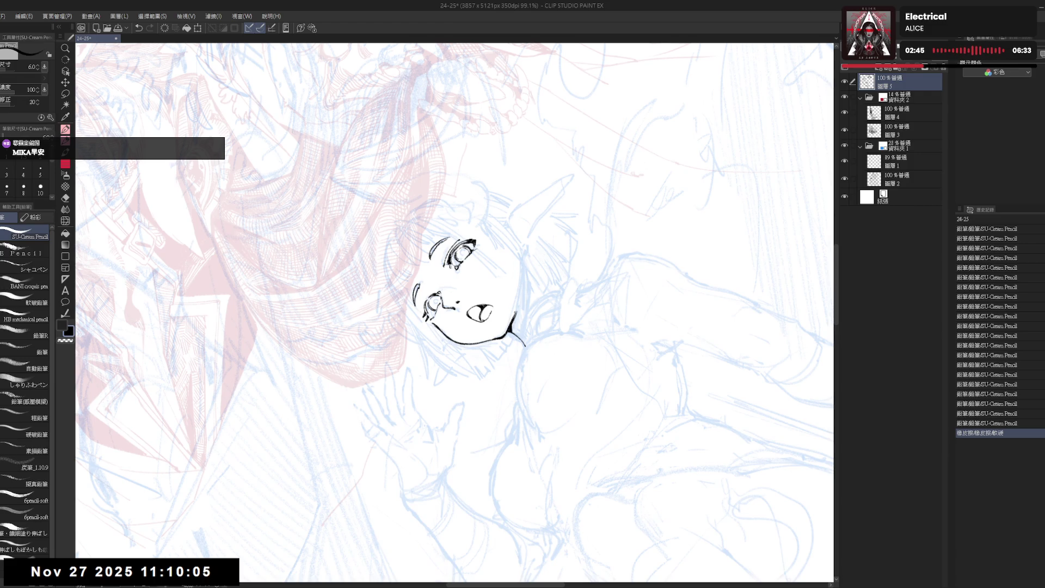
key("ctrl+@")
left_click_drag(500, 269, 504, 275)
- Zoom in and ink a line around the right eye at brush size 5
scroll(495, 318, "up", 2)
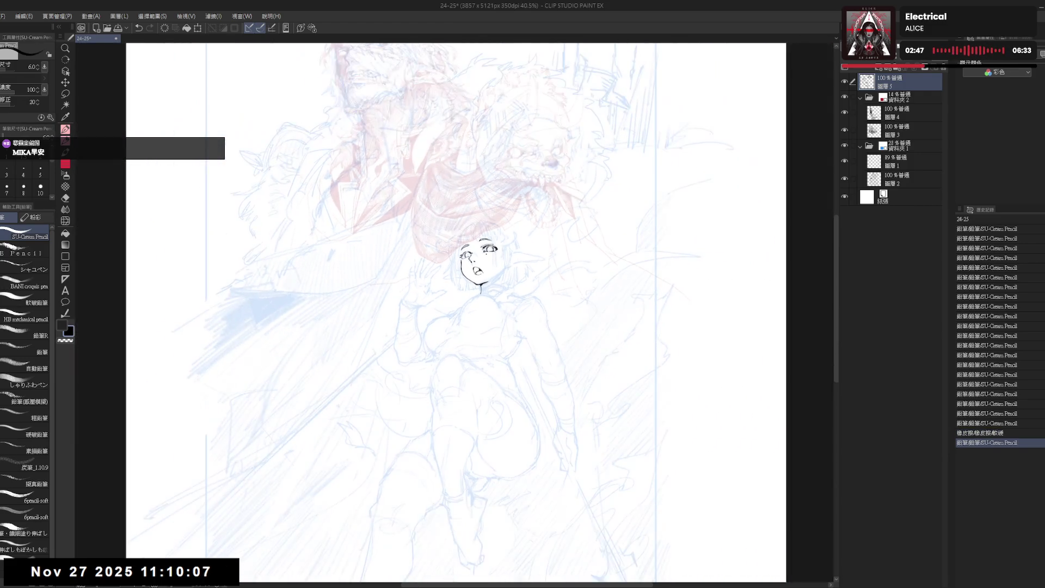
scroll(496, 317, "up", 4)
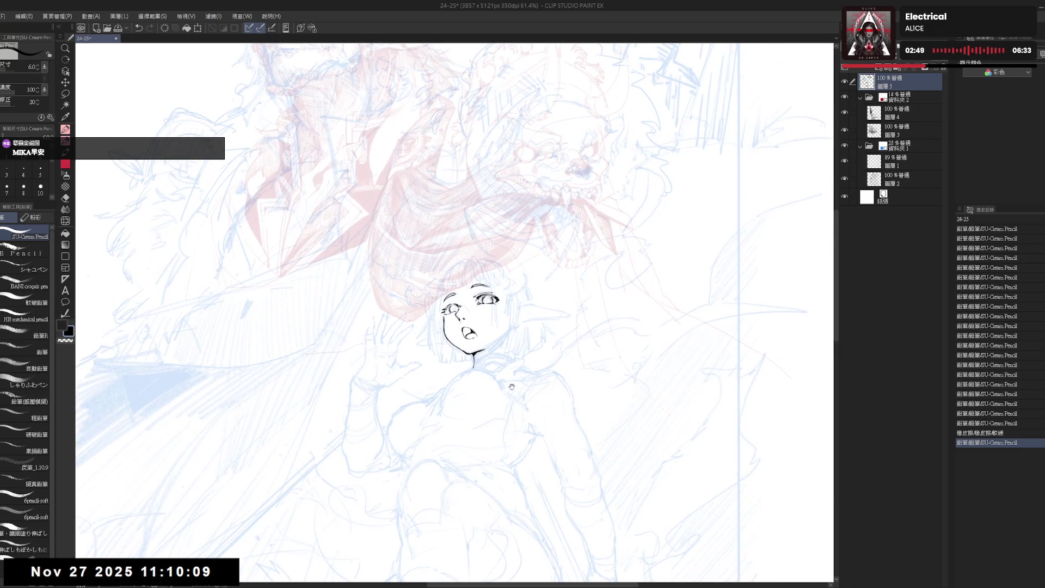
scroll(495, 295, "up", 2)
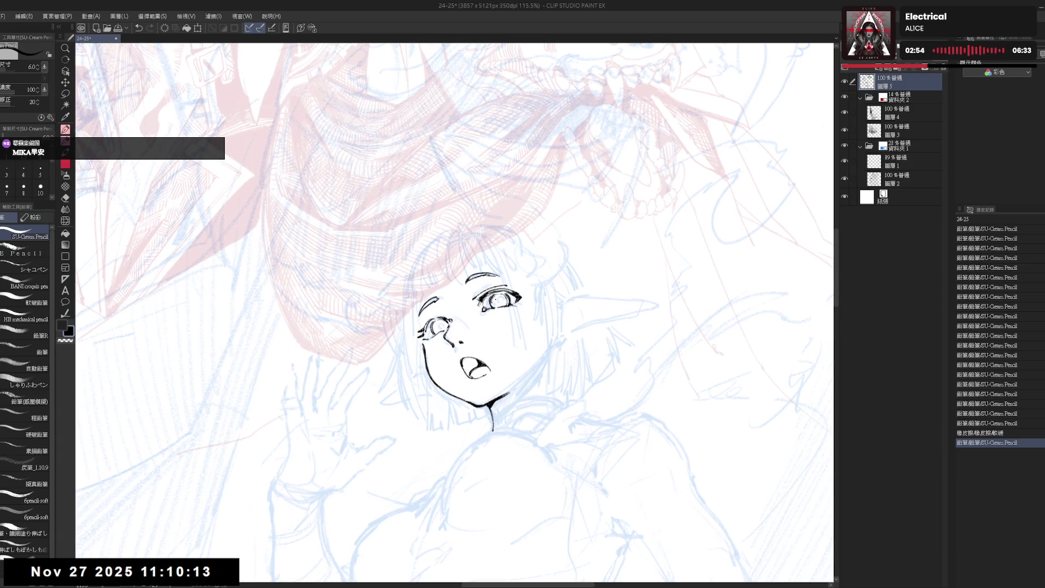
key("bracketleft")
left_click_drag(493, 298, 502, 298)
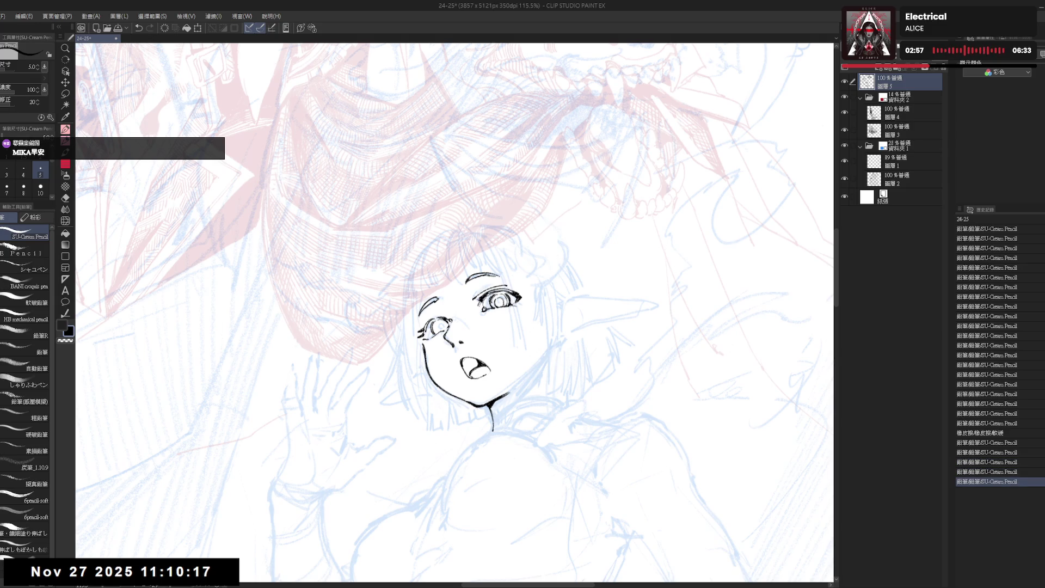
- Fill the right iris solid black and add small strokes near the eye
key("g")
left_click(499, 299)
left_click(502, 301)
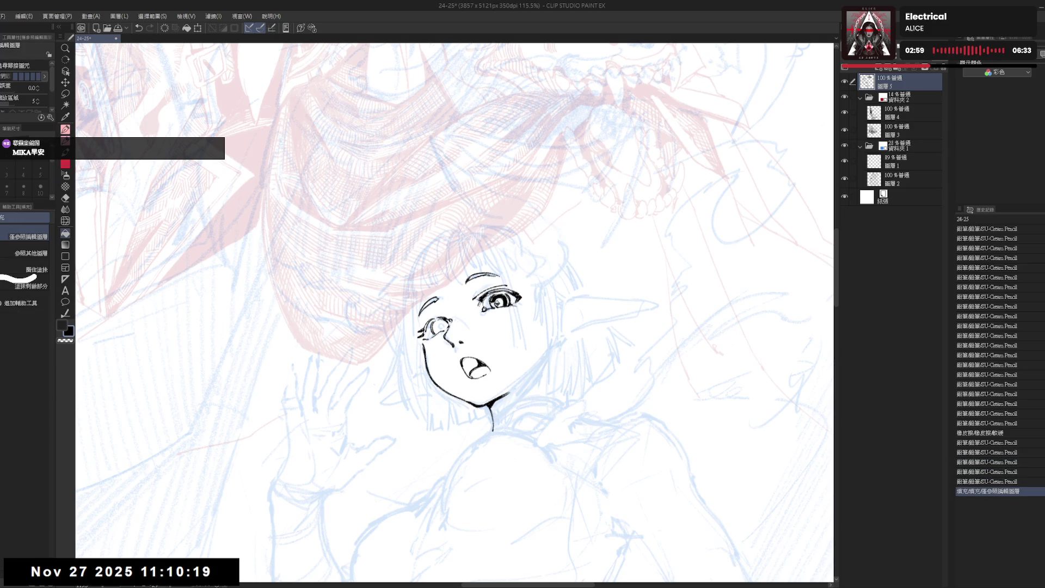
key("p")
left_click_drag(495, 298, 500, 300)
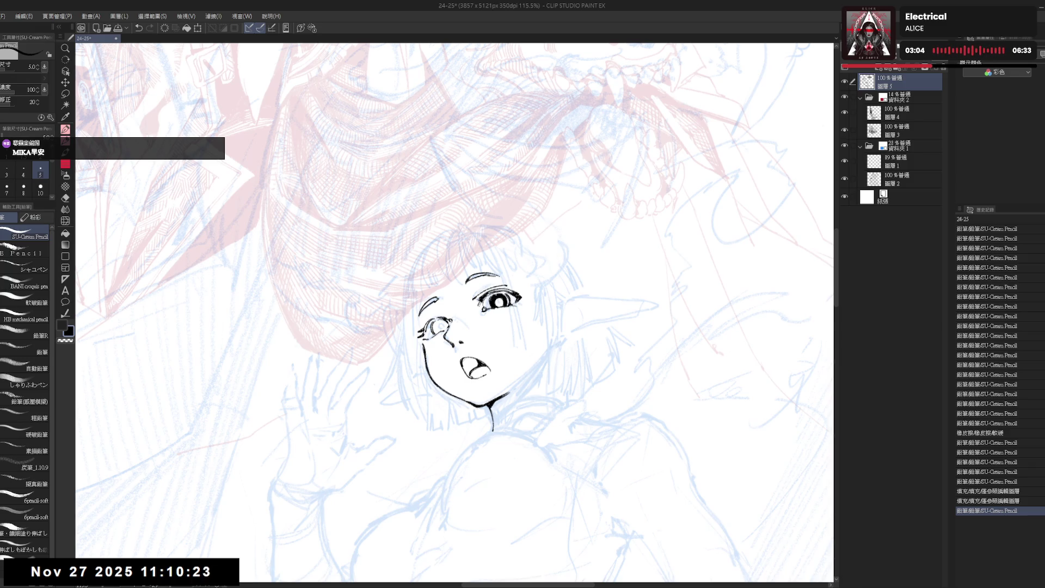
left_click_drag(500, 298, 509, 300)
- Ink strokes around the left eye and fill its iris black
left_click_drag(598, 217, 653, 327)
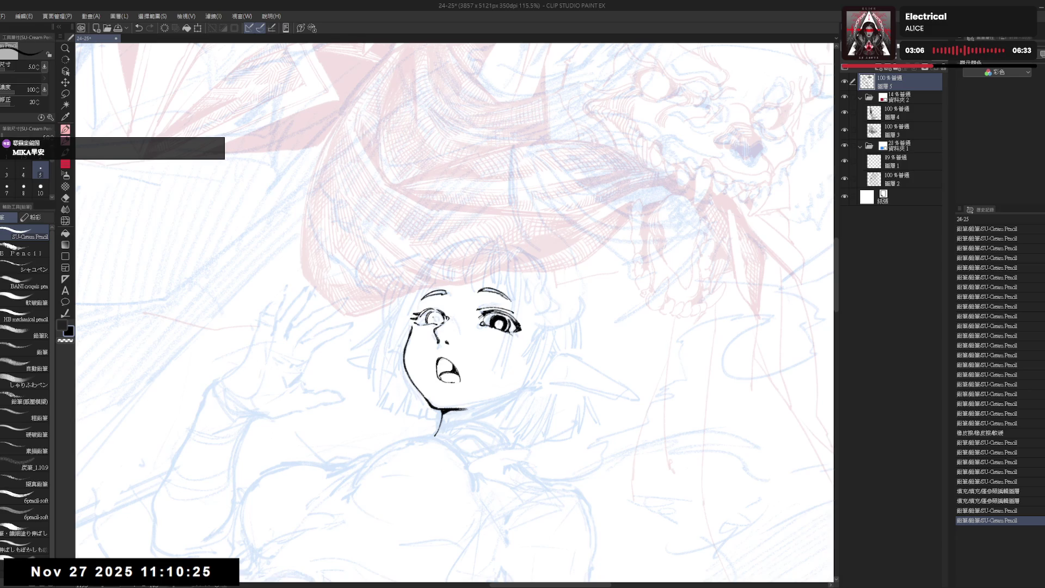
left_click_drag(434, 319, 438, 322)
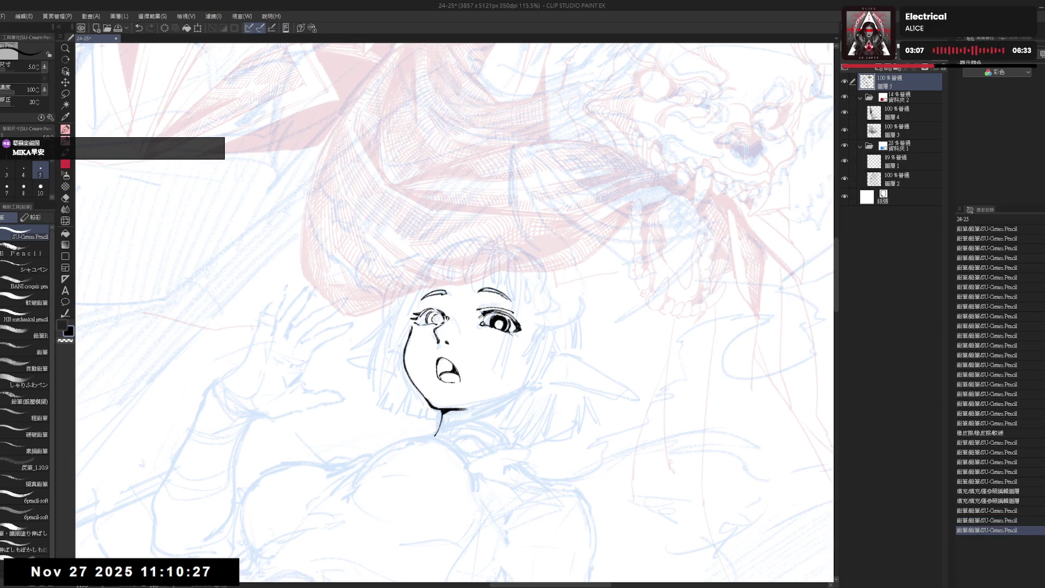
key("ctrl+z")
key("ctrl+y")
left_click_drag(434, 317, 436, 320)
key("g")
left_click(433, 318)
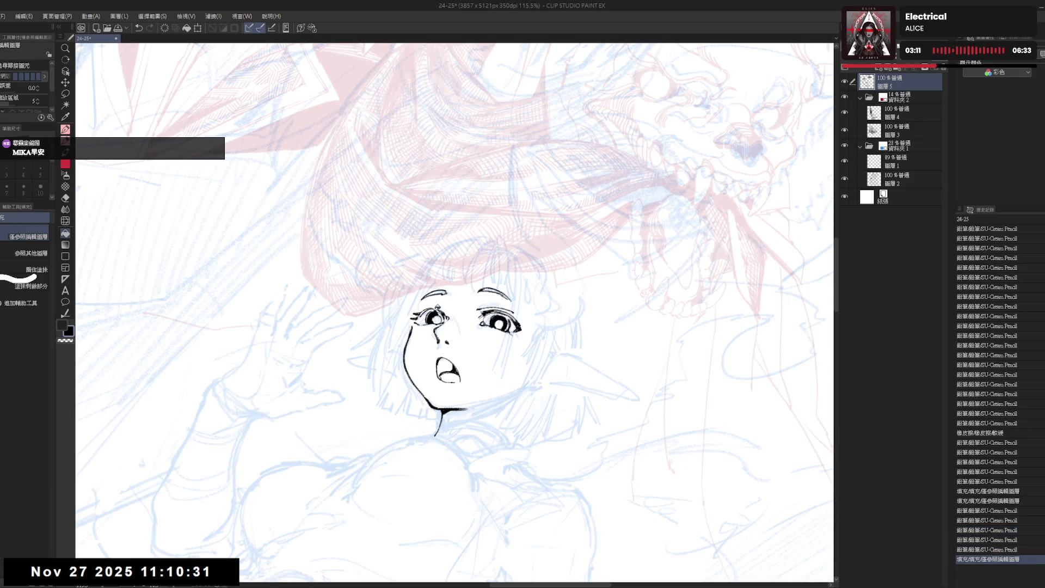
- Erase a bit near the left eye, add a final stroke, and straighten the view
key("e")
left_click(437, 311)
key("p")
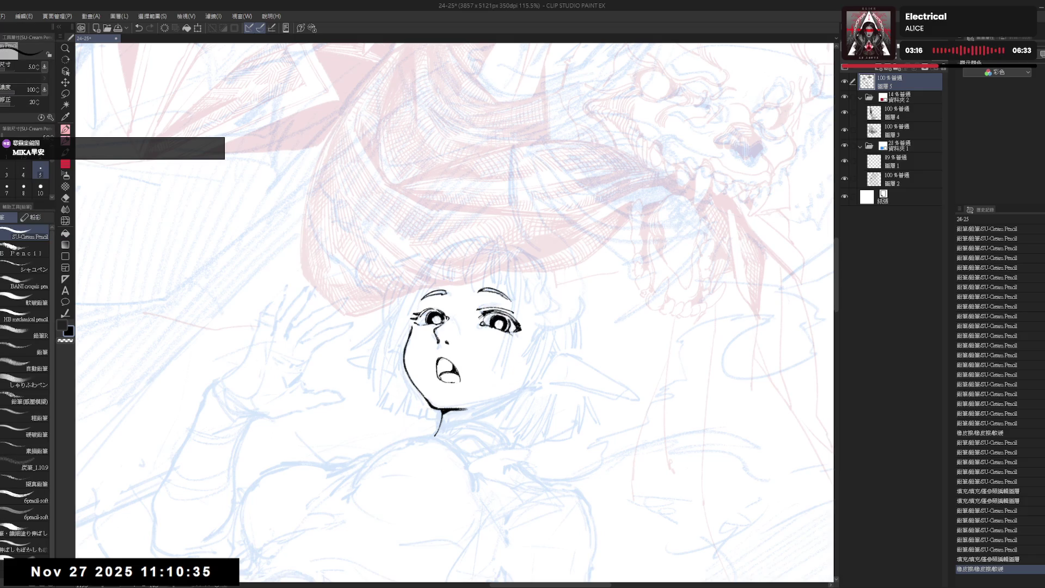
left_click_drag(452, 408, 464, 405)
mouse_move(489, 442)
left_mouse_down()
mouse_move(556, 400)
mouse_move(586, 340)
left_mouse_up()
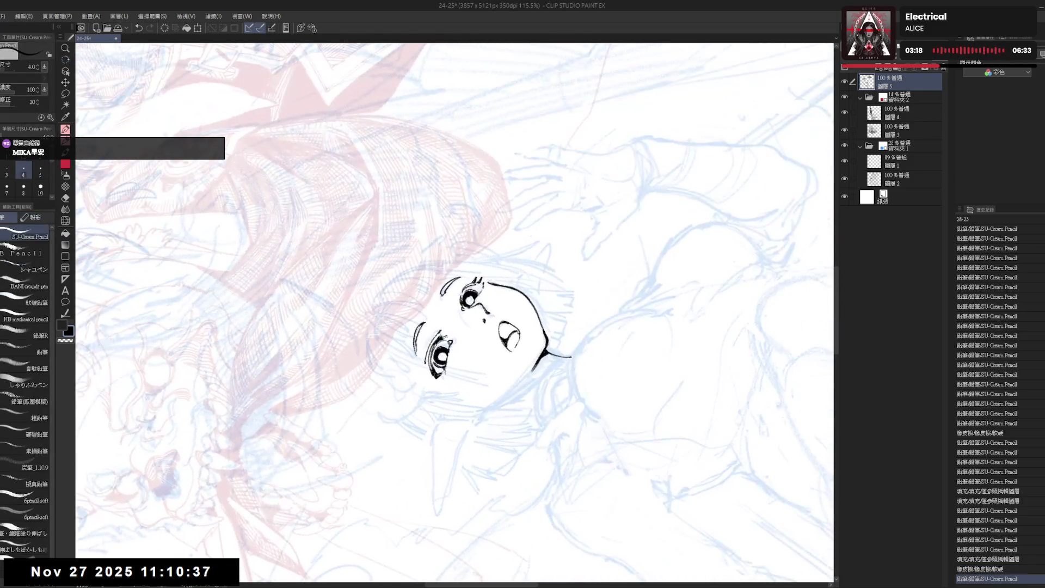
key("e")
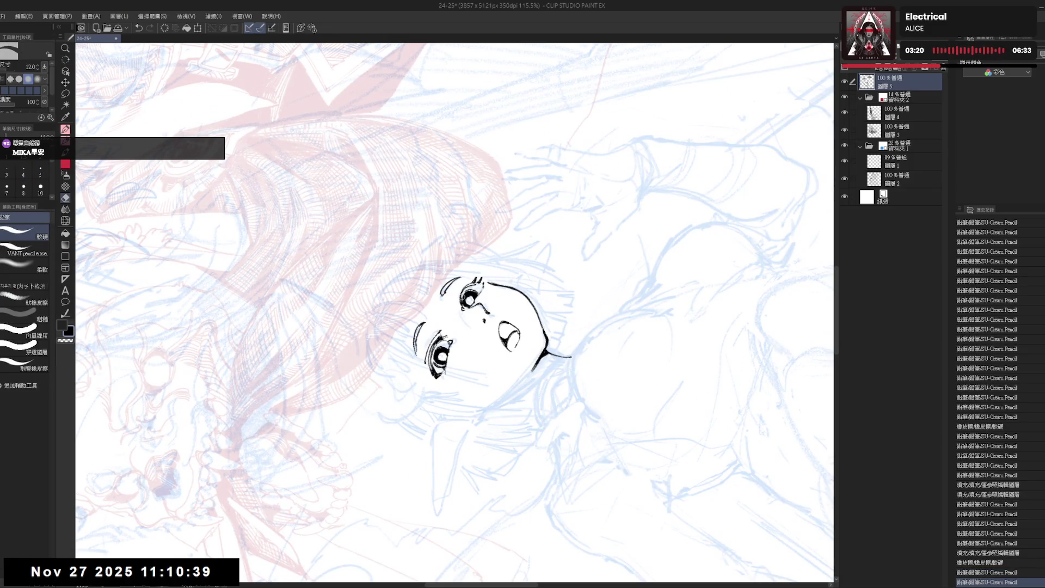
key("p")
left_click_drag(544, 381, 413, 413)
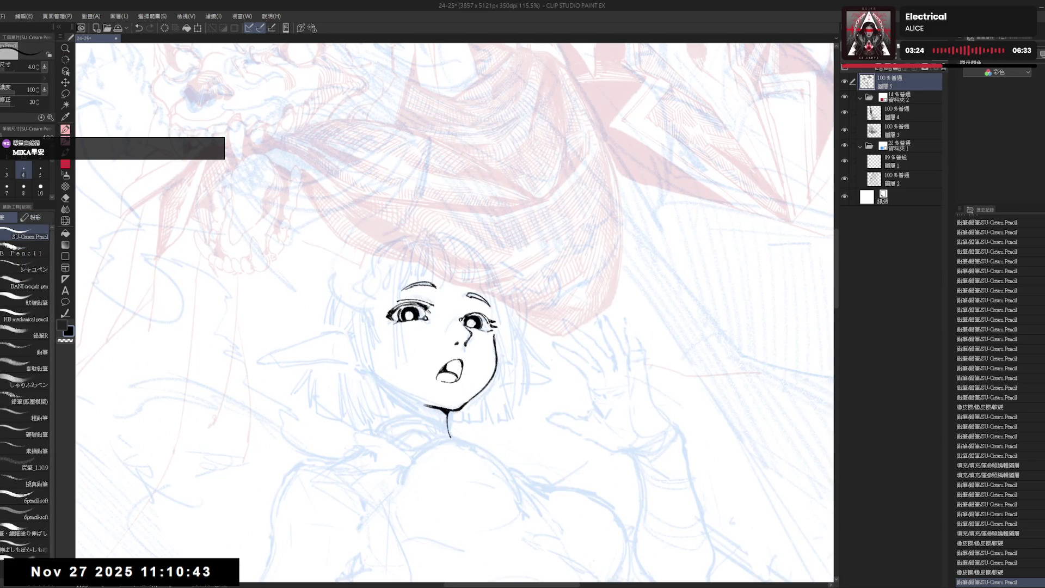
key("ctrl+minus")
key("ctrl+minus")
key("ctrl+minus")
key("ctrl+minus")
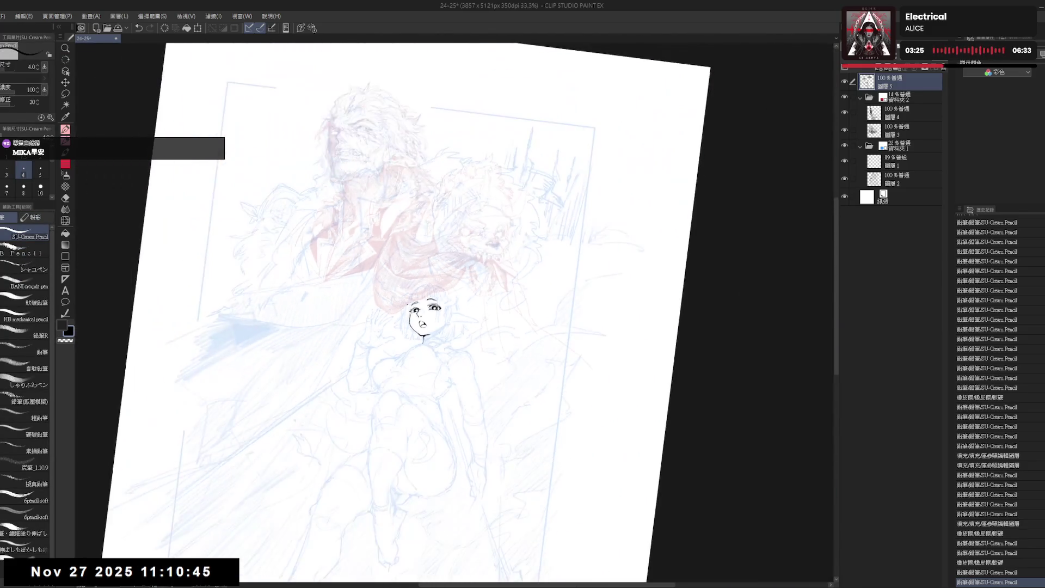
- Rotate the view and ink the neck line higher up, redoing the first attempt
left_click_drag(447, 326, 540, 232)
scroll(540, 233, "up", 2)
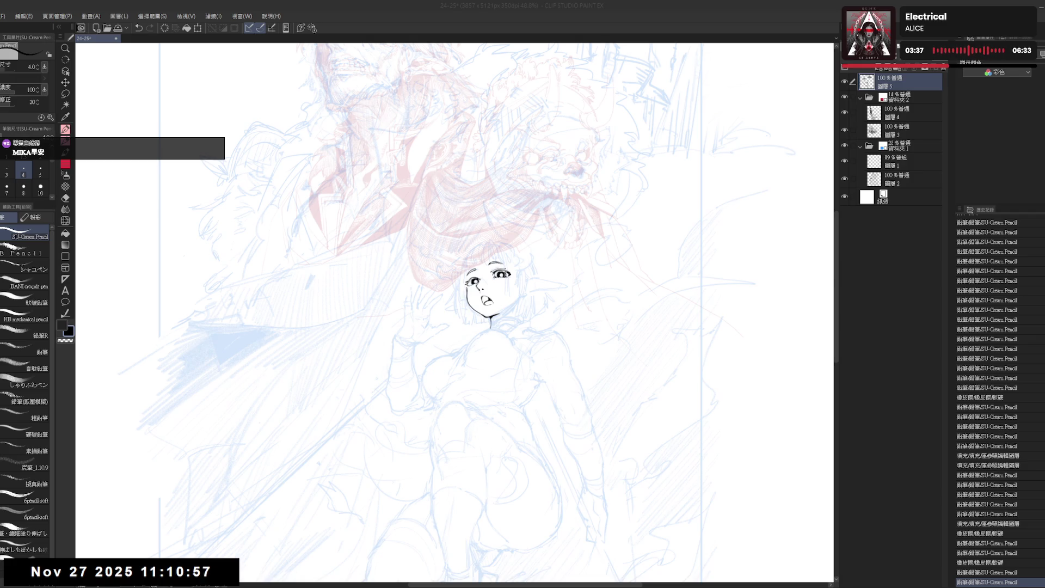
scroll(490, 299, "up", 3)
mouse_move(533, 381)
left_mouse_down()
mouse_move(564, 407)
mouse_move(531, 435)
left_mouse_up()
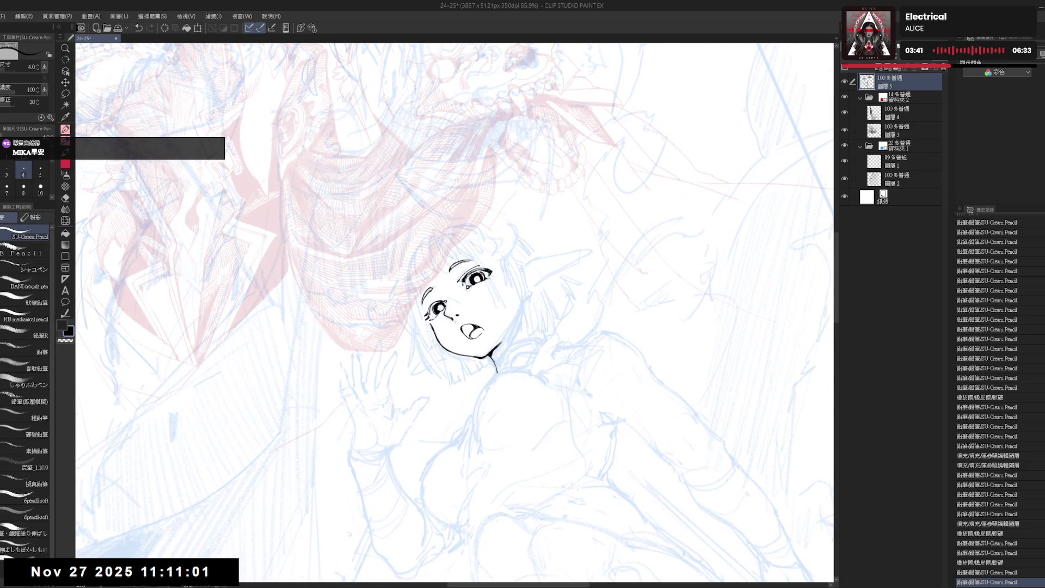
mouse_move(501, 350)
left_mouse_down()
mouse_move(534, 339)
mouse_move(495, 305)
left_mouse_up()
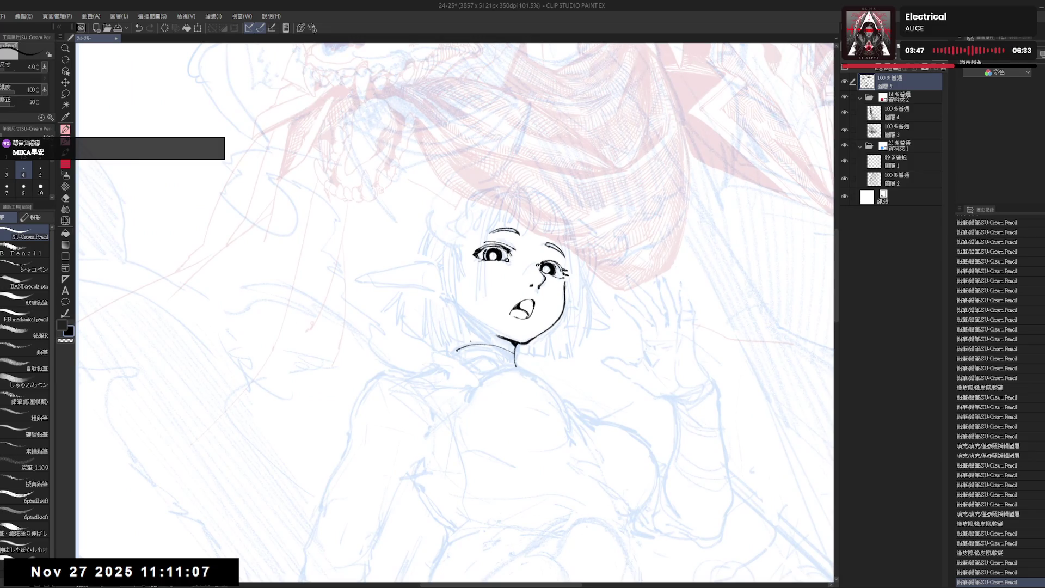
key("ctrl+z")
mouse_move(459, 345)
left_mouse_down()
mouse_move(501, 335)
mouse_move(488, 343)
mouse_move(539, 348)
left_mouse_up()
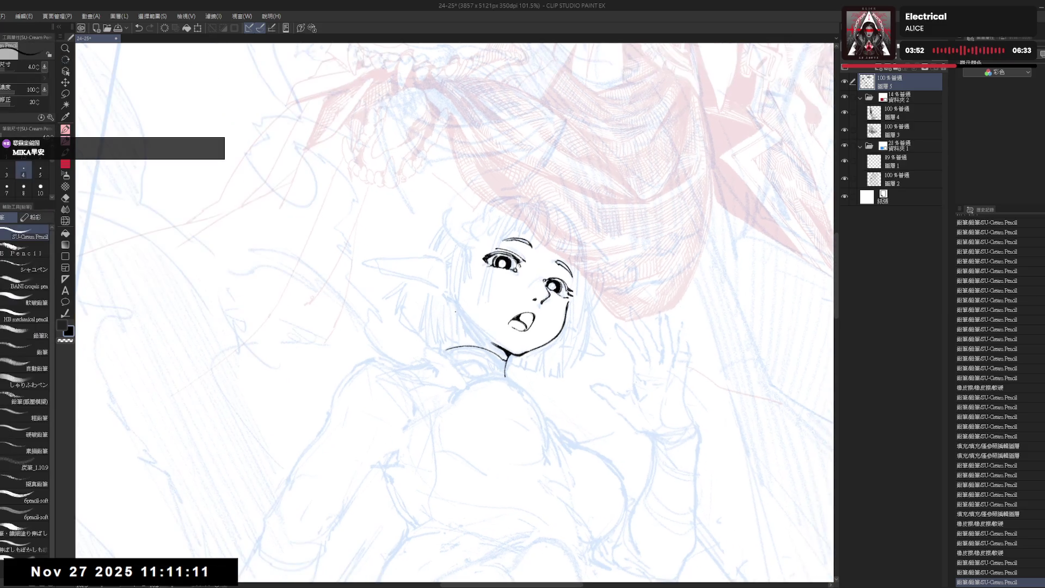
- Draw a new cheek line and clean up the chin area with the eraser
mouse_move(451, 306)
left_mouse_down()
mouse_move(489, 342)
mouse_move(449, 303)
left_mouse_up()
key("e")
key("p")
key("e")
key("p")
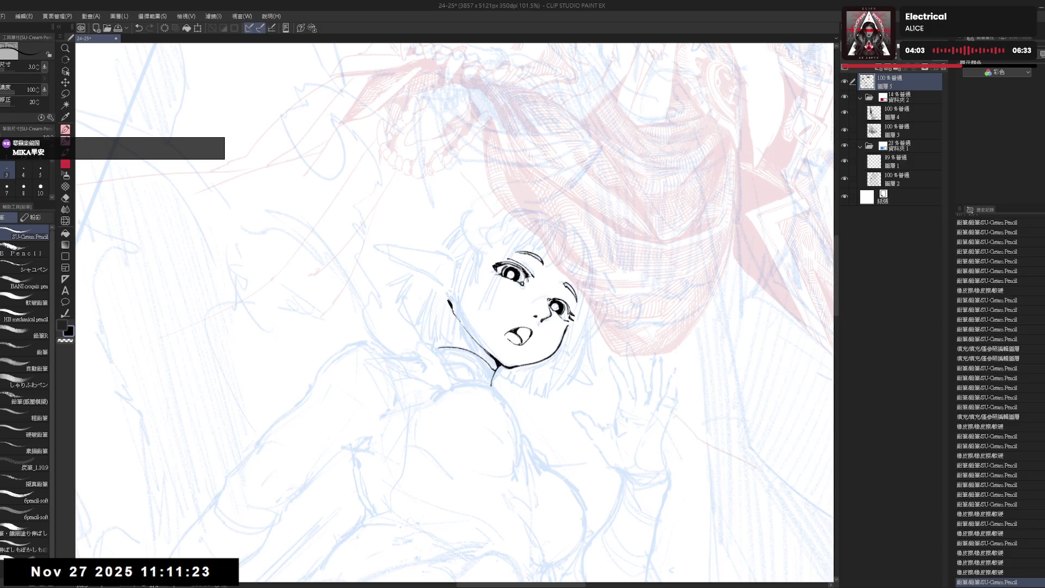
key("ctrl+z")
key("ctrl+y")
key("e")
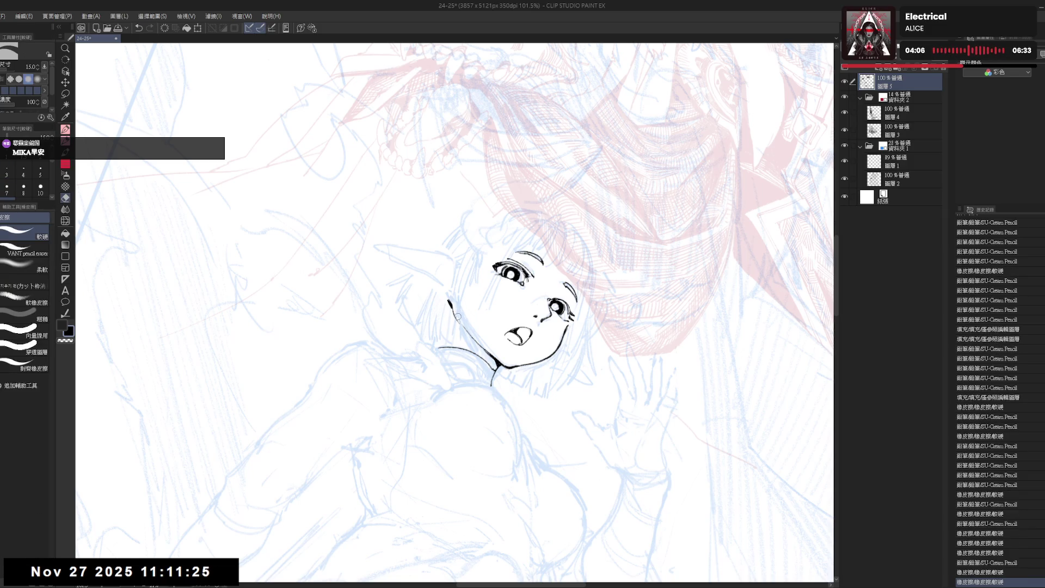
key("p")
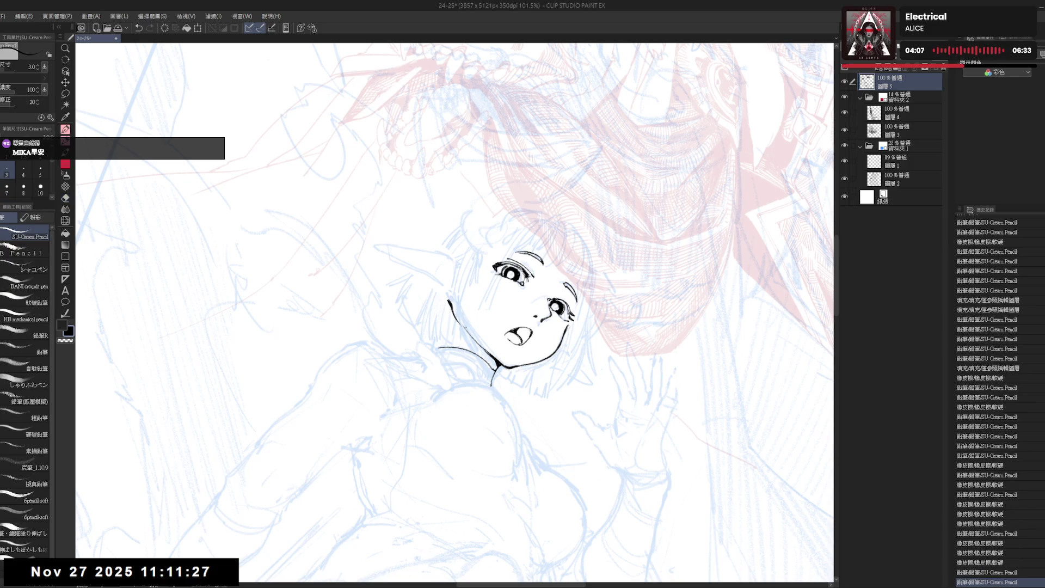
- Erase part of the upper left face contour and the neck line's stray end
key("r")
mouse_move(490, 416)
left_mouse_down()
mouse_move(501, 412)
mouse_move(465, 334)
mouse_move(469, 377)
mouse_move(535, 396)
mouse_move(483, 408)
mouse_move(473, 381)
left_mouse_up()
key("r")
left_click_drag(445, 299, 457, 321)
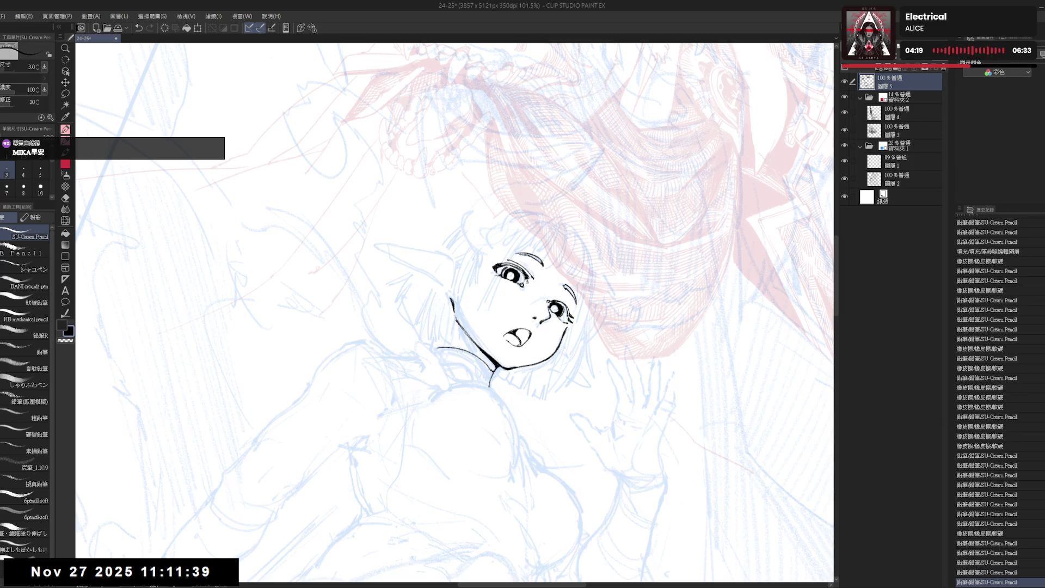
key("h")
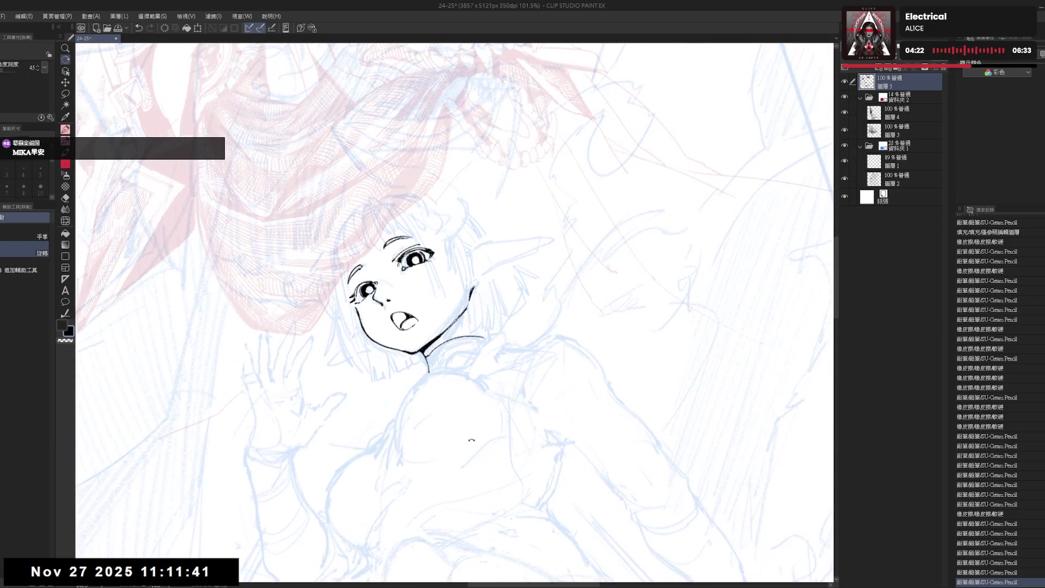
left_click_drag(484, 337, 480, 356)
- Redraw the neck line with a thicker pencil and ink the collar line under the chin
key("ctrl+z")
left_click_drag(471, 317, 481, 353)
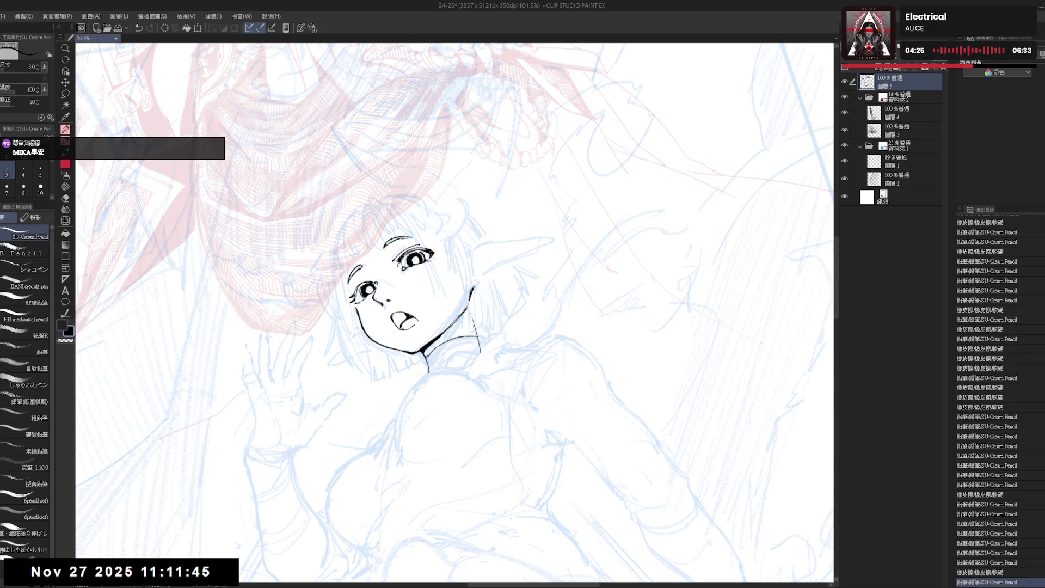
left_click_drag(471, 315, 482, 353)
left_click(23, 171)
left_click_drag(471, 316, 482, 350)
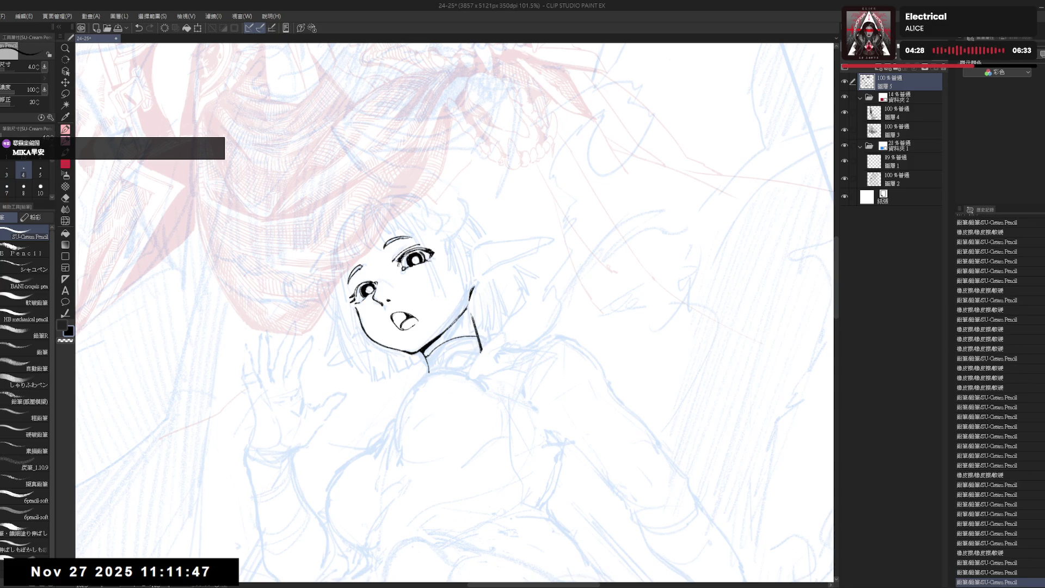
key("minus")
key("minus")
key("minus")
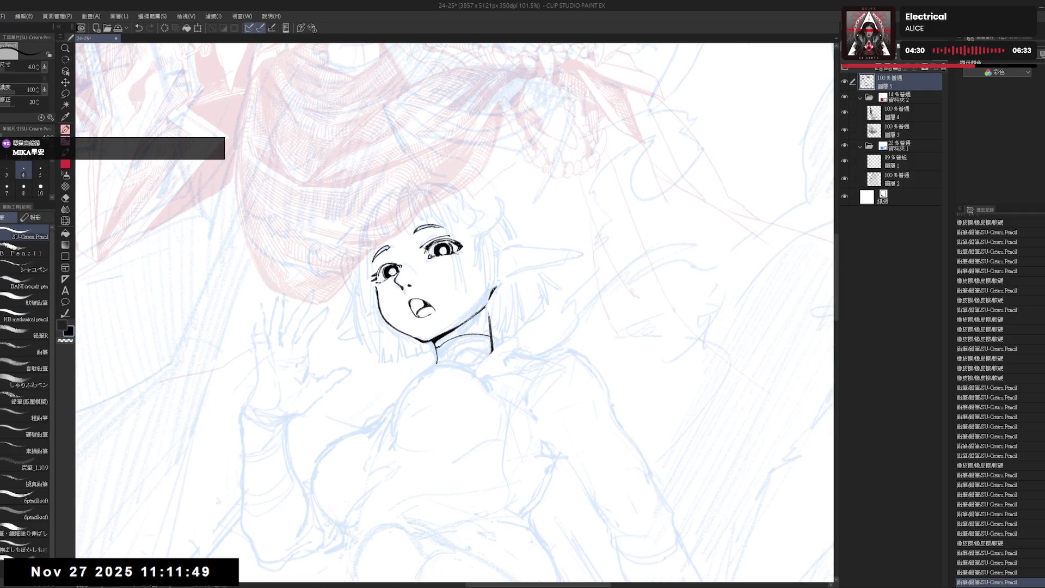
mouse_move(433, 365)
left_mouse_down()
mouse_move(468, 361)
mouse_move(499, 287)
left_mouse_up()
- Extend the collar line below the neck and undo stray edits near the chin
key("ctrl+minus")
key("ctrl+minus")
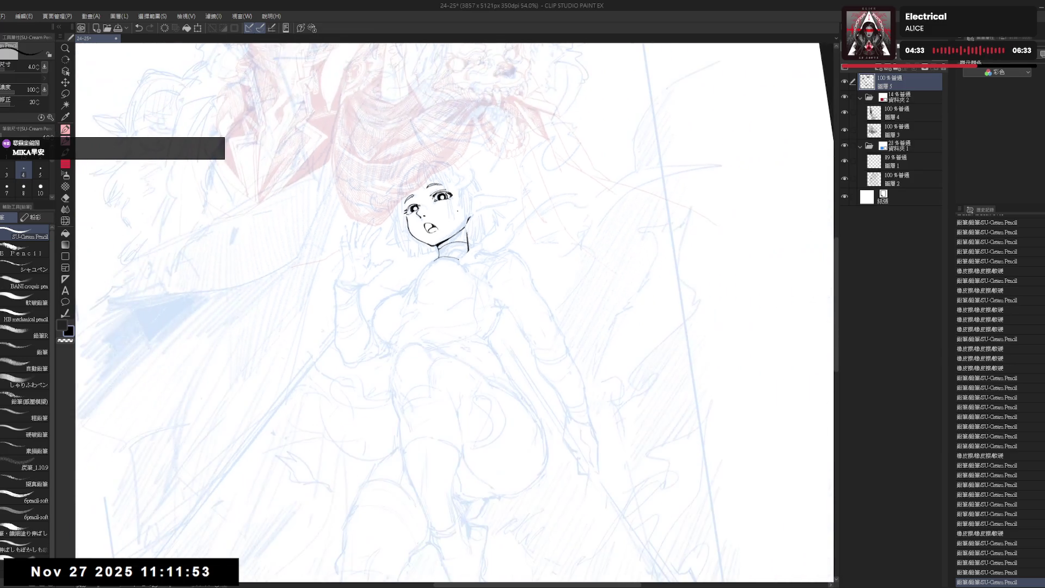
scroll(440, 207, "up", 3)
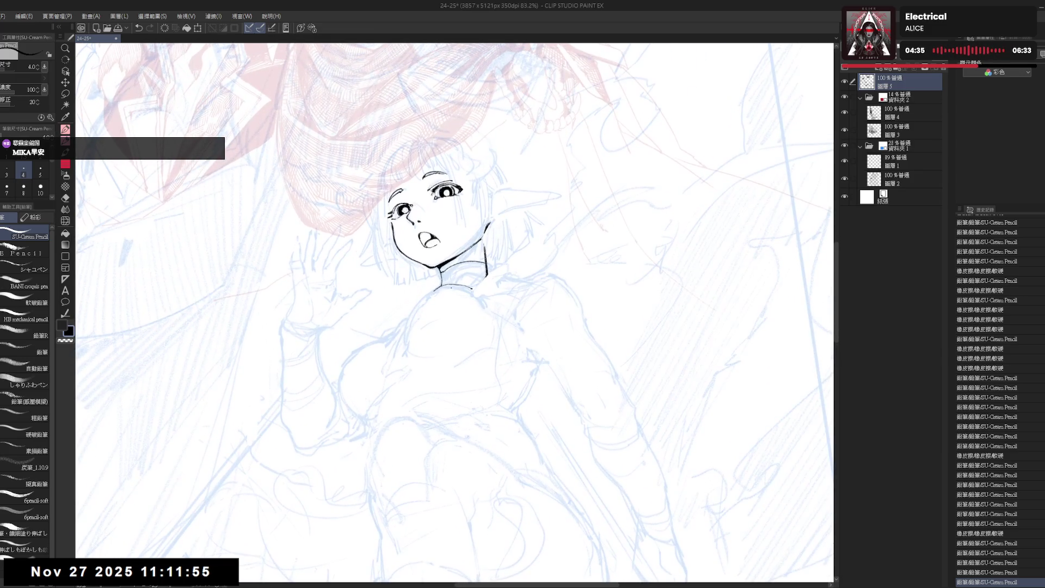
mouse_move(439, 289)
left_mouse_down()
mouse_move(436, 327)
mouse_move(487, 302)
left_mouse_up()
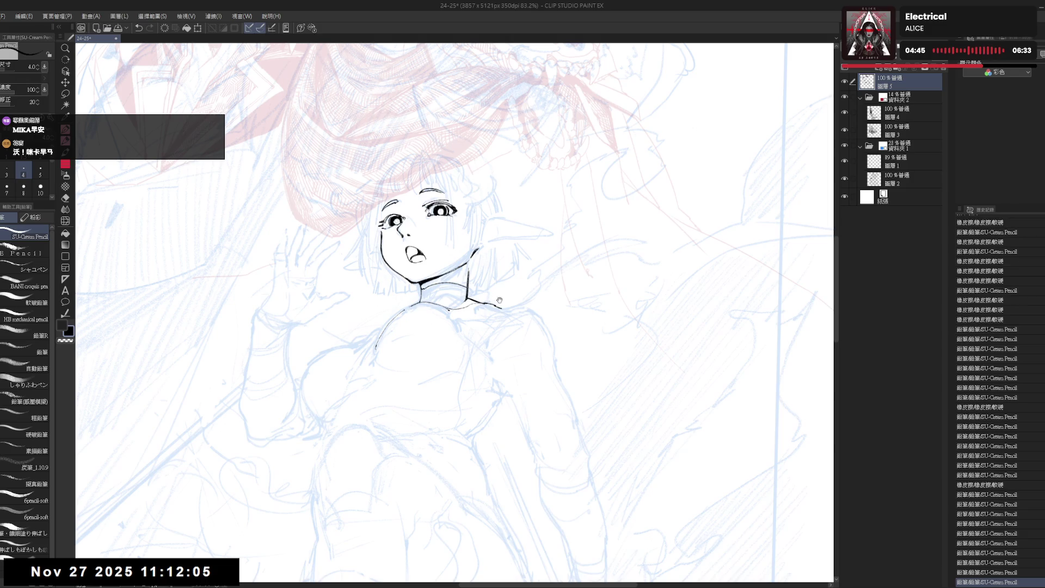
left_click_drag(499, 300, 485, 220)
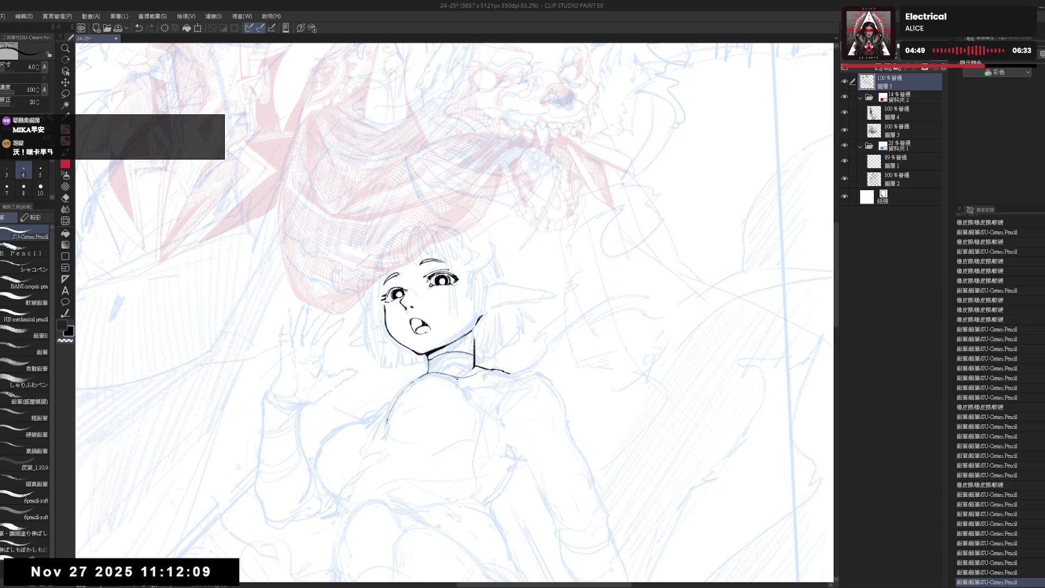
key("ctrl+z")
key("Down")
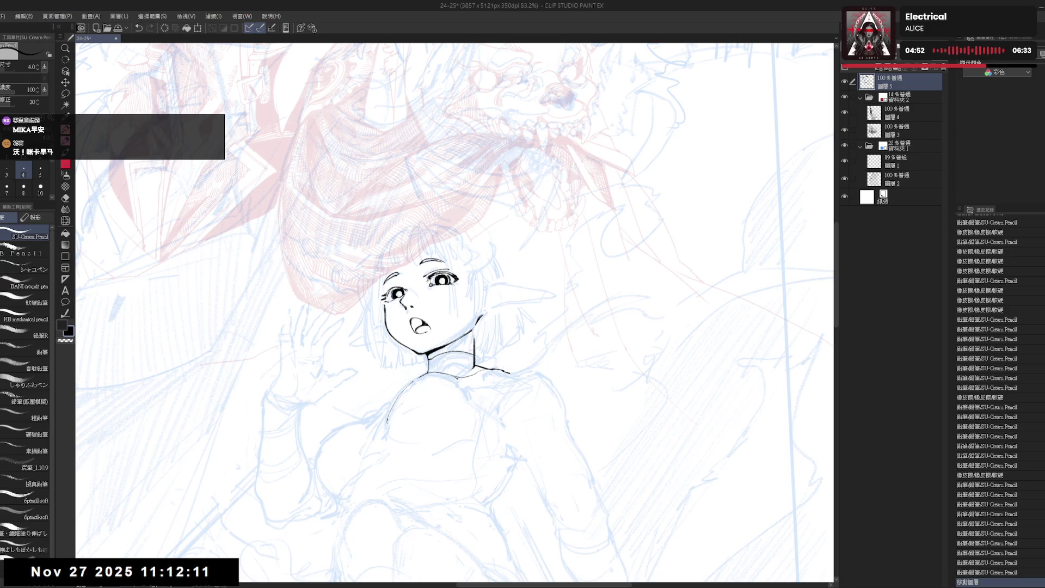
key("ctrl+z")
- Fill the choker black and hatch shading across it with a slightly thicker line
left_click(460, 356)
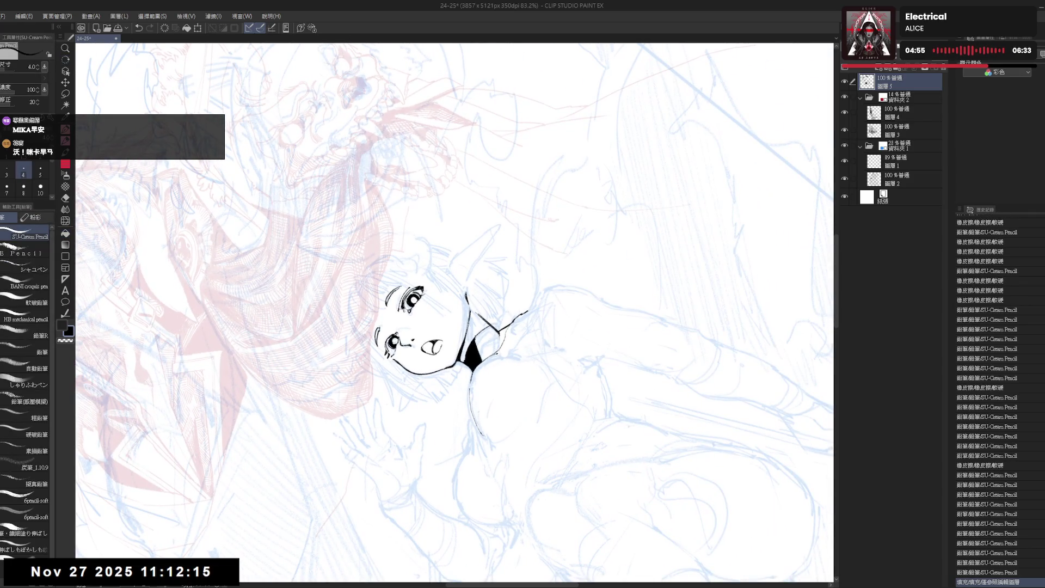
key("minus")
key("minus")
key("minus")
key("bracketright")
left_click_drag(428, 286, 432, 300)
left_click_drag(431, 289, 434, 299)
left_click_drag(434, 286, 439, 297)
left_click_drag(440, 285, 442, 296)
left_click_drag(443, 284, 446, 301)
left_click_drag(446, 297, 450, 311)
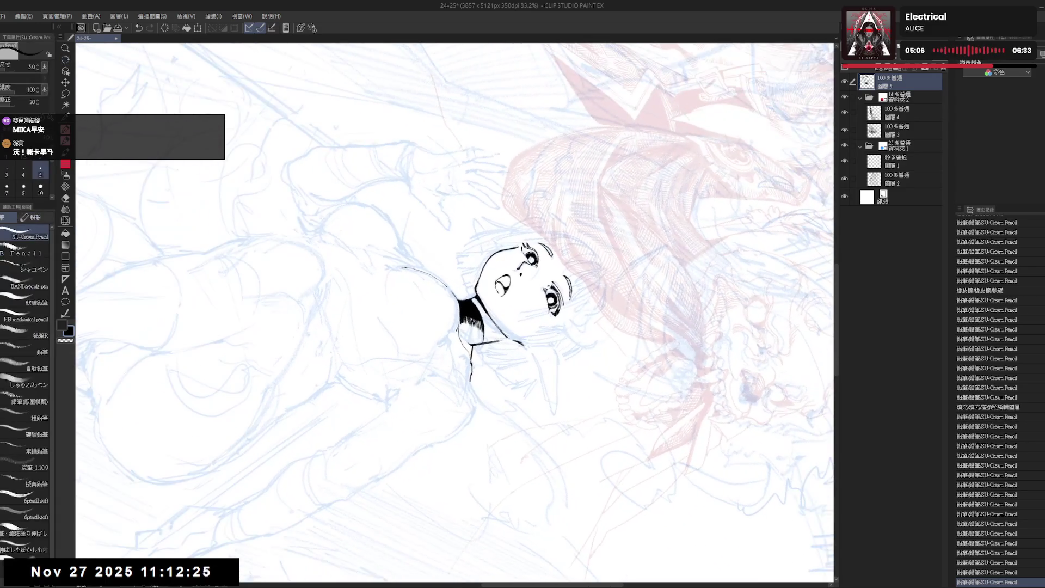
- Add more hatching across the choker from a tilted view, then reset and zoom out
left_click_drag(457, 380, 462, 381)
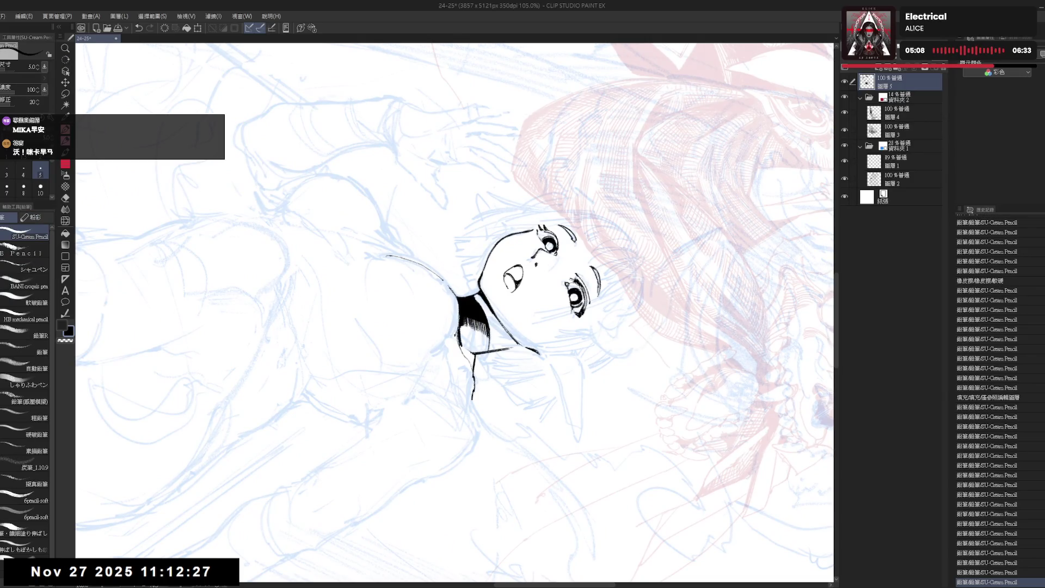
key("r")
mouse_move(489, 305)
left_mouse_down()
mouse_move(544, 349)
mouse_move(496, 310)
mouse_move(457, 343)
mouse_move(479, 356)
left_mouse_up()
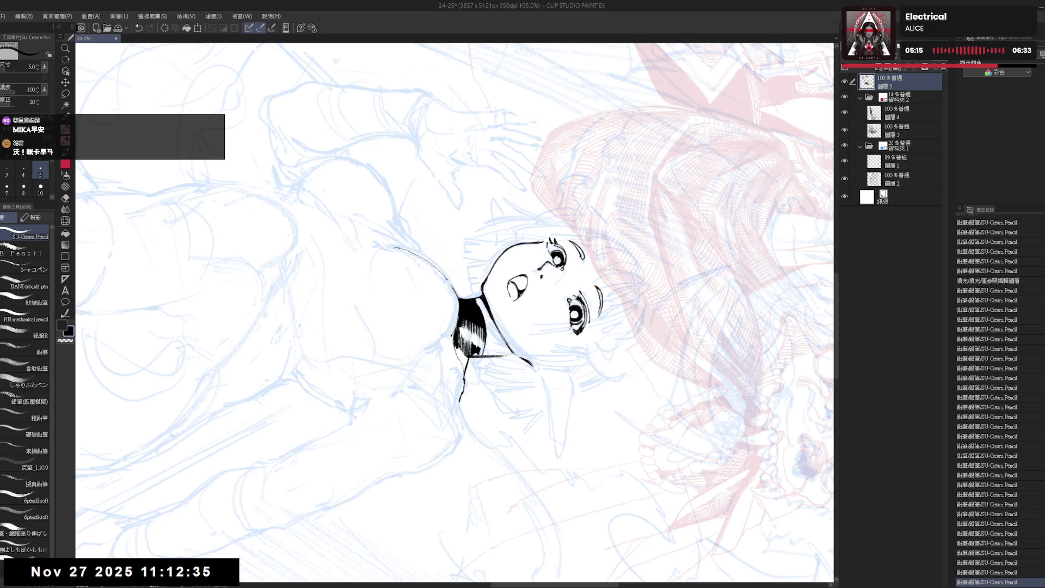
mouse_move(544, 244)
left_mouse_down()
mouse_move(590, 292)
mouse_move(572, 326)
mouse_move(589, 291)
left_mouse_up()
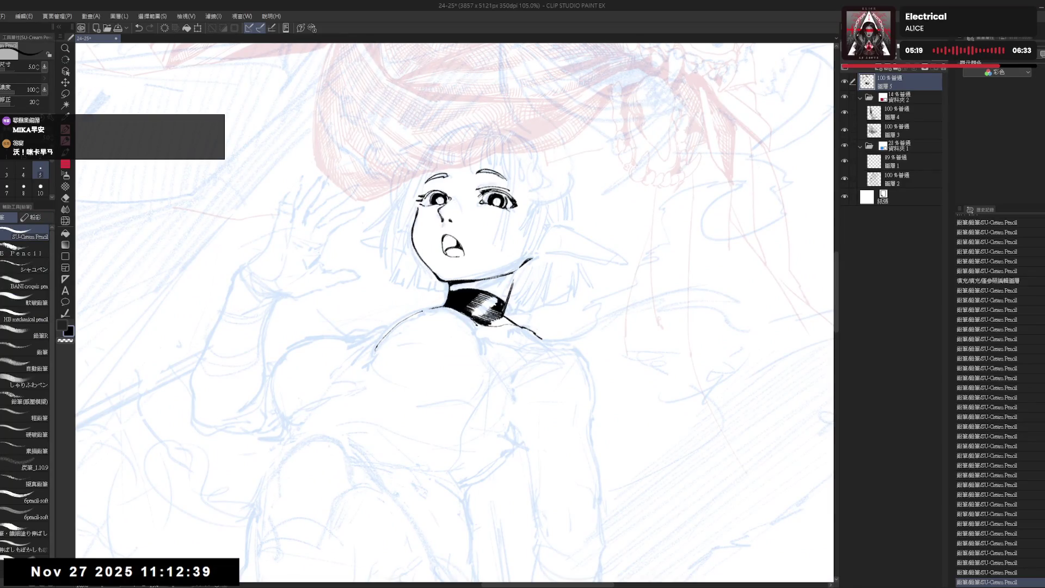
mouse_move(501, 377)
left_mouse_down()
mouse_move(421, 385)
mouse_move(447, 393)
left_mouse_up()
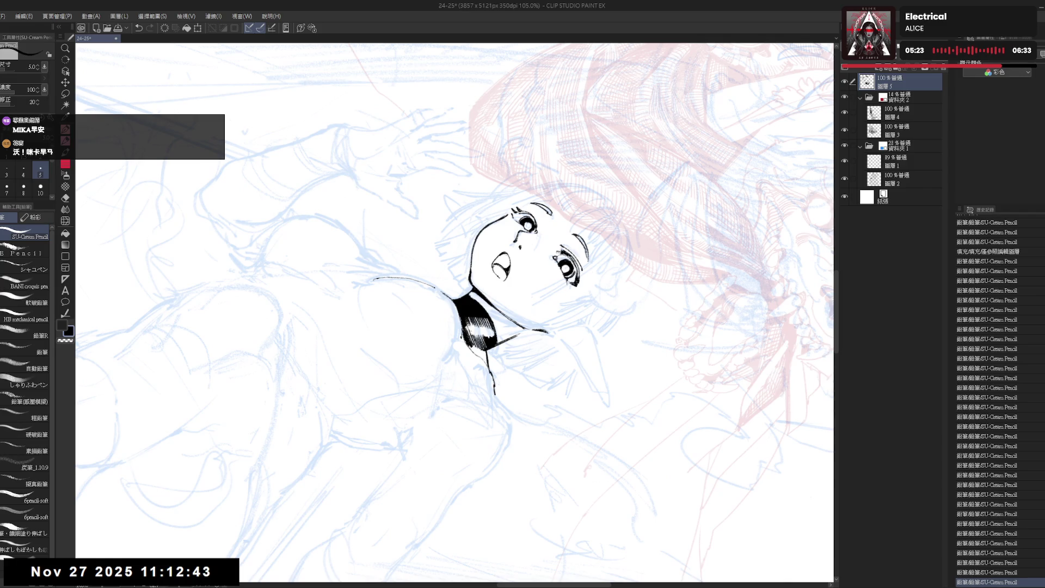
left_click_drag(475, 321, 490, 339)
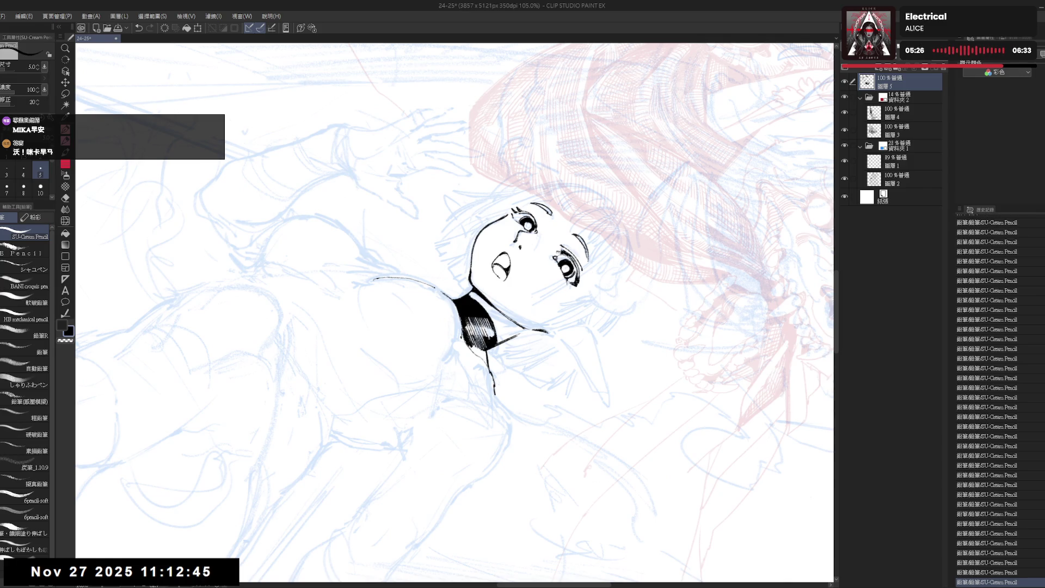
key("ctrl+at")
key("ctrl+minus")
key("ctrl+minus")
key("ctrl+minus")
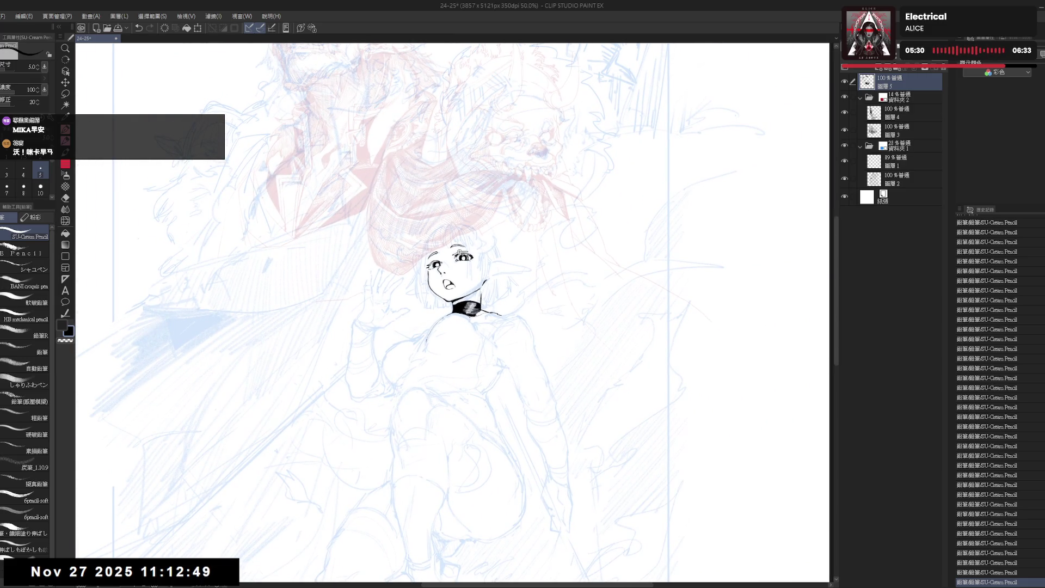
- Fill part of the choker black and touch up the short strokes beside the neck
mouse_move(465, 300)
left_mouse_down()
mouse_move(418, 438)
mouse_move(570, 340)
mouse_move(522, 348)
left_mouse_up()
left_click(470, 341)
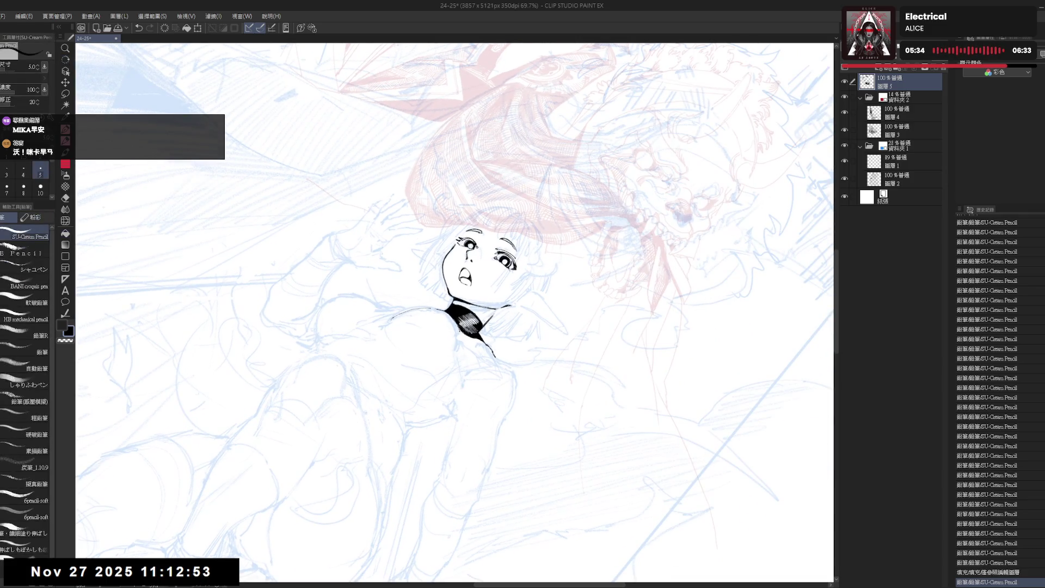
left_click_drag(461, 324, 463, 355)
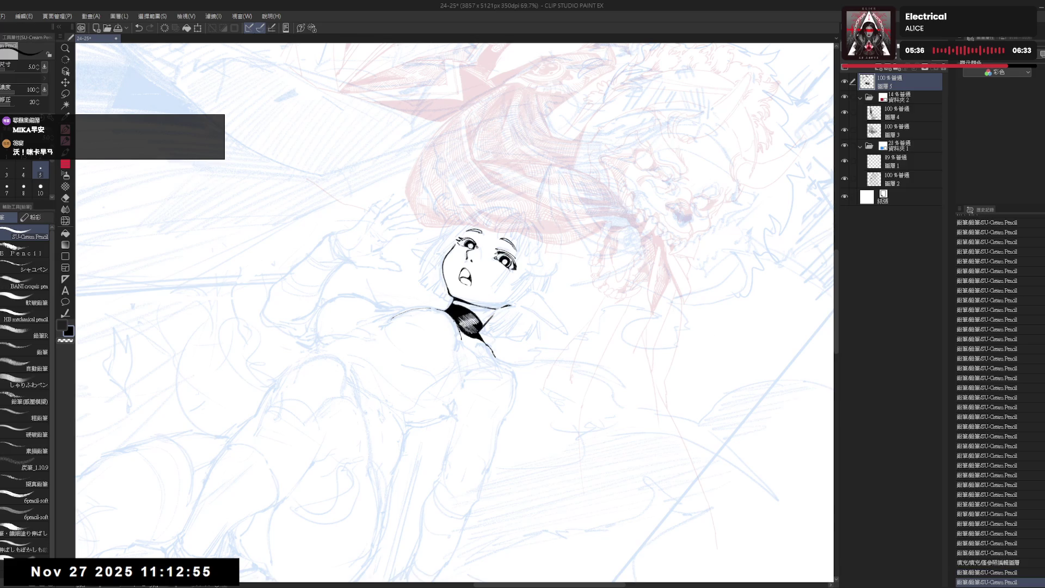
left_click_drag(460, 315, 450, 341)
mouse_move(447, 381)
left_mouse_down()
mouse_move(475, 413)
mouse_move(483, 370)
mouse_move(468, 348)
mouse_move(473, 359)
left_mouse_up()
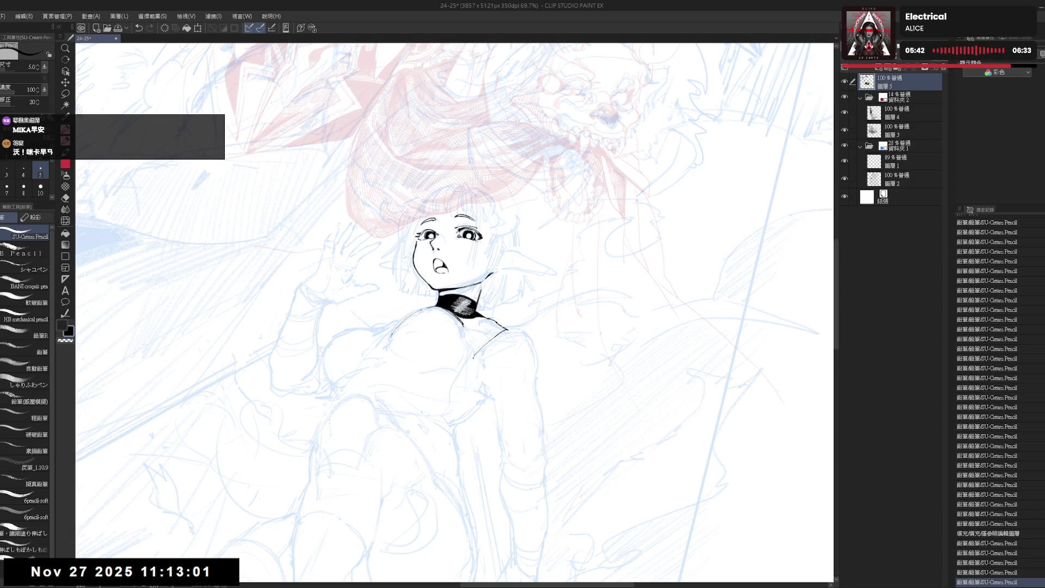
- Undo the lower shoulder stroke and erase the leftover stroke near the right shoulder
key("ctrl+z")
key("ctrl+z")
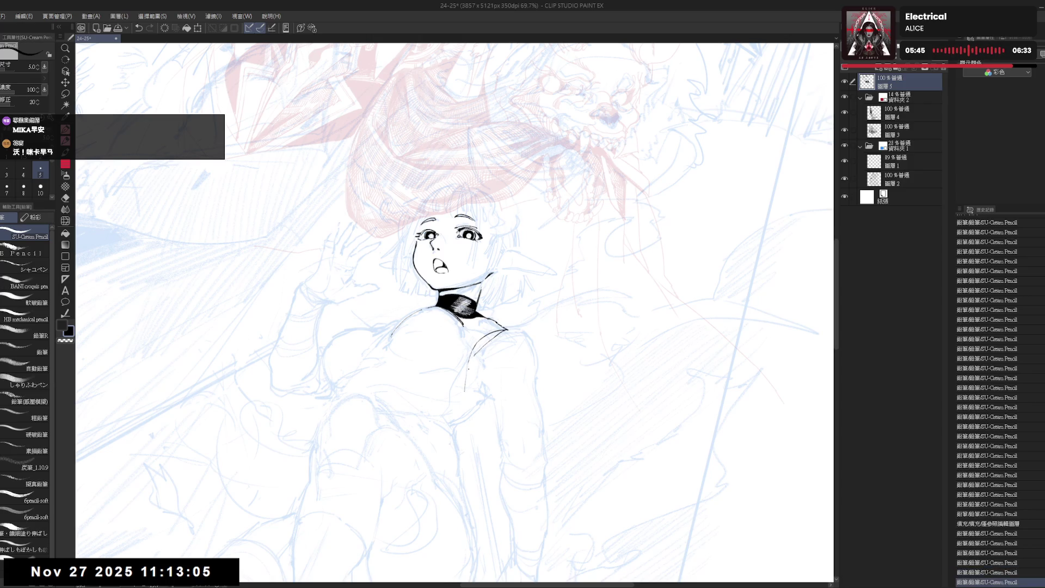
key("e")
left_click_drag(506, 330, 465, 359)
key("p")
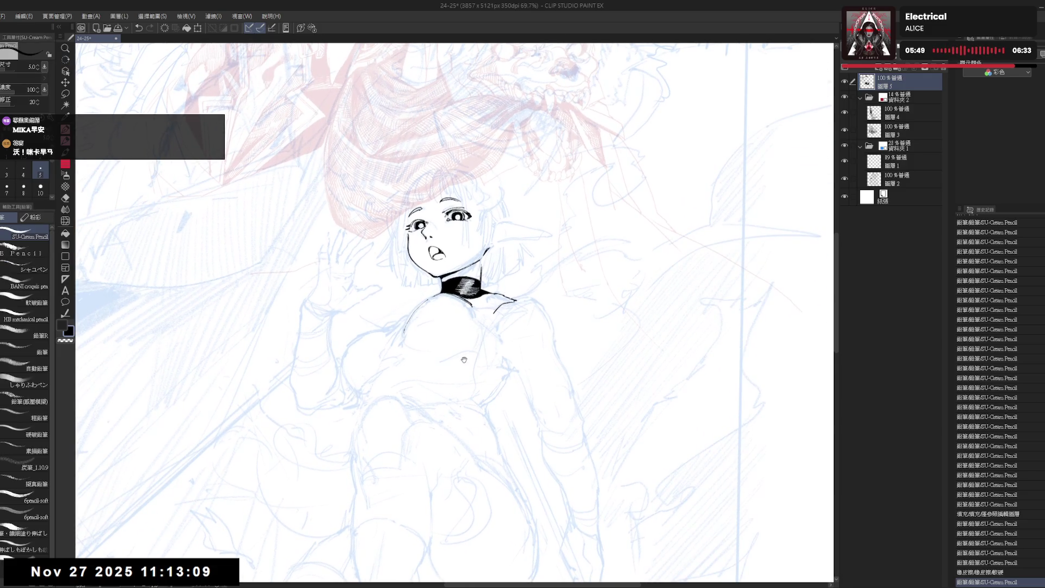
mouse_move(480, 313)
left_mouse_down()
mouse_move(488, 297)
mouse_move(504, 312)
left_mouse_up()
key("e")
key("p")
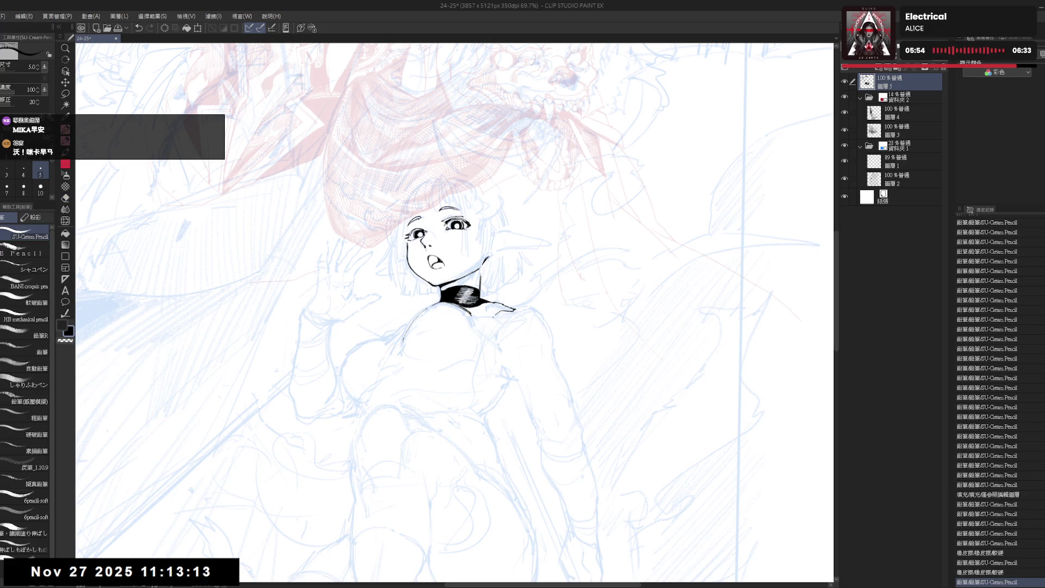
- Try a shoulder line below the choker, then erase the long stroke under the right shoulder
key("ctrl+z")
key("ctrl+z")
key("e")
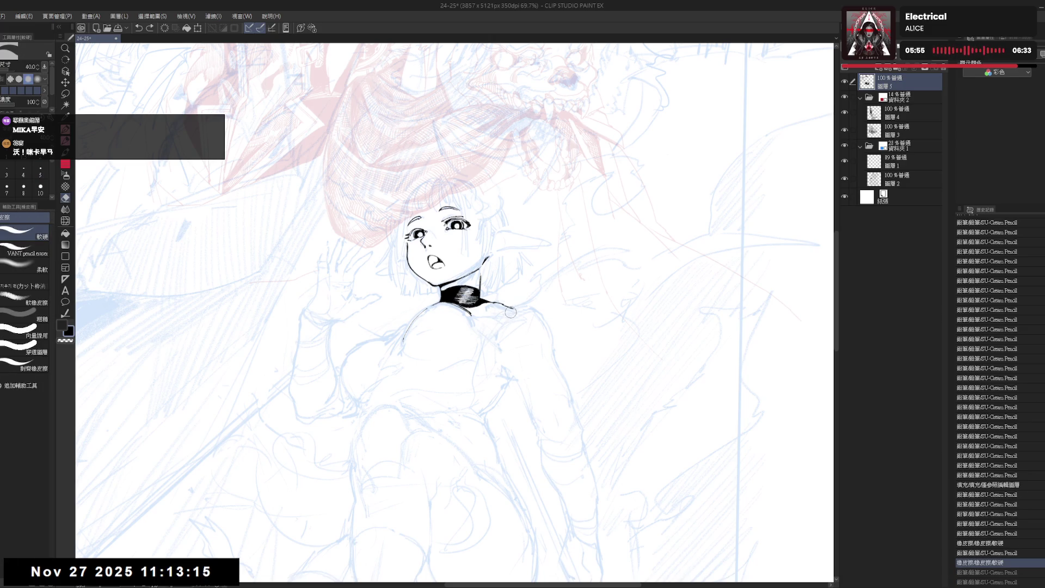
key("p")
left_click_drag(495, 312, 484, 381)
key("e")
key("p")
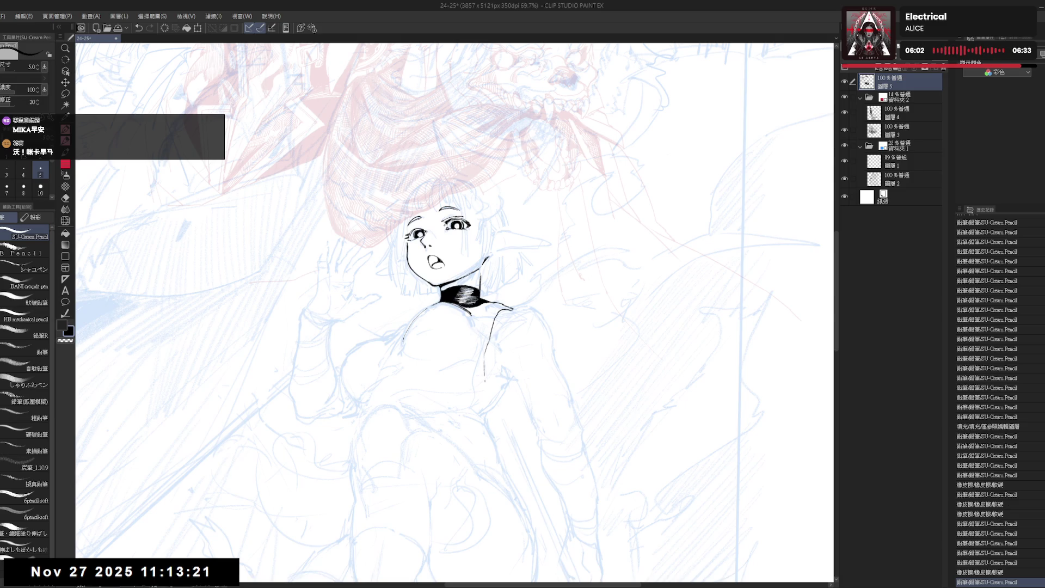
key("e")
left_click_drag(491, 318, 487, 397)
- Attempt the right shoulder outline with the SU-Cream Pencil, undoing the misdrawn strokes
key("p")
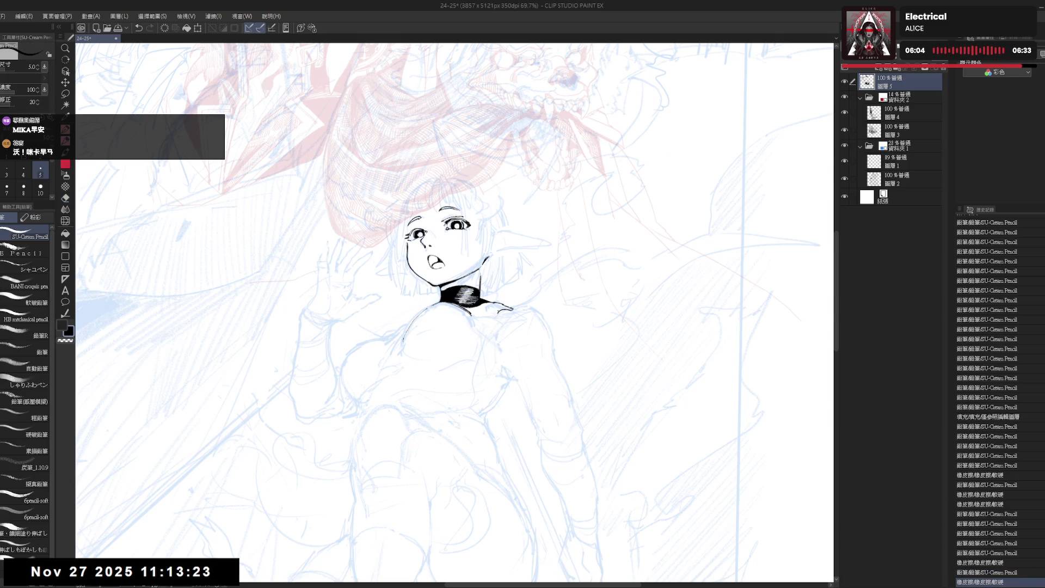
mouse_move(488, 313)
left_mouse_down()
mouse_move(484, 339)
mouse_move(498, 310)
mouse_move(485, 330)
mouse_move(482, 390)
left_mouse_up()
key("ctrl+z")
key("e")
key("p")
key("ctrl+z")
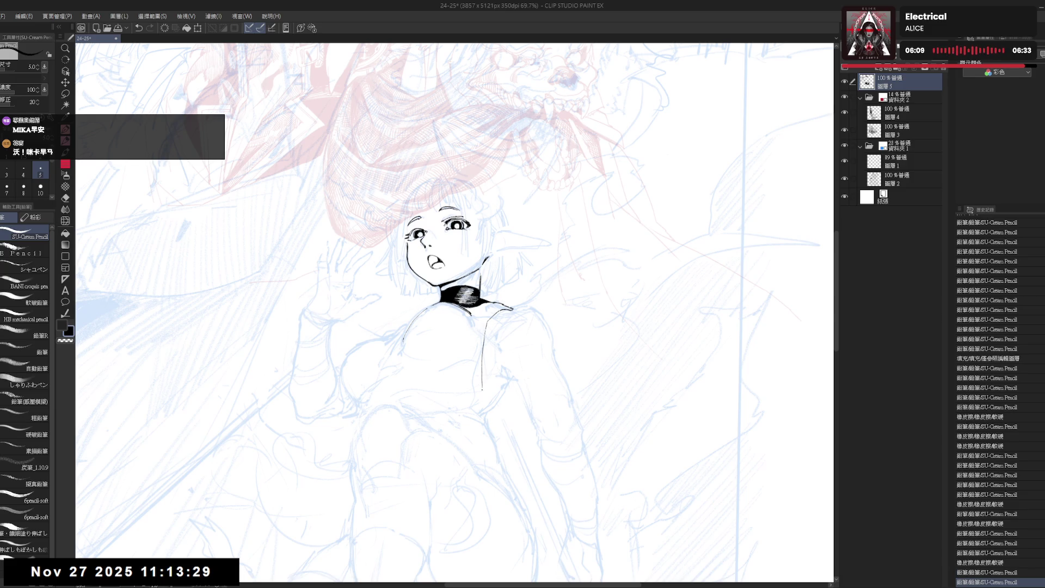
- Check the drawing mirrored, then erase the ink line running down from the shoulder
scroll(435, 382, "down", 2)
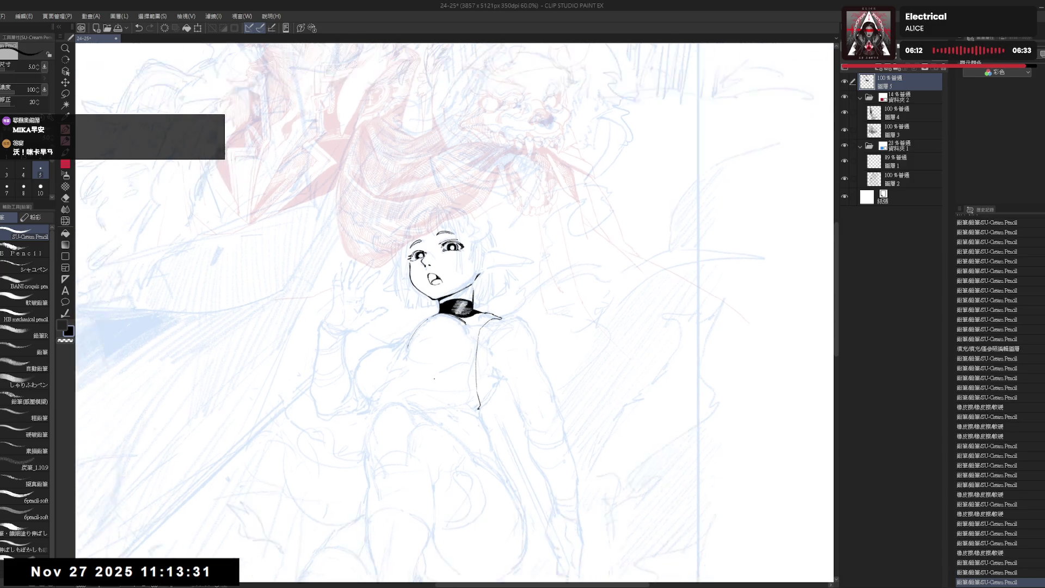
key("h")
key("h")
key("e")
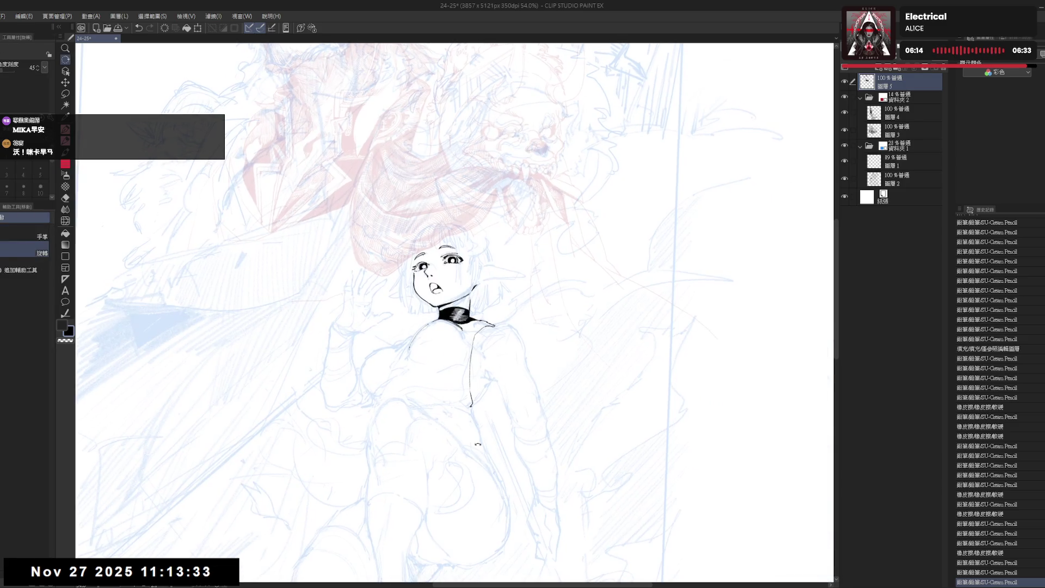
mouse_move(464, 348)
left_mouse_down()
mouse_move(476, 356)
mouse_move(469, 408)
left_mouse_up()
key("p")
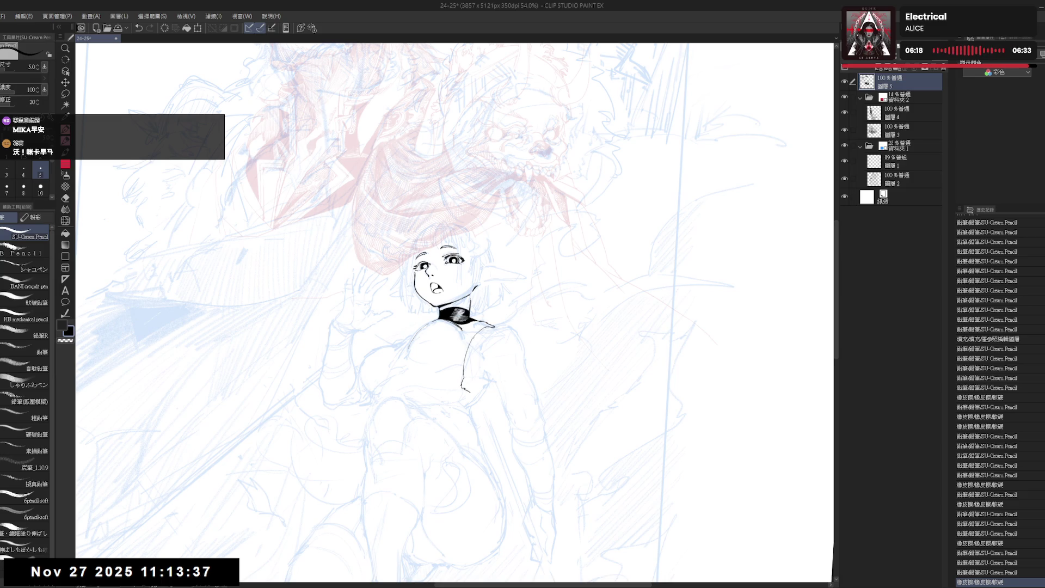
- Draw a small hook at the end of the shoulder line and check it mirrored
mouse_move(462, 381)
left_mouse_down()
mouse_move(467, 393)
mouse_move(483, 381)
left_mouse_up()
key("e")
key("p")
key("h")
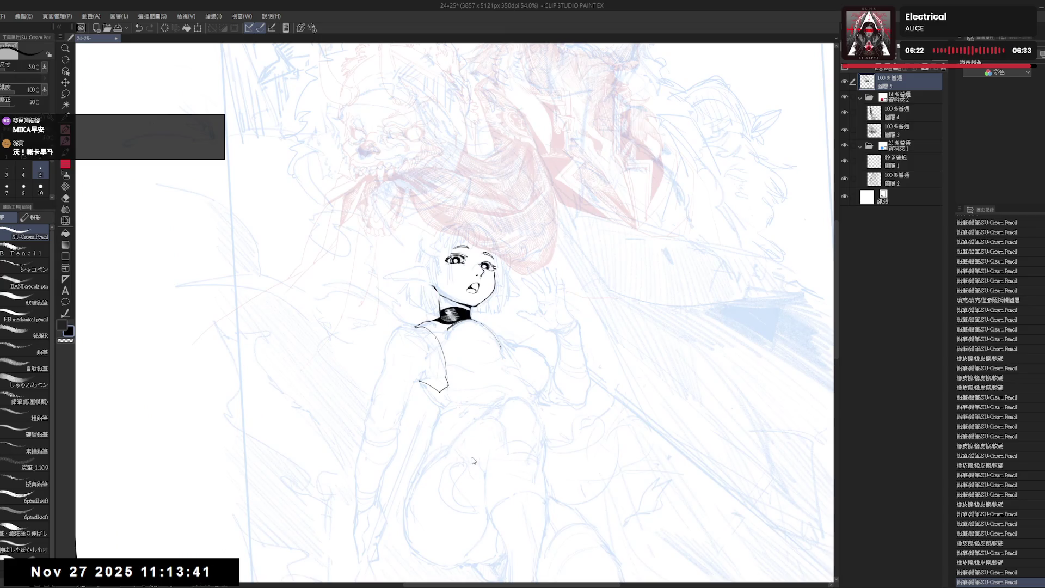
key("h")
- Trim the lower part of the shoulder hook with a larger eraser and zoom out
key("e")
mouse_move(493, 387)
left_mouse_down()
mouse_move(482, 376)
mouse_move(492, 370)
left_mouse_up()
key("p")
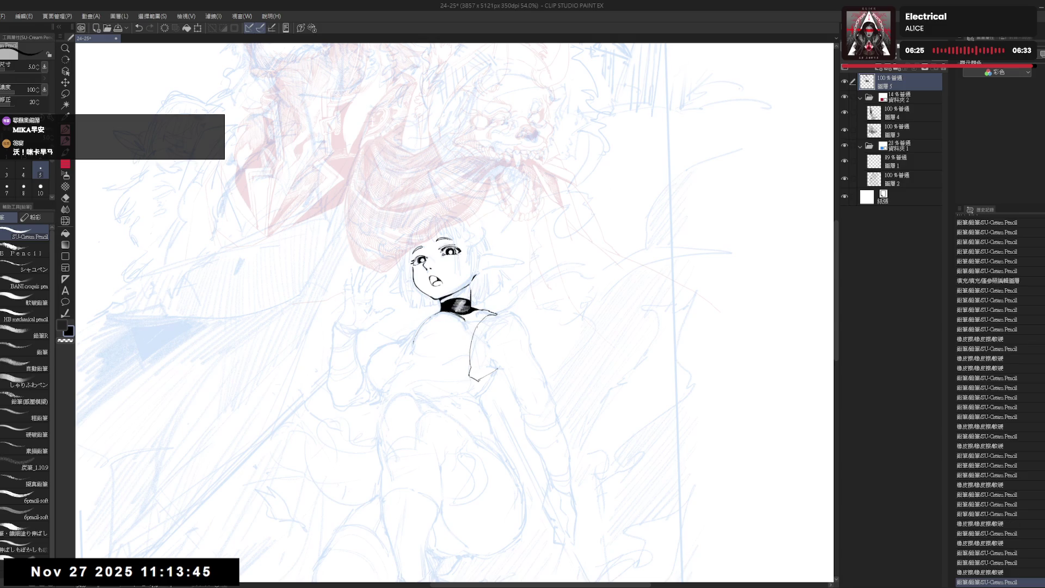
key("ctrl+minus")
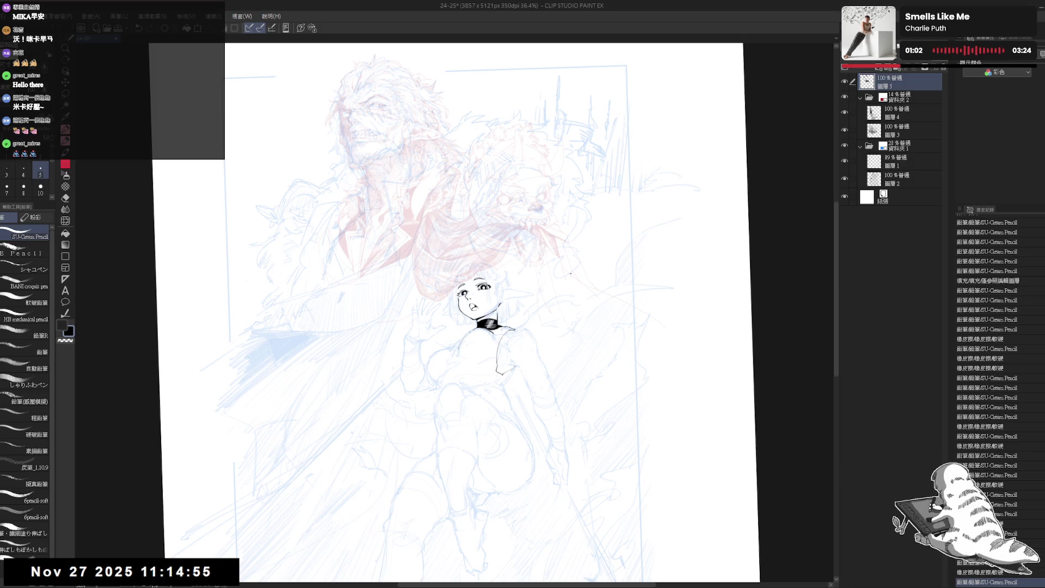
- Add short ink strokes below the choker and ink the ring hanging from it
left_click_drag(463, 320, 530, 320)
scroll(530, 320, "up", 4)
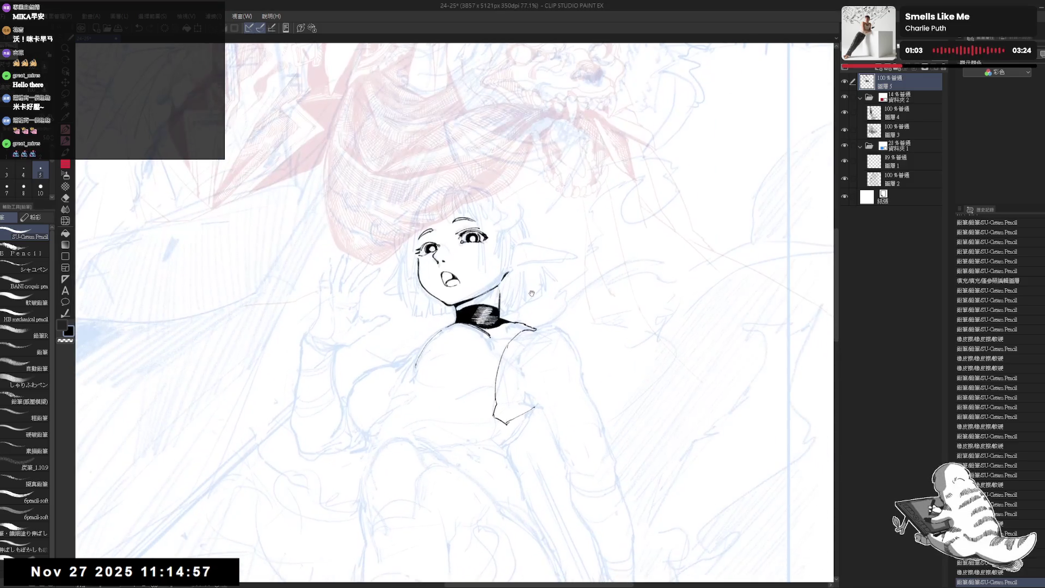
left_click_drag(501, 370, 484, 356)
key("ctrl+z")
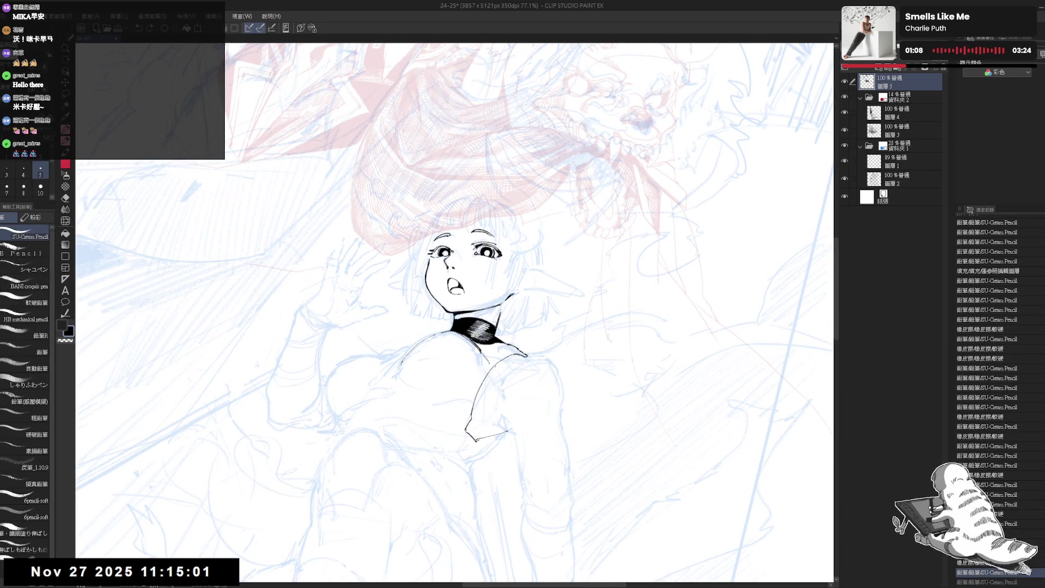
key("ctrl+y")
scroll(479, 261, "up", 4)
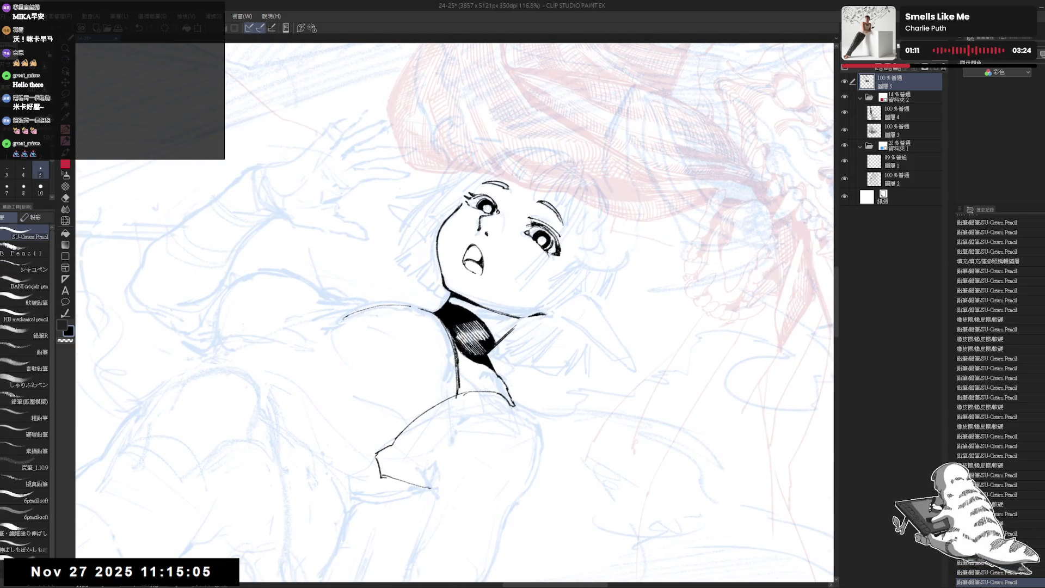
left_click_drag(464, 367, 482, 375)
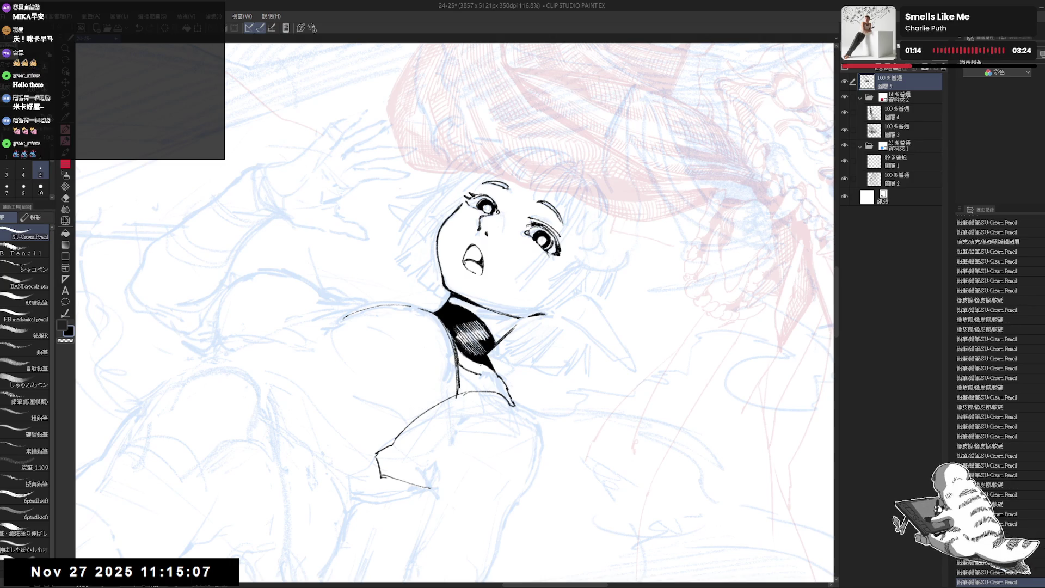
scroll(462, 332, "up", 3)
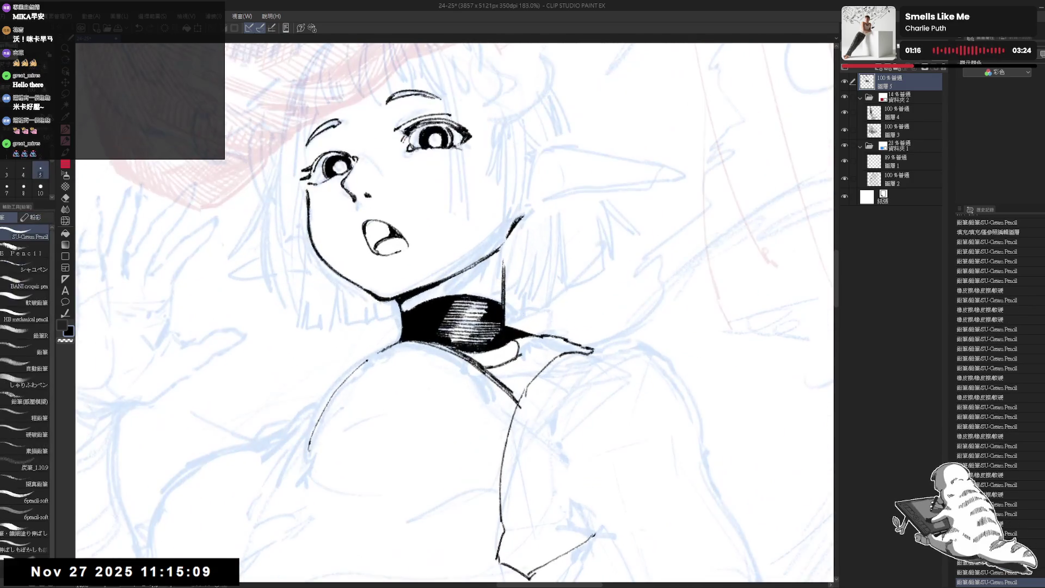
left_click_drag(506, 359, 522, 338)
- Fill the two gaps below the choker with black and trim the fill edge near the shoulder
key("g")
left_click(561, 351)
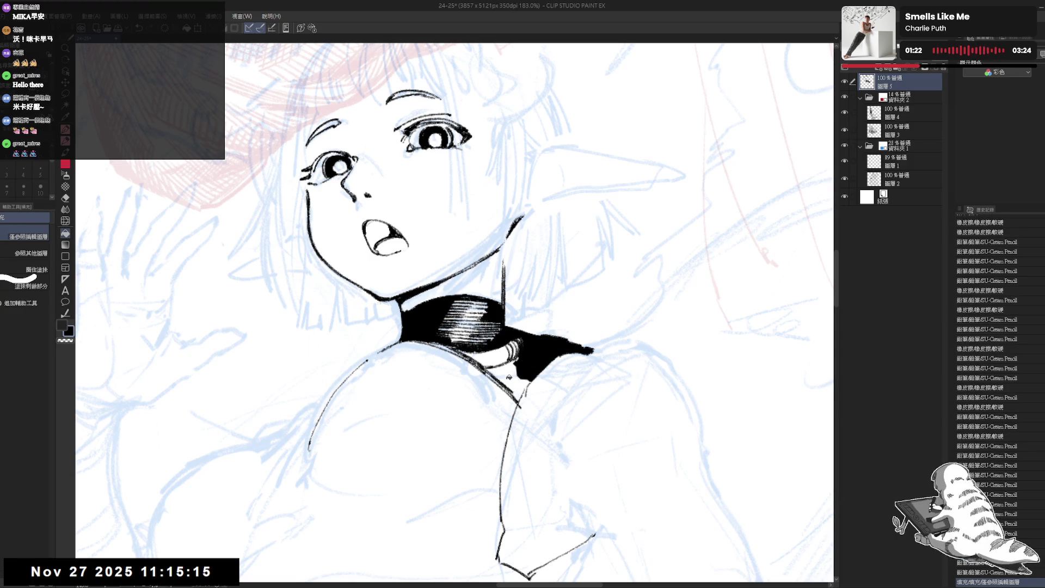
left_click(506, 381)
key("p")
key("minus")
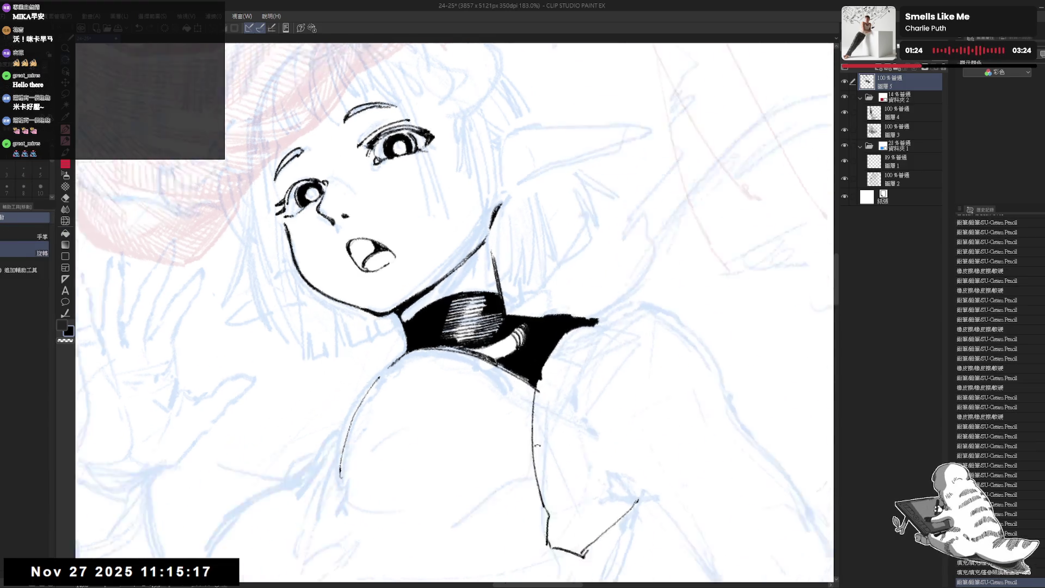
key("e")
left_click_drag(564, 362, 557, 348)
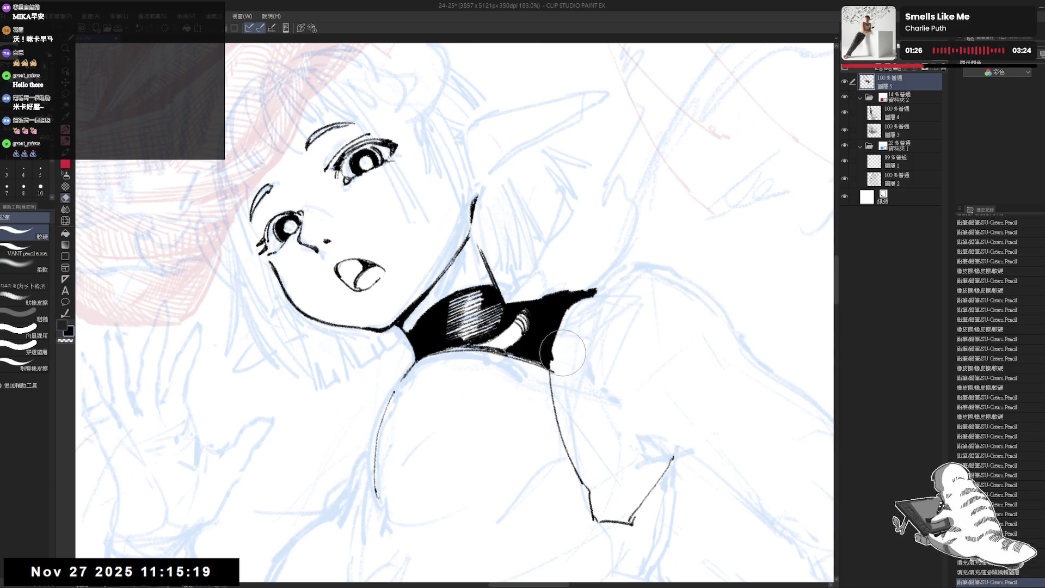
key("p")
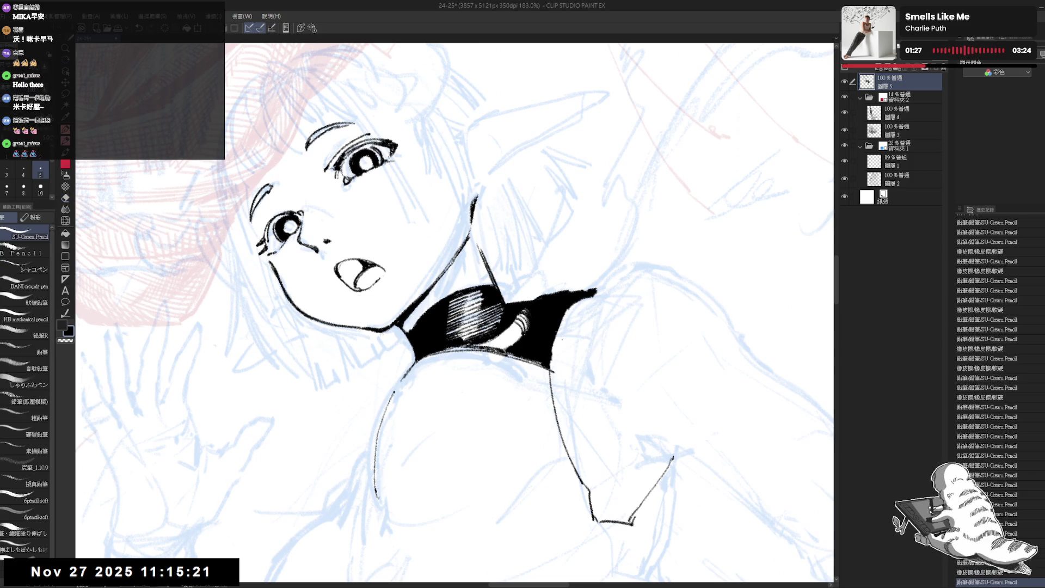
- Darken the collar with short shading strokes and erase a stray mark near it
key("asciicircum")
key("asciicircum")
key("asciicircum")
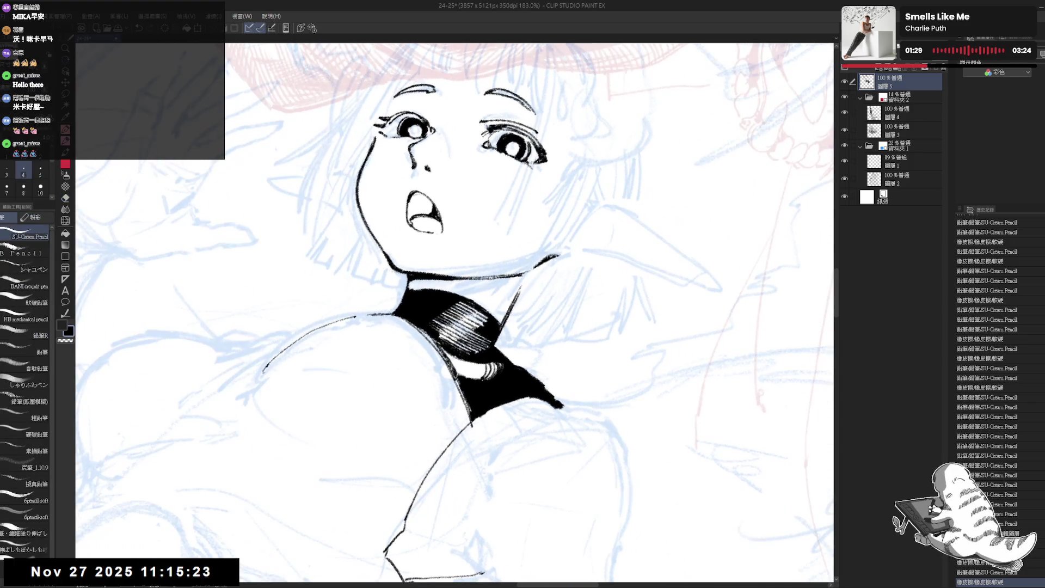
mouse_move(455, 346)
left_mouse_down()
mouse_move(441, 369)
mouse_move(472, 379)
left_mouse_up()
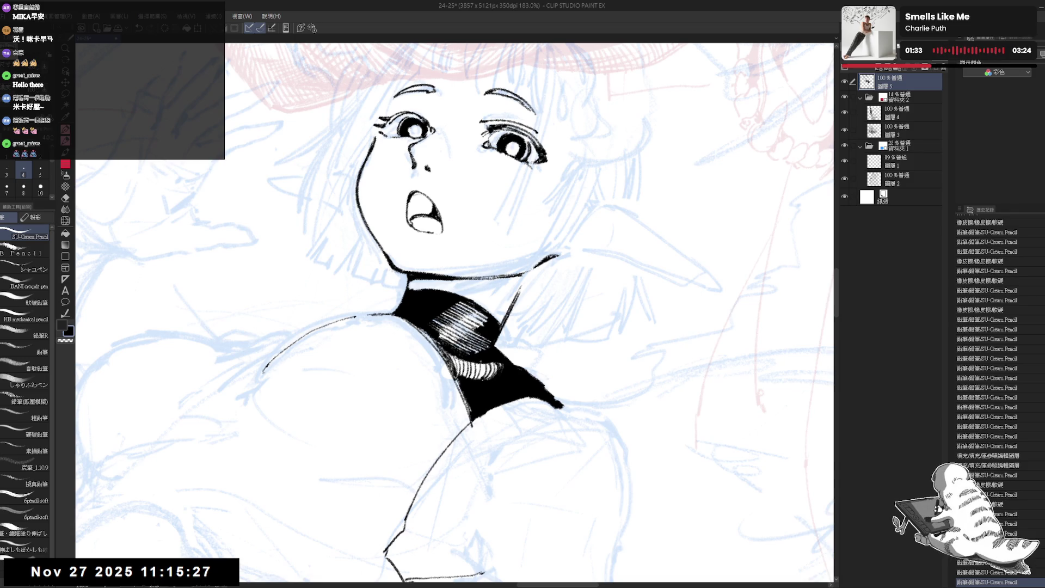
left_click_drag(457, 370, 480, 378)
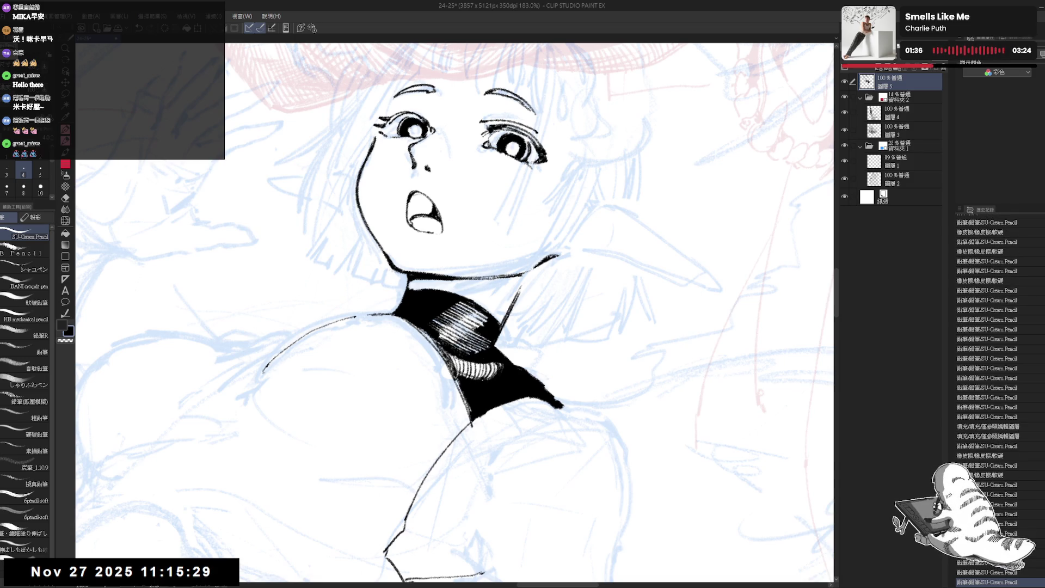
key("minus")
key("minus")
key("minus")
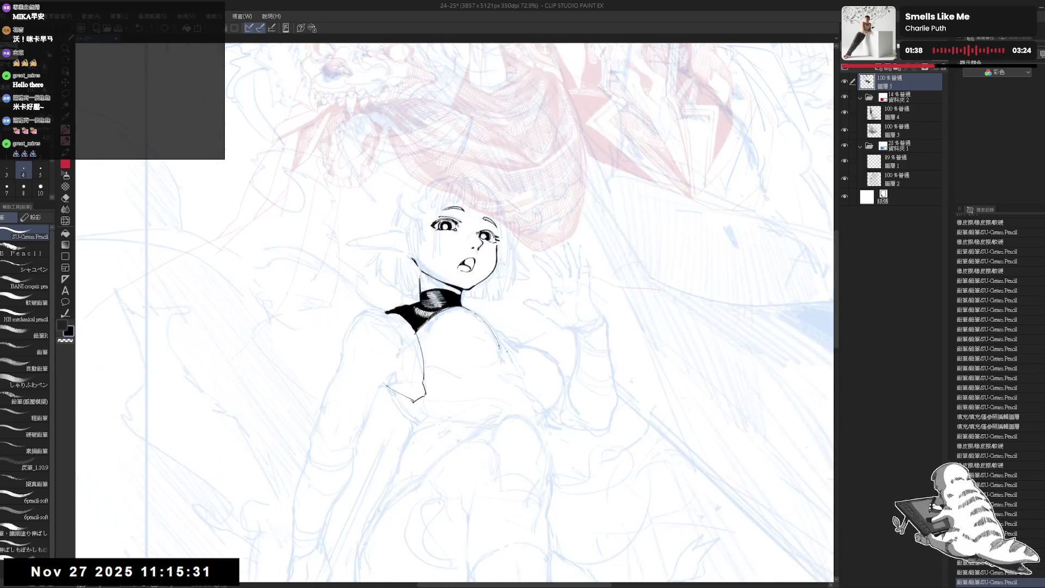
key("minus")
key("e")
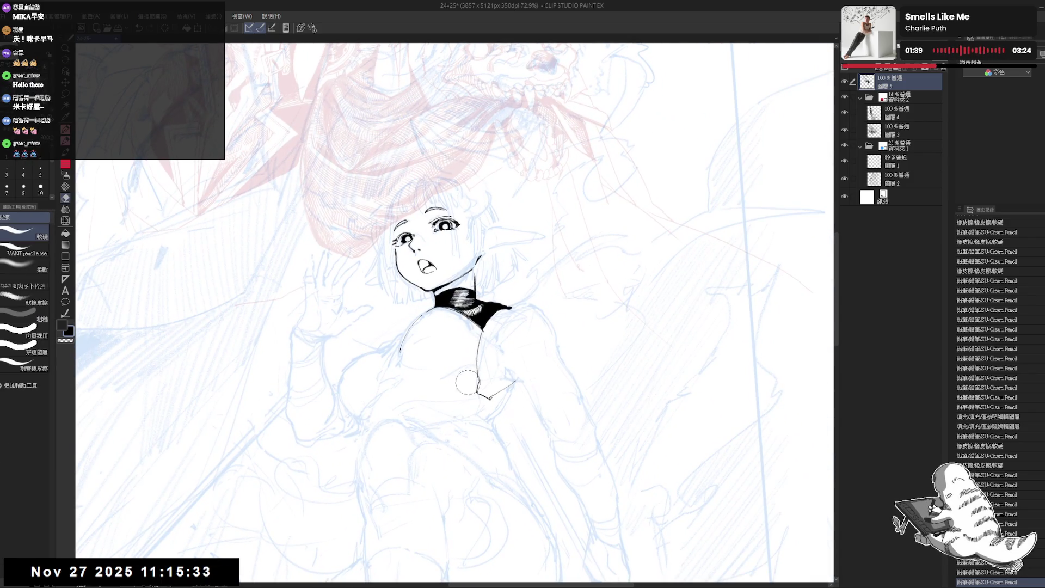
left_click_drag(465, 381, 463, 361)
- Reset the view upright, zoom in on the face, and erase a small mark near the collar
key("r")
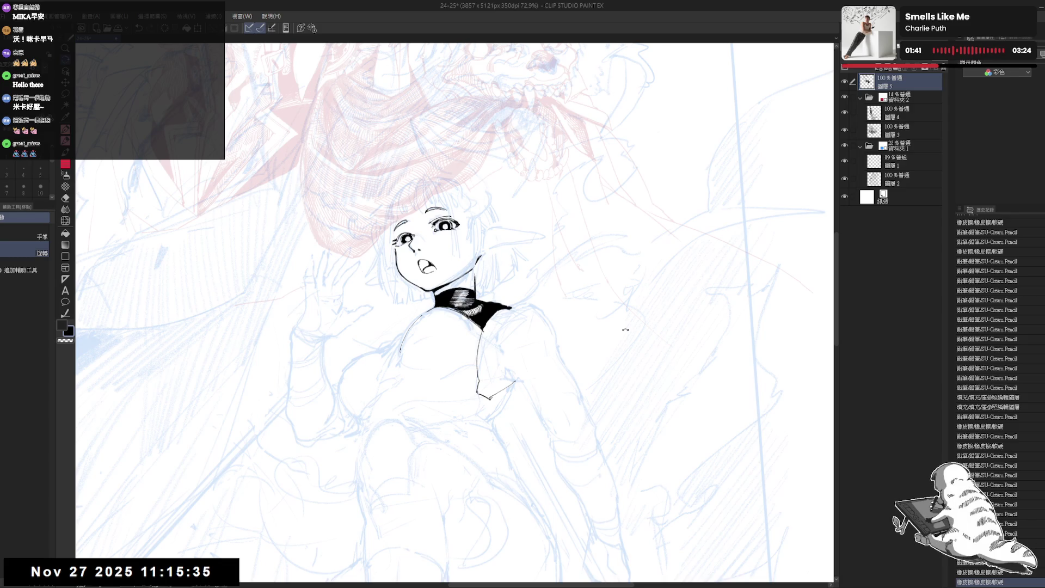
key("minus")
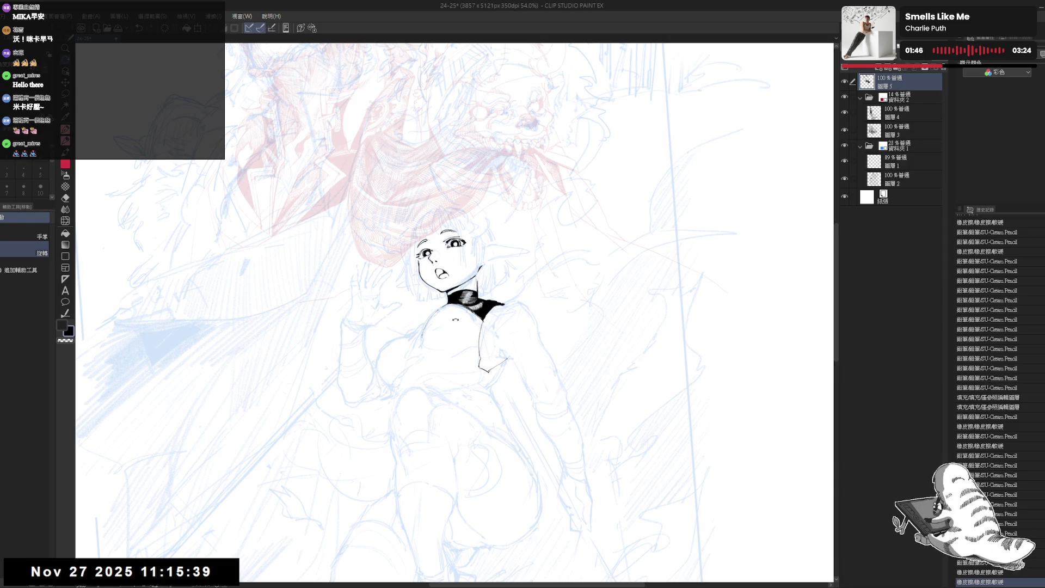
key("minus")
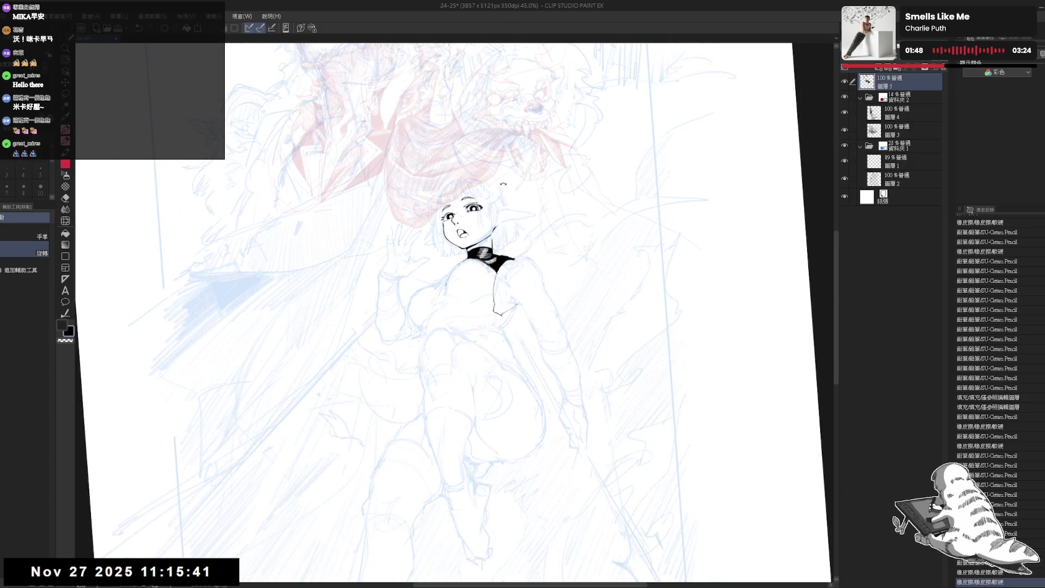
key("at")
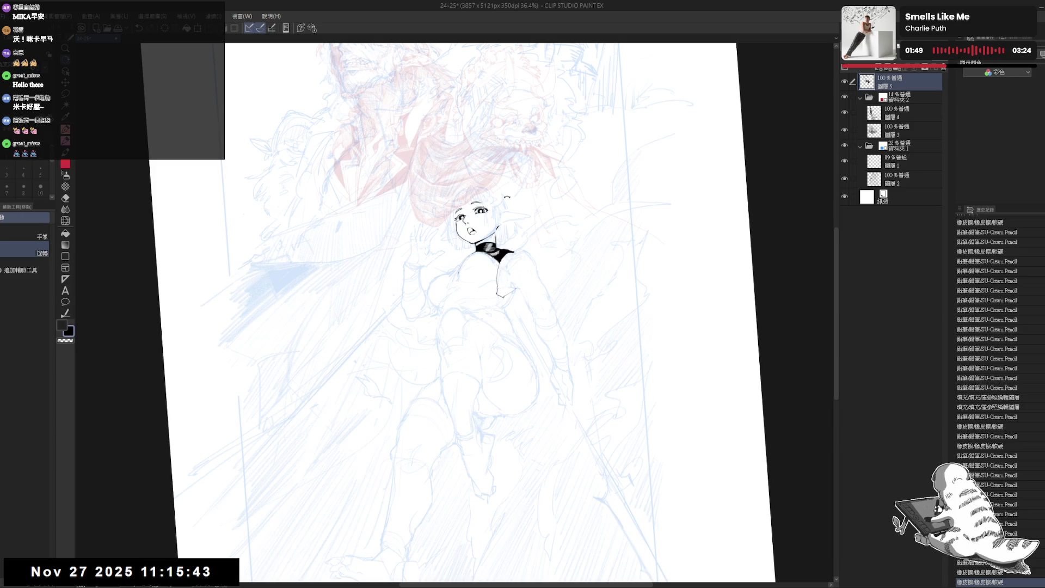
left_click_drag(558, 268, 575, 295)
key("ctrl+plus")
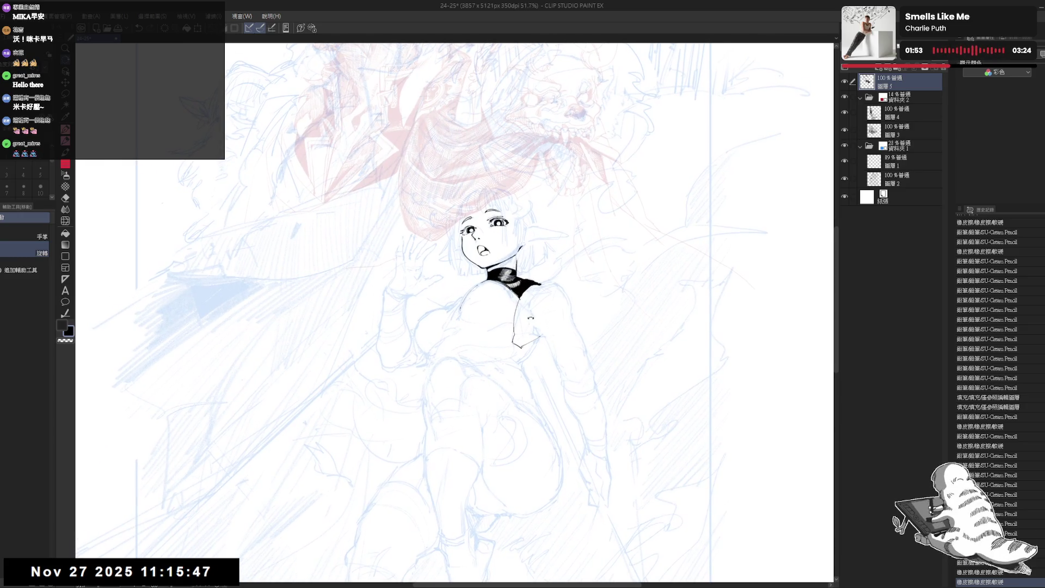
key("e")
left_click_drag(528, 300, 521, 298)
- Trim and refine the tip of the black collar, alternating eraser and pencil
key("h")
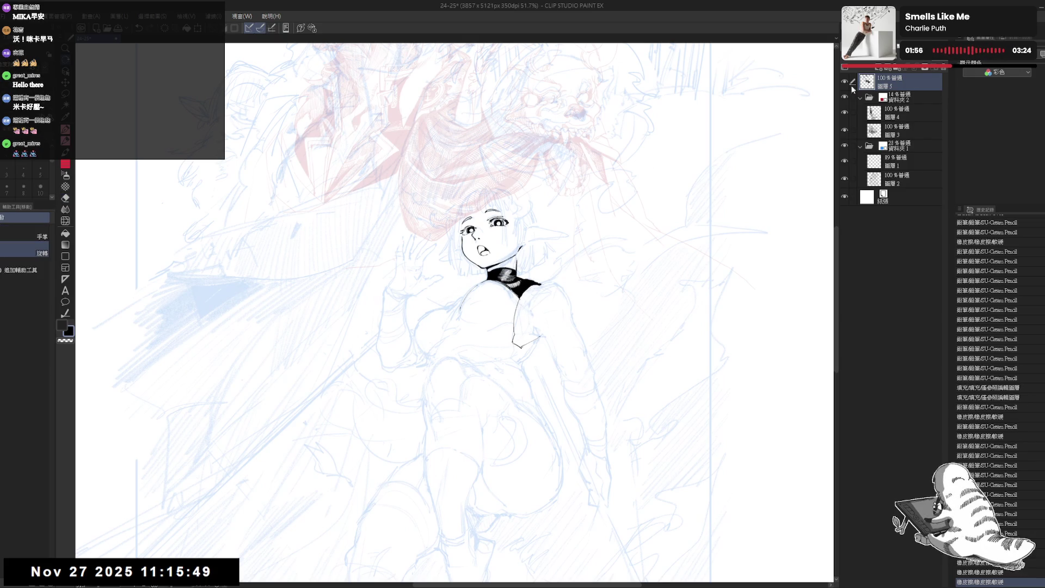
scroll(533, 286, "up", 2)
key("e")
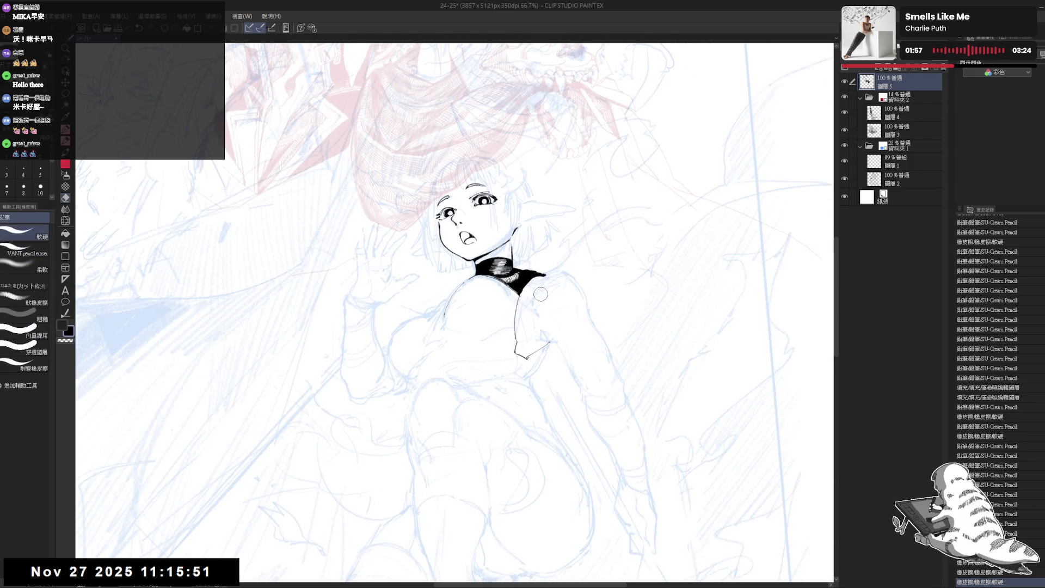
left_click_drag(537, 283, 545, 274)
key("p")
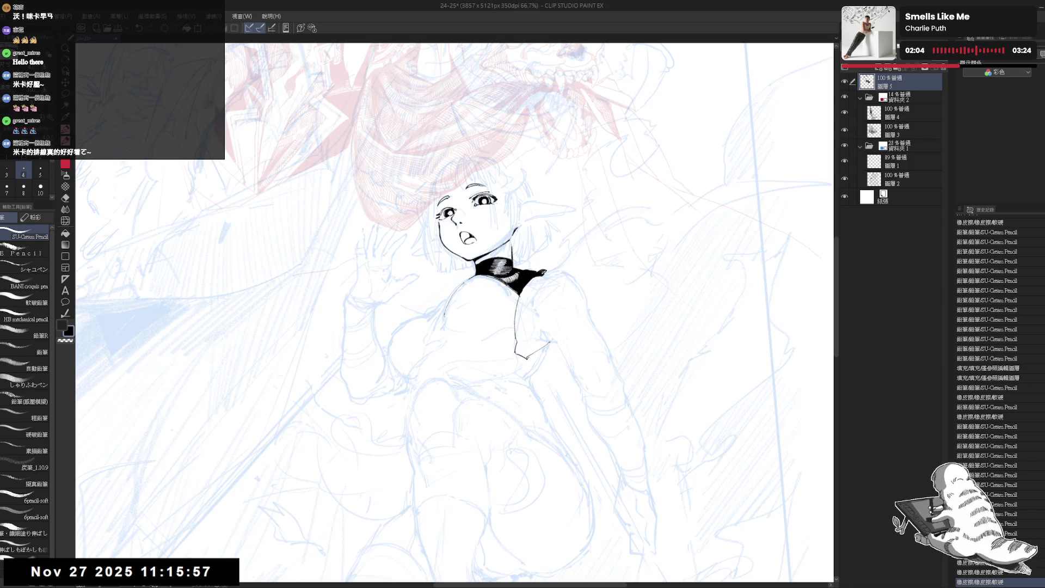
key("e")
left_click_drag(539, 280, 551, 268)
key("p")
left_click_drag(594, 313, 638, 275, "space")
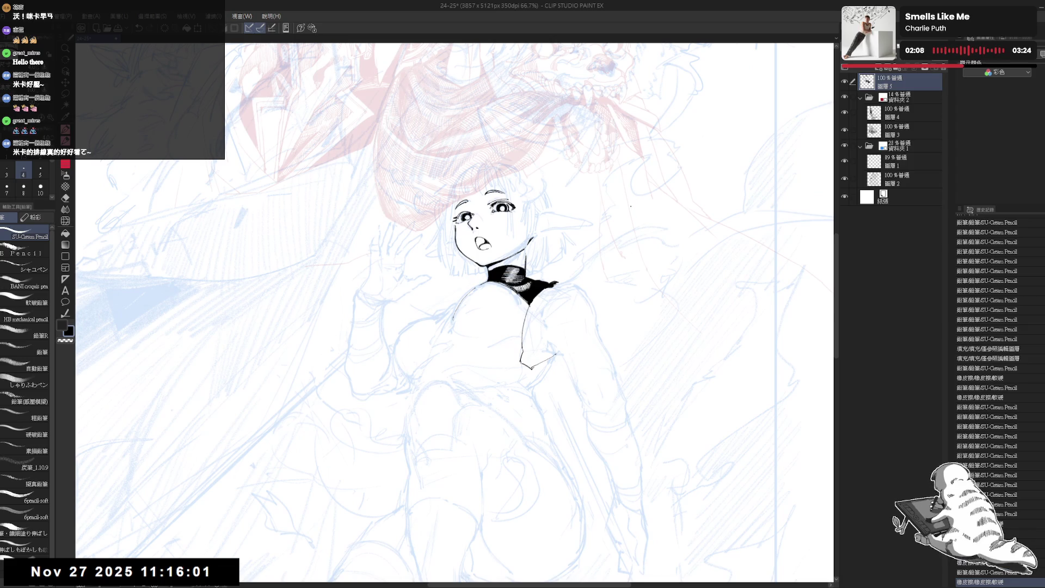
- Rotate the canvas to angle the face and erase stray lines near the ear
scroll(631, 207, "up", 3)
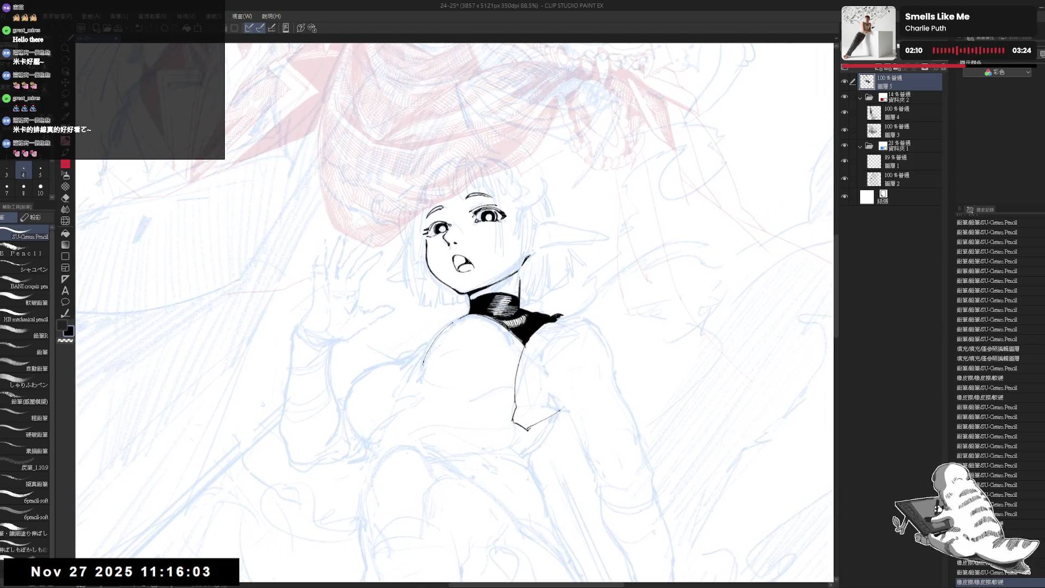
left_click_drag(631, 206, 615, 180, "shift+space")
left_click_drag(514, 275, 516, 291)
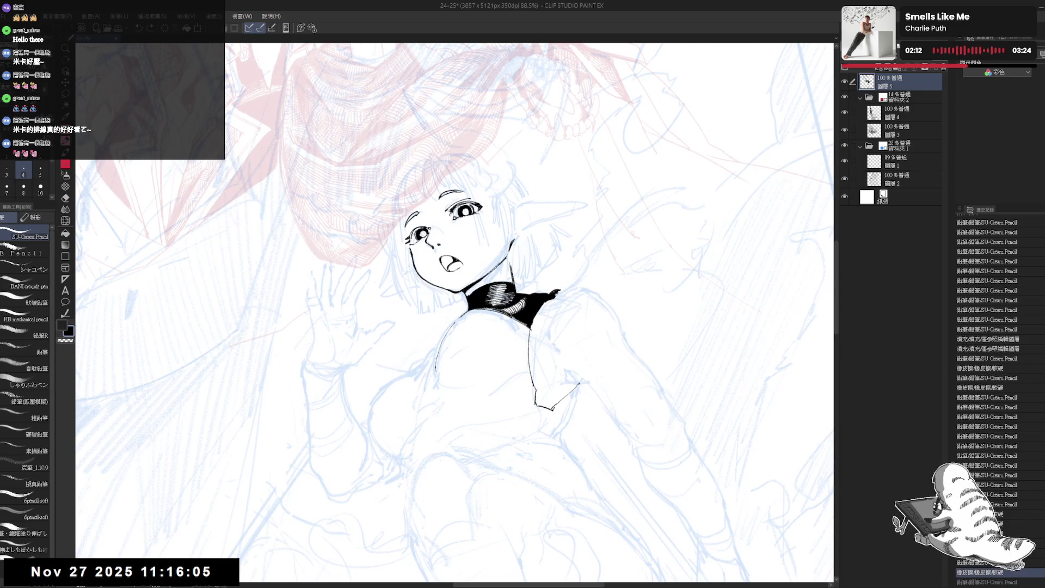
mouse_move(615, 180)
left_mouse_down("shift+space")
mouse_move(669, 272)
mouse_move(620, 171)
mouse_move(527, 106)
left_mouse_up("shift+space")
left_click_drag(474, 163, 495, 177)
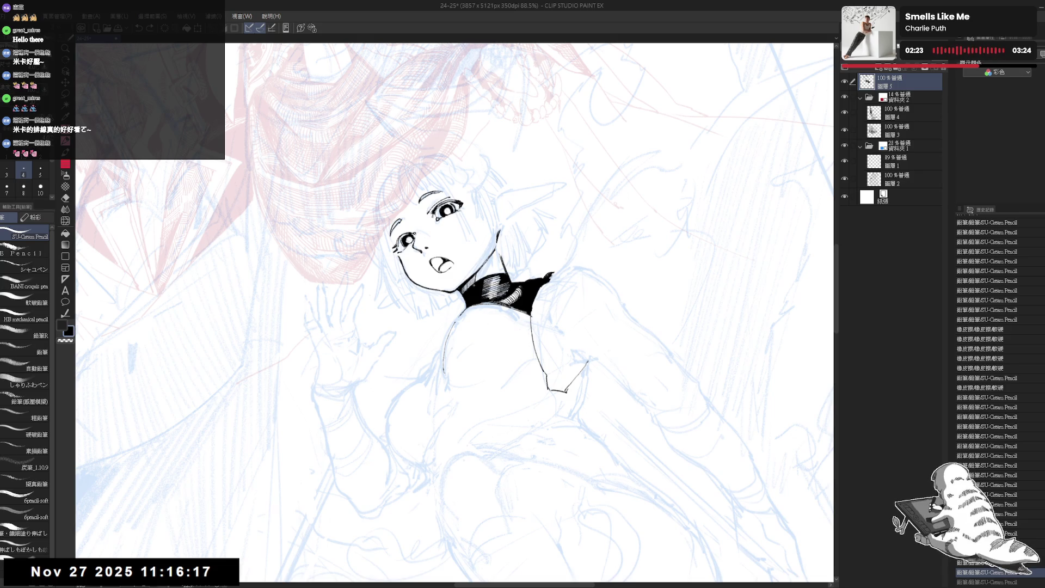
key("asciicircum")
key("asciicircum")
key("asciicircum")
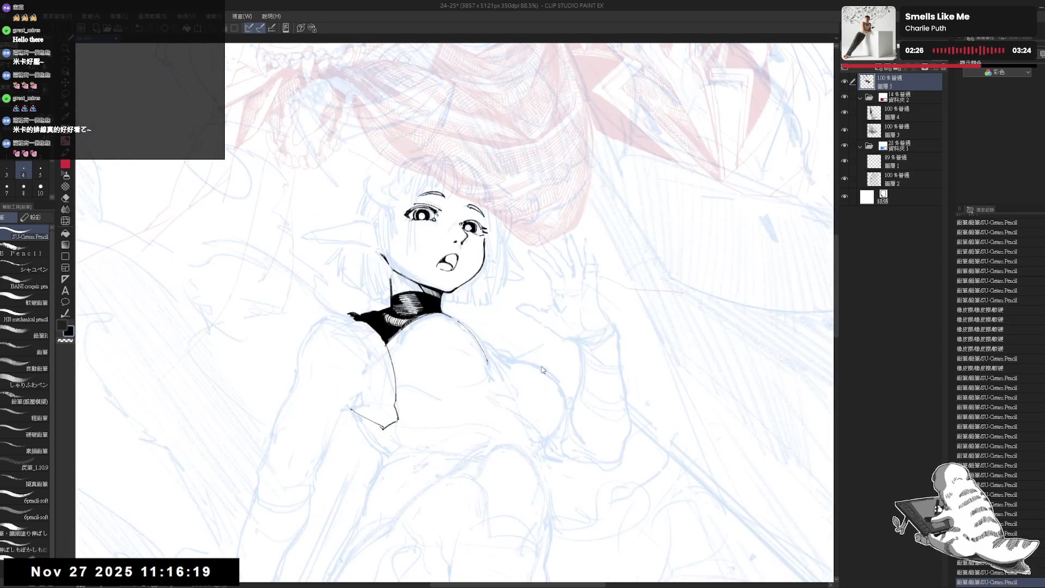
key("minus")
key("minus")
key("minus")
key("e")
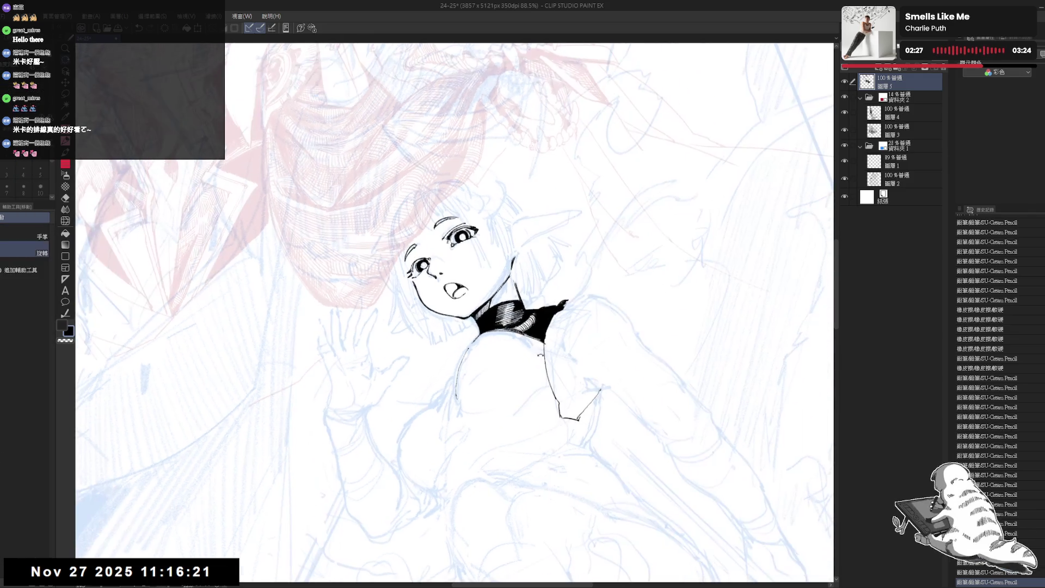
left_click_drag(524, 260, 518, 268)
- Zoom out, tilt the canvas slightly, and lightly erase sketch lines near the shoulder
key("p")
key("asciicircum")
key("asciicircum")
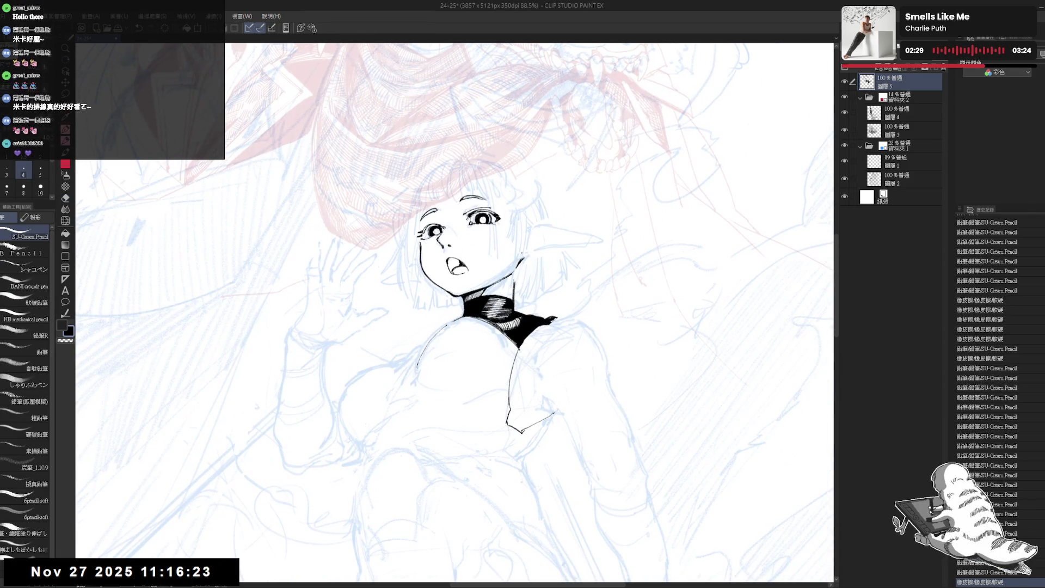
key("ctrl+minus")
key("minus")
key("e")
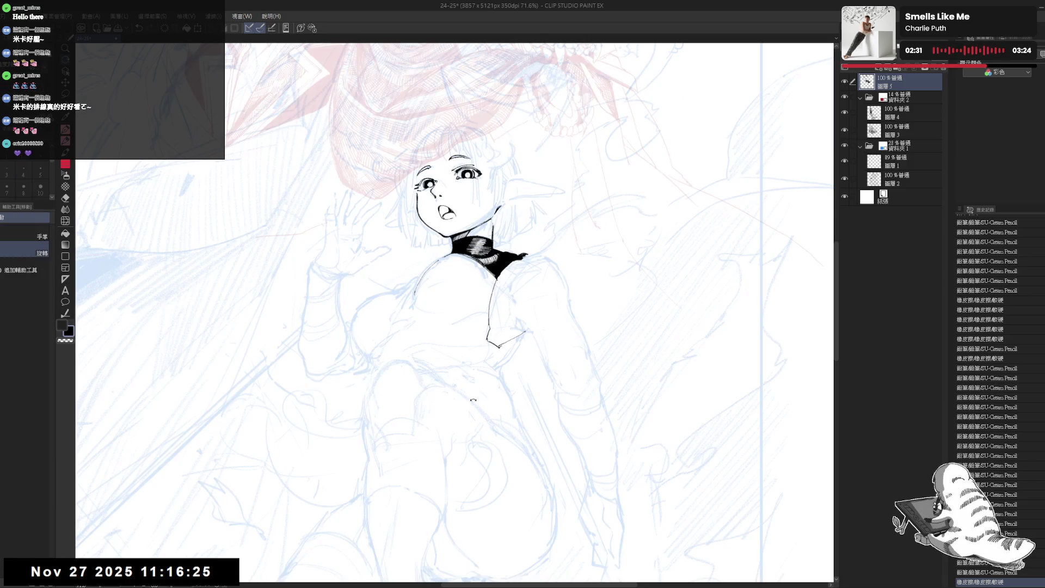
key("minus")
mouse_move(501, 289)
left_mouse_down()
mouse_move(480, 289)
mouse_move(469, 321)
left_mouse_up()
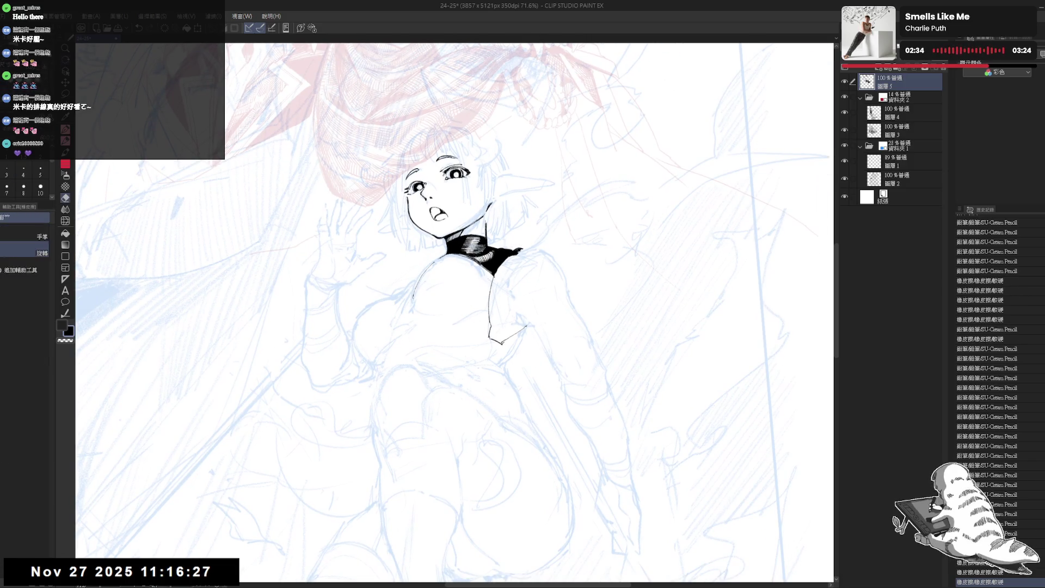
key("p")
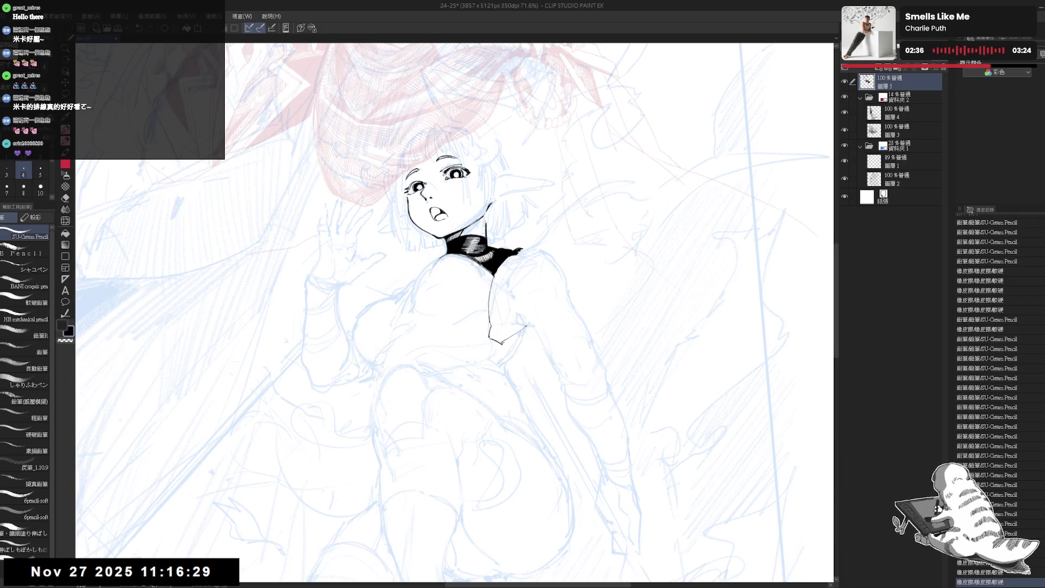
- Redraw the left shoulder line in black ink and erase part of the chest line
key("ctrl+z")
left_click_drag(446, 256, 424, 284)
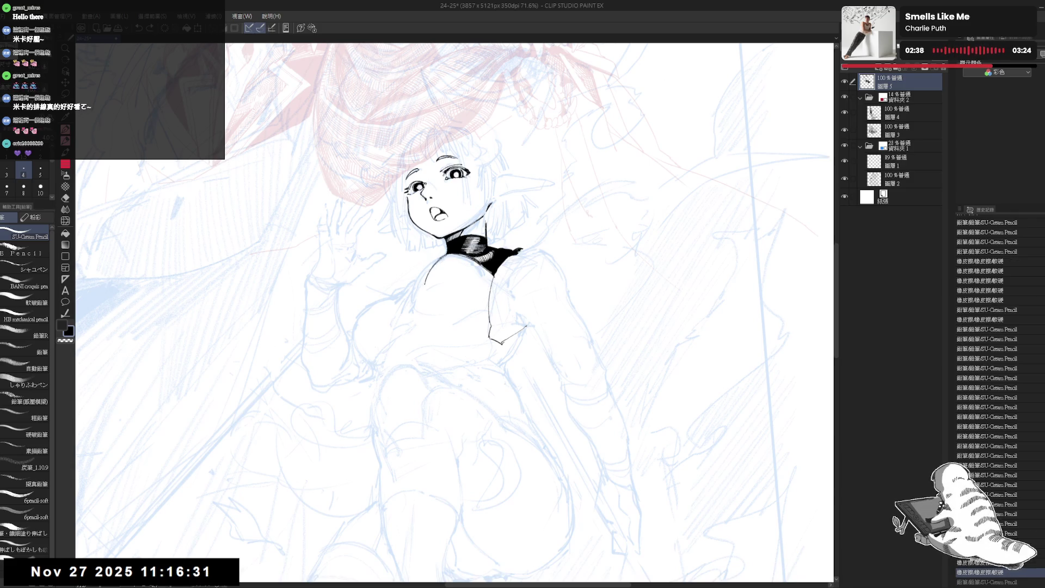
key("e")
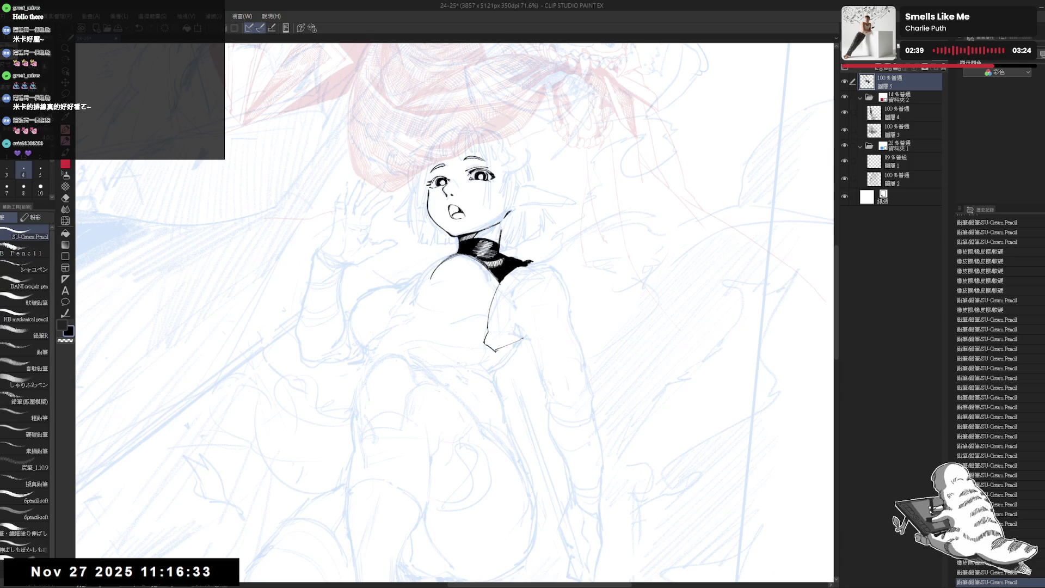
mouse_move(498, 343)
left_mouse_down()
mouse_move(496, 313)
mouse_move(455, 302)
left_mouse_up()
key("p")
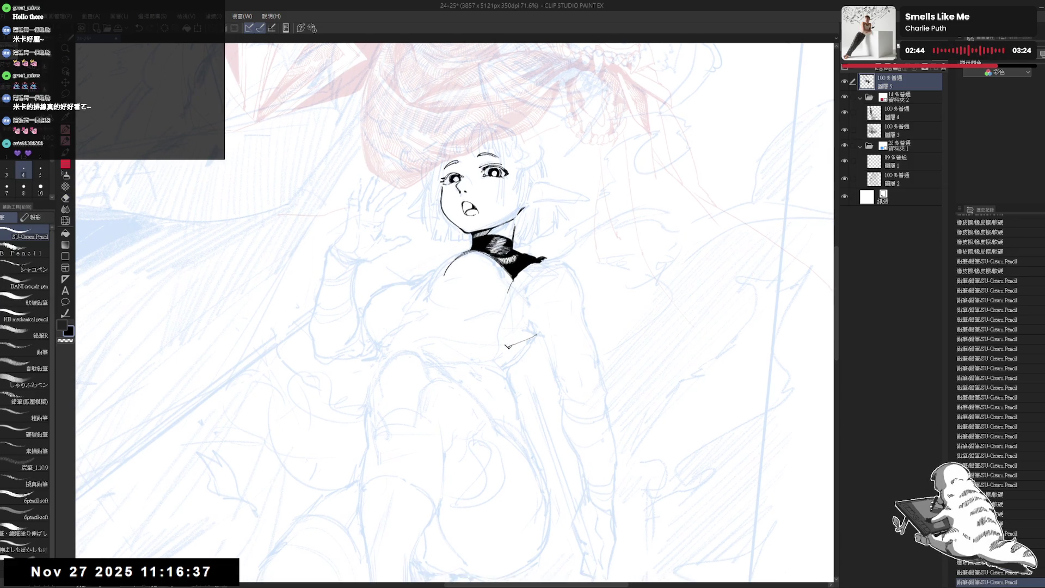
- Touch up the left shoulder line, fill a small gap black and extend the left chest curve
key("e")
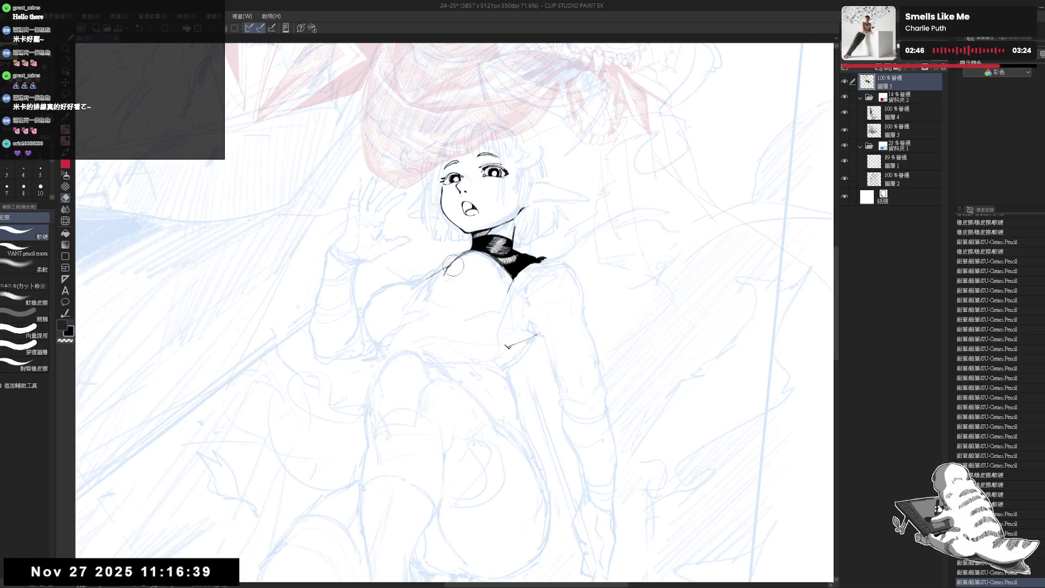
key("p")
left_click_drag(442, 263, 451, 270)
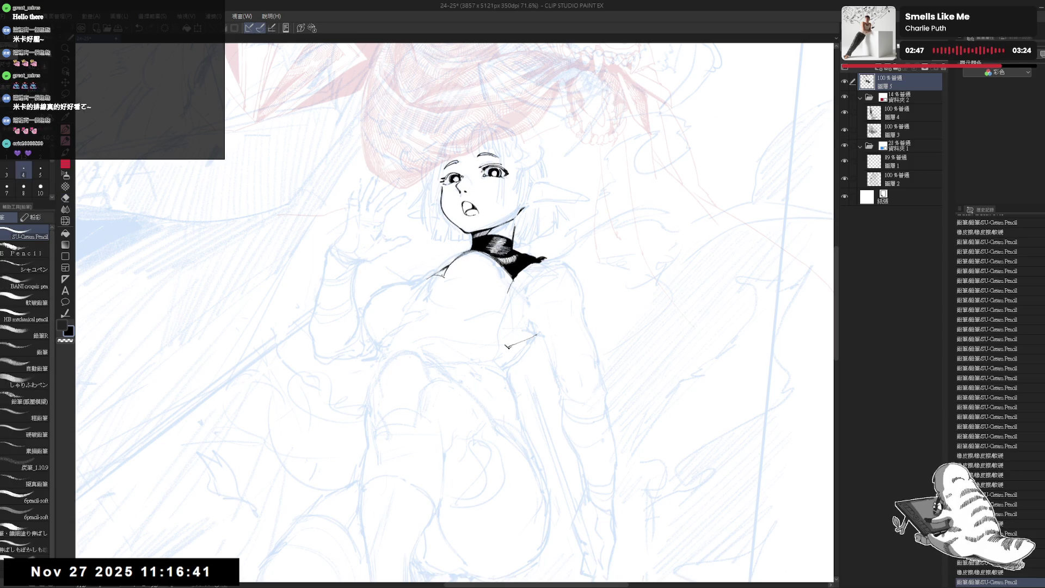
key("g")
left_click(444, 269)
key("minus")
key("minus")
key("e")
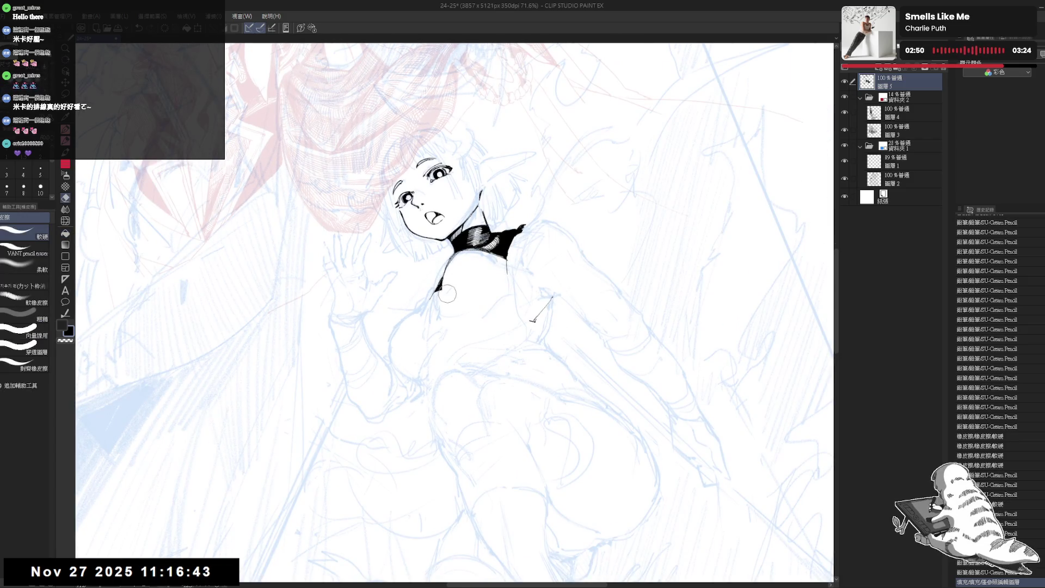
key("p")
left_click_drag(444, 288, 449, 295)
key("asciicircum")
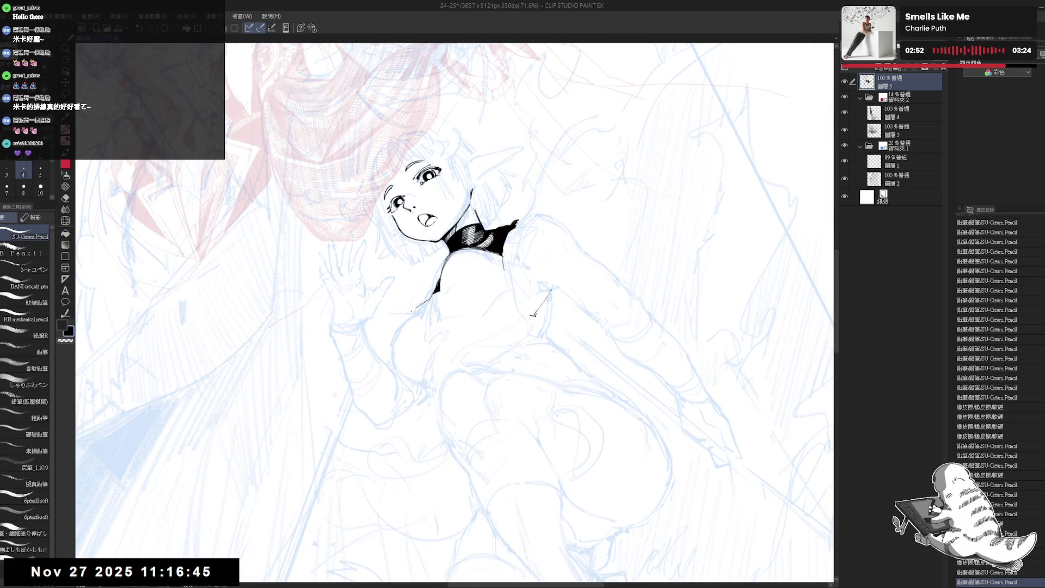
left_click_drag(405, 326, 421, 353)
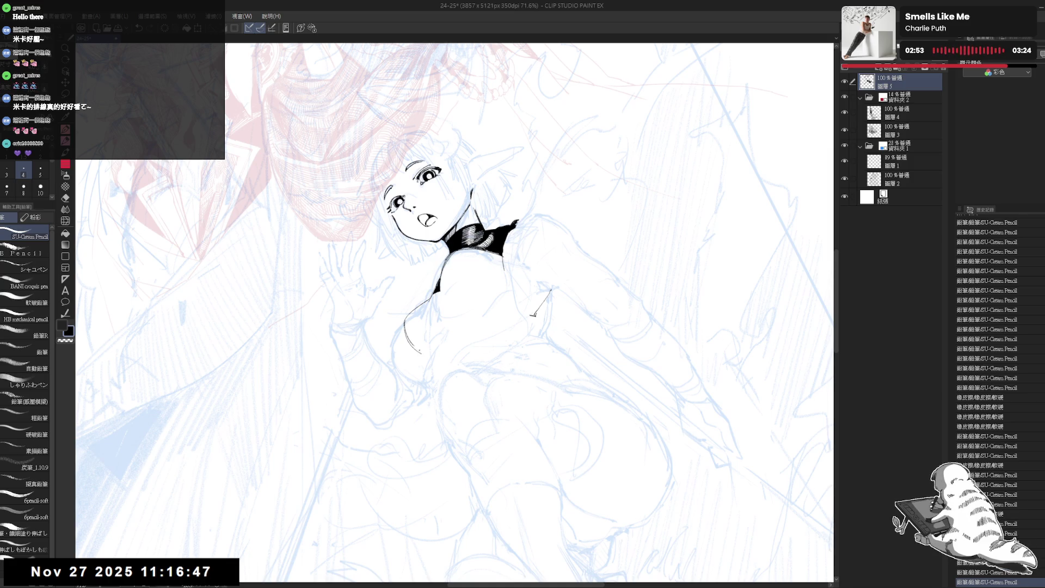
- Close the chest shape with an ink stroke and fill it solid black
key("ctrl+plus")
key("asciicircum")
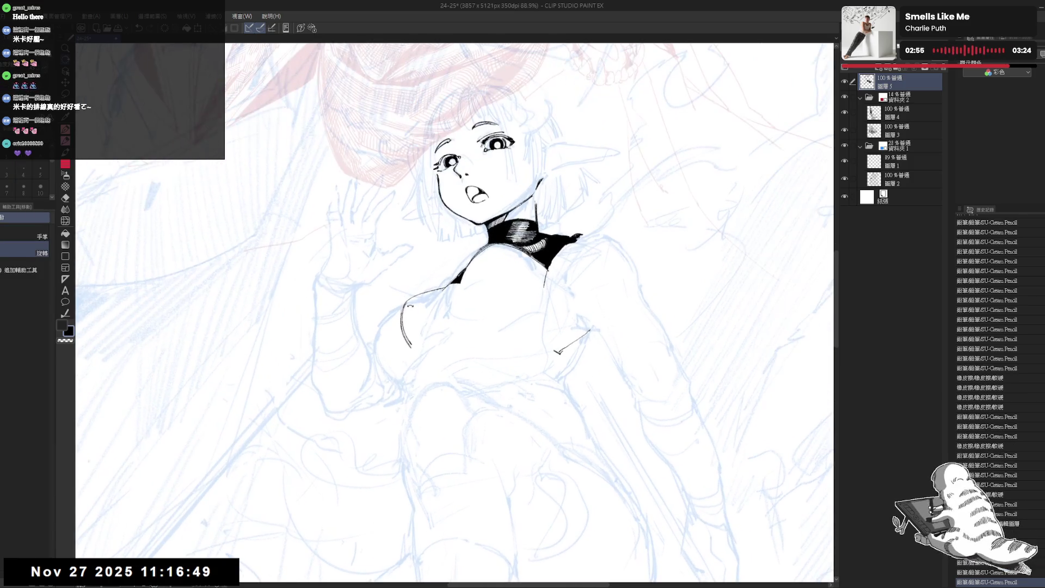
key("p")
mouse_move(418, 296)
left_mouse_down()
mouse_move(405, 305)
mouse_move(421, 310)
mouse_move(415, 345)
mouse_move(431, 309)
mouse_move(511, 247)
mouse_move(536, 262)
left_mouse_up()
key("g")
left_click(416, 326)
key("e")
key("p")
- Tilt the canvas clockwise and add hatching strokes on the choker
key("r")
mouse_move(599, 207)
left_mouse_down()
mouse_move(642, 261)
mouse_move(664, 315)
mouse_move(670, 381)
left_mouse_up()
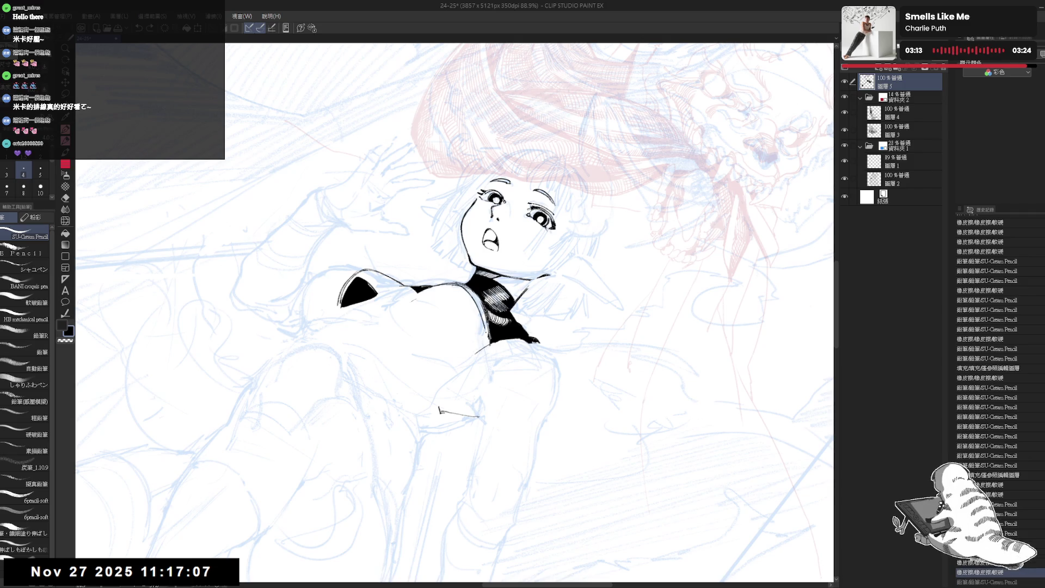
mouse_move(480, 316)
left_mouse_down()
mouse_move(492, 318)
mouse_move(469, 301)
mouse_move(485, 329)
left_mouse_up()
key("e")
key("p")
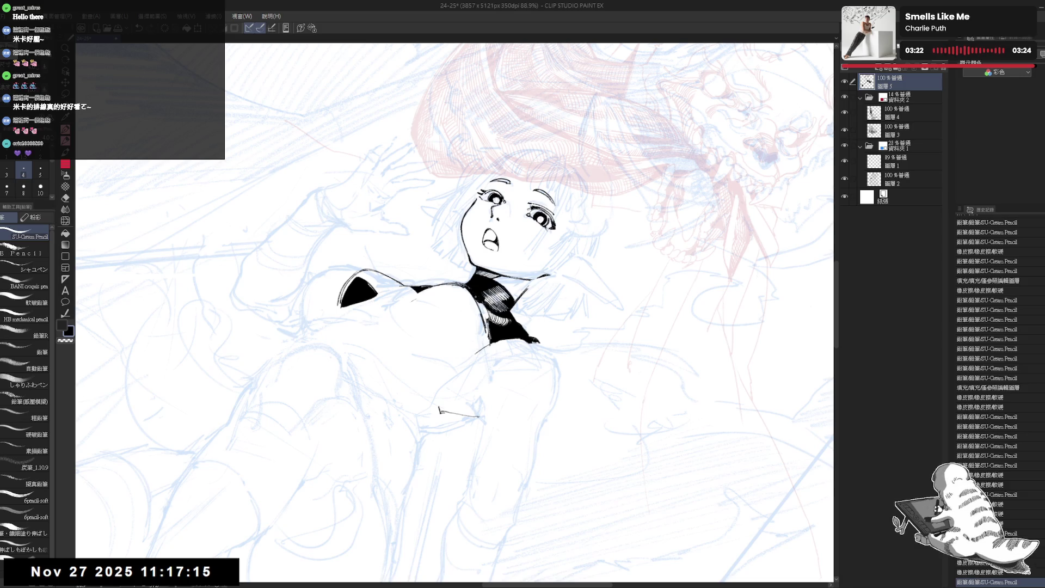
left_click_drag(598, 218, 577, 251)
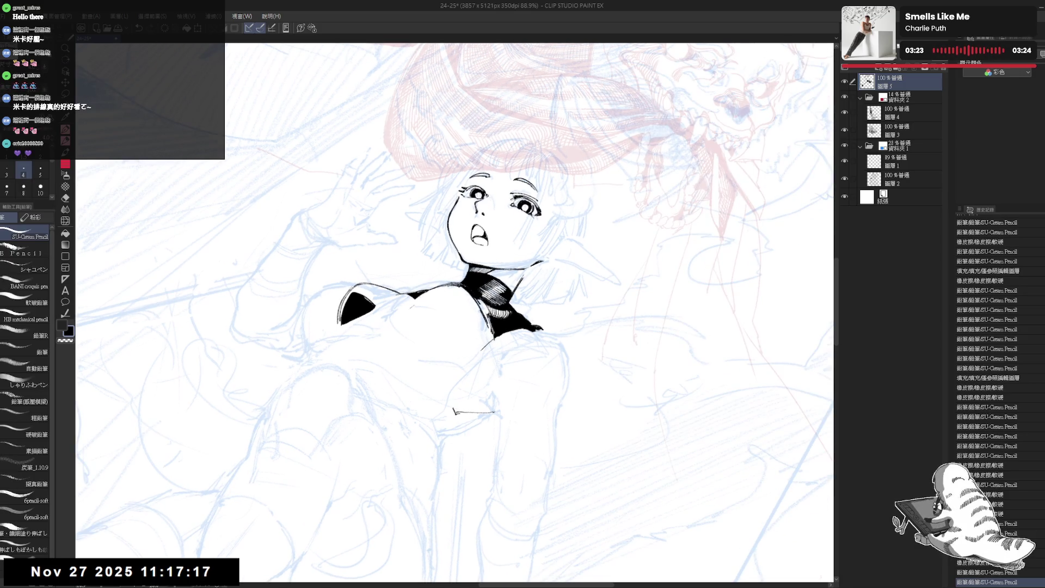
left_click_drag(479, 297, 487, 305)
left_click_drag(480, 298, 492, 327)
- Undo a bad stroke at the neck, redraw it and add a small stroke below the collar
key("e")
key("p")
key("e")
key("p")
key("e")
key("p")
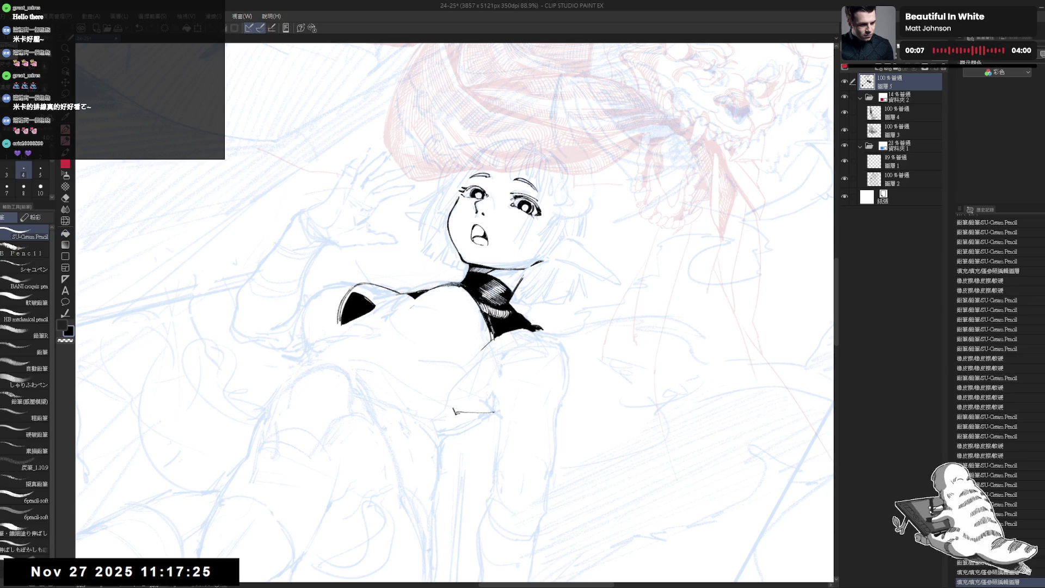
mouse_move(544, 164)
left_mouse_down()
mouse_move(436, 125)
mouse_move(544, 163)
left_mouse_up()
key("ctrl+z")
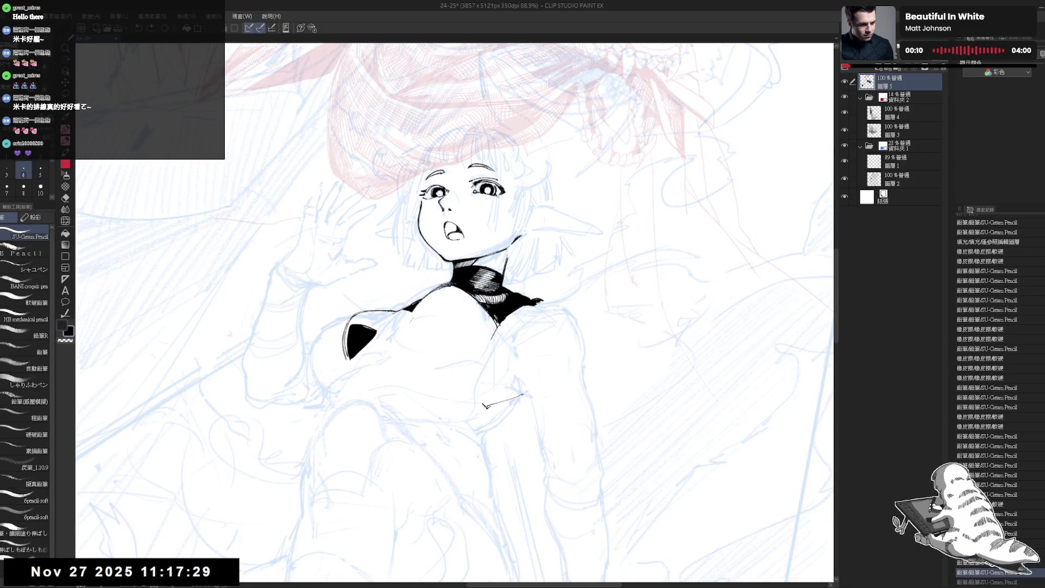
left_click_drag(481, 306, 490, 305)
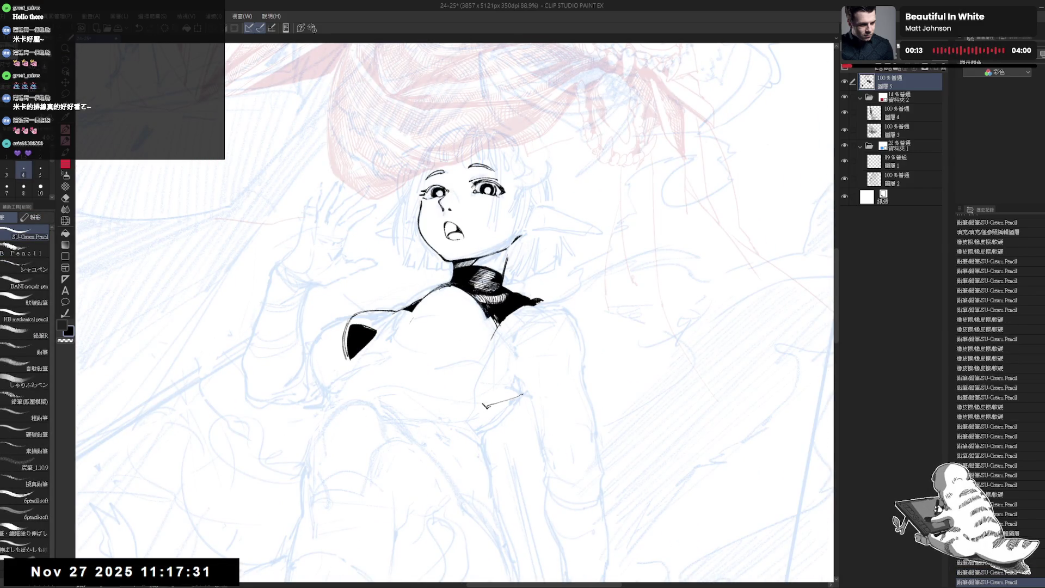
scroll(478, 260, "down", 3)
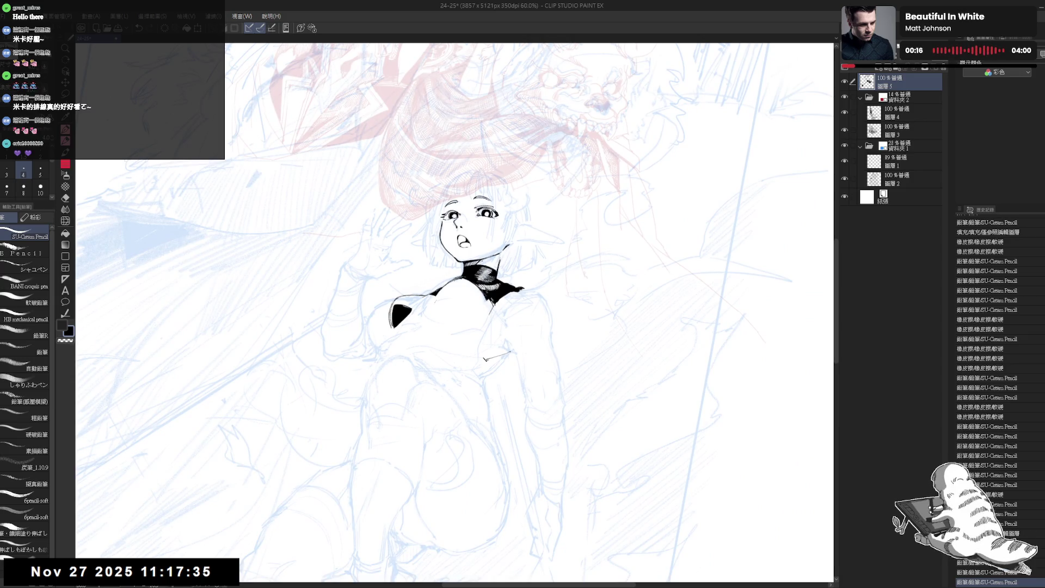
scroll(477, 269, "up", 1)
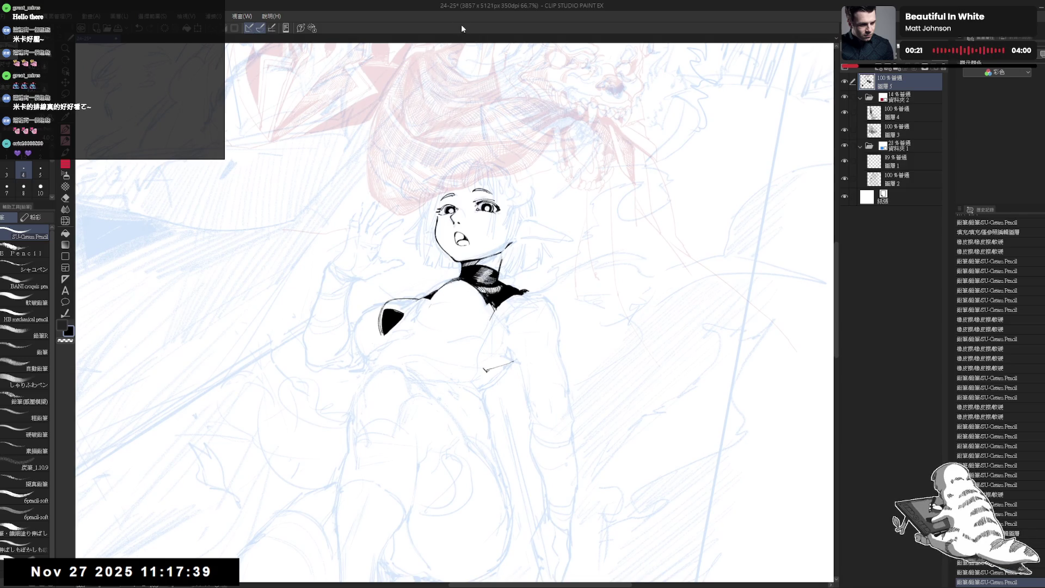
scroll(437, 304, "up", 2)
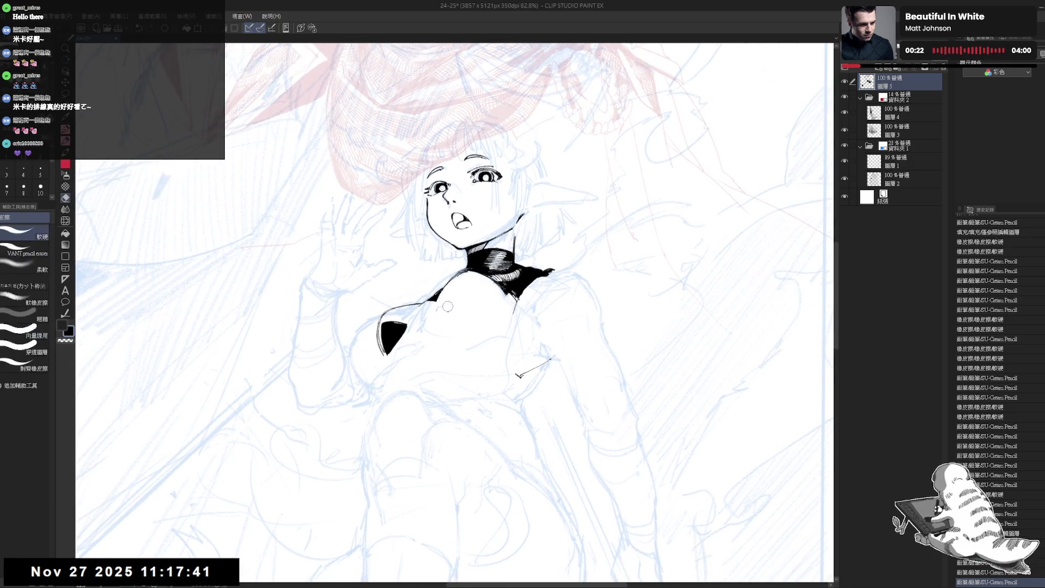
mouse_move(436, 300)
left_mouse_down()
mouse_move(454, 313)
mouse_move(425, 323)
mouse_move(460, 286)
left_mouse_up()
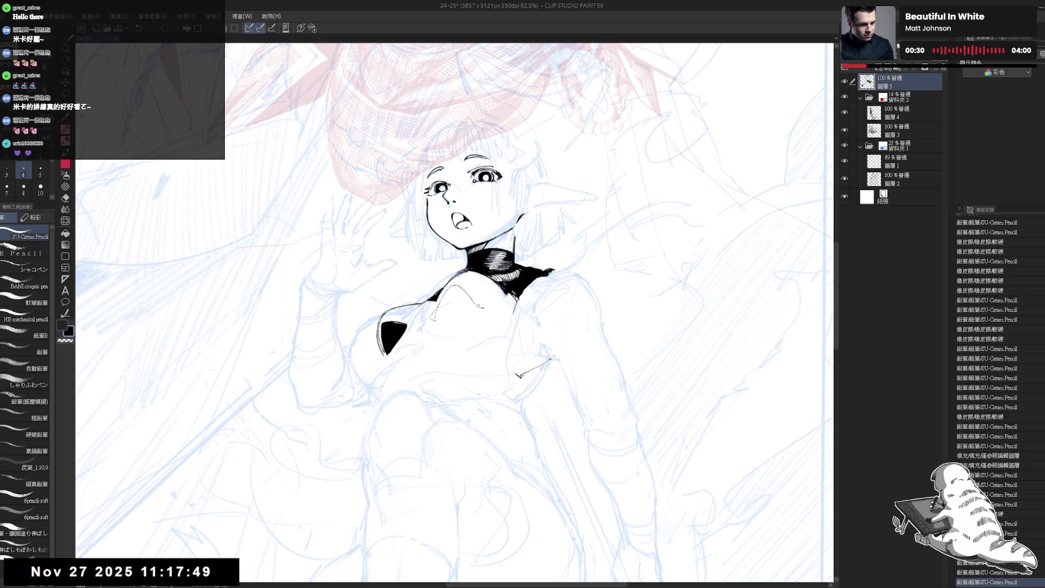
- Draw a curved outline under the collar and fill the enclosed areas solid black
left_click(445, 320)
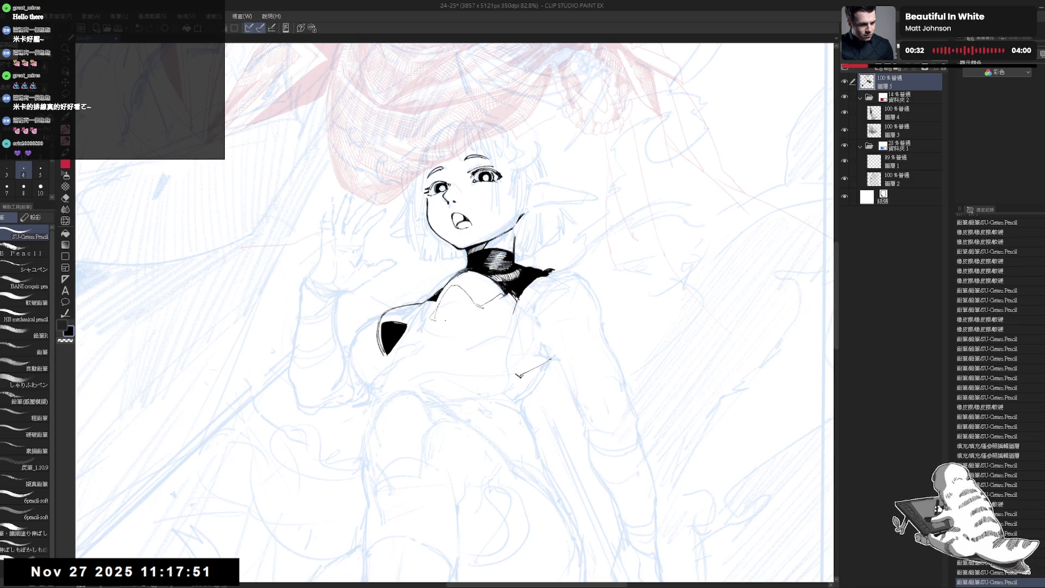
mouse_move(434, 319)
left_mouse_down()
mouse_move(466, 327)
mouse_move(511, 303)
left_mouse_up()
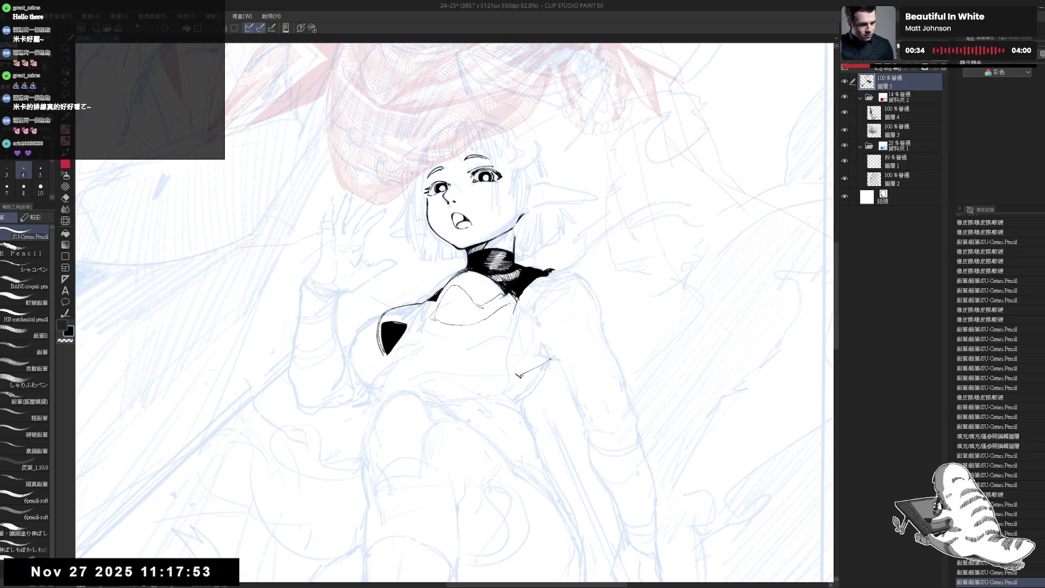
key("g")
left_click(493, 307)
left_click(460, 305)
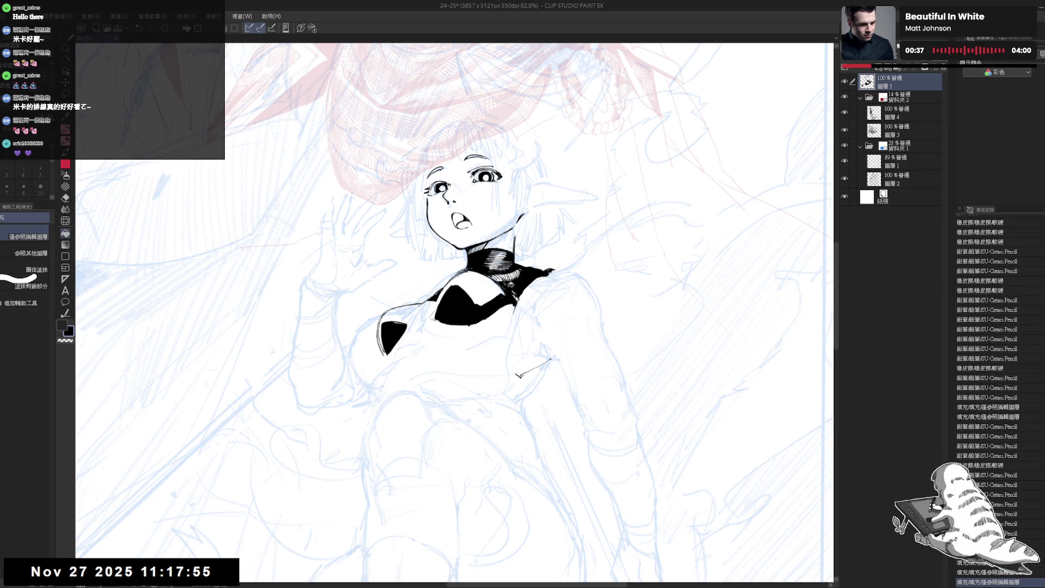
left_click(511, 284)
key("p")
- Darken the black shape's edge and redraw the curve under the chest
left_click(453, 377)
key("h")
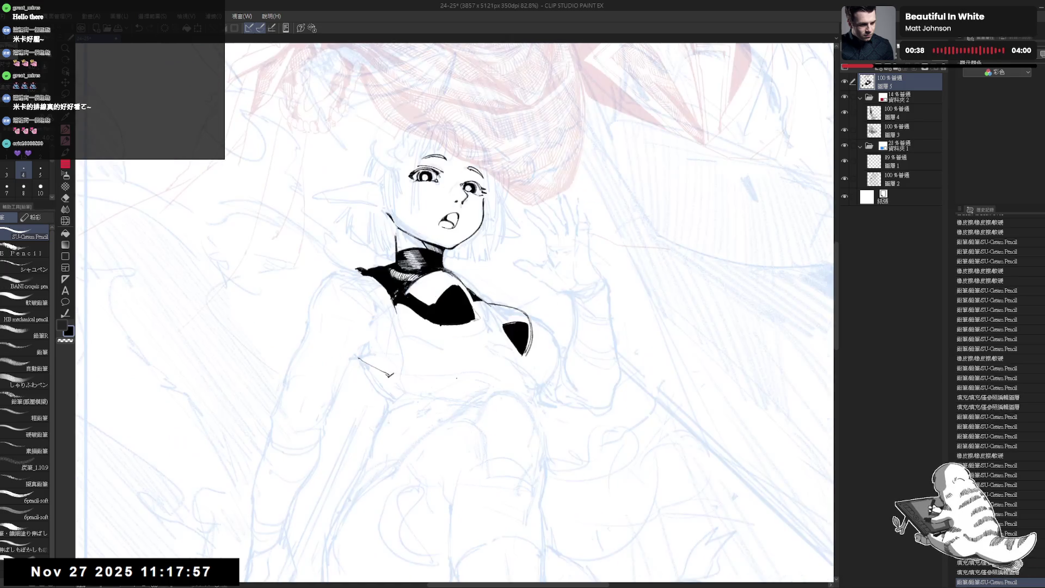
key("h")
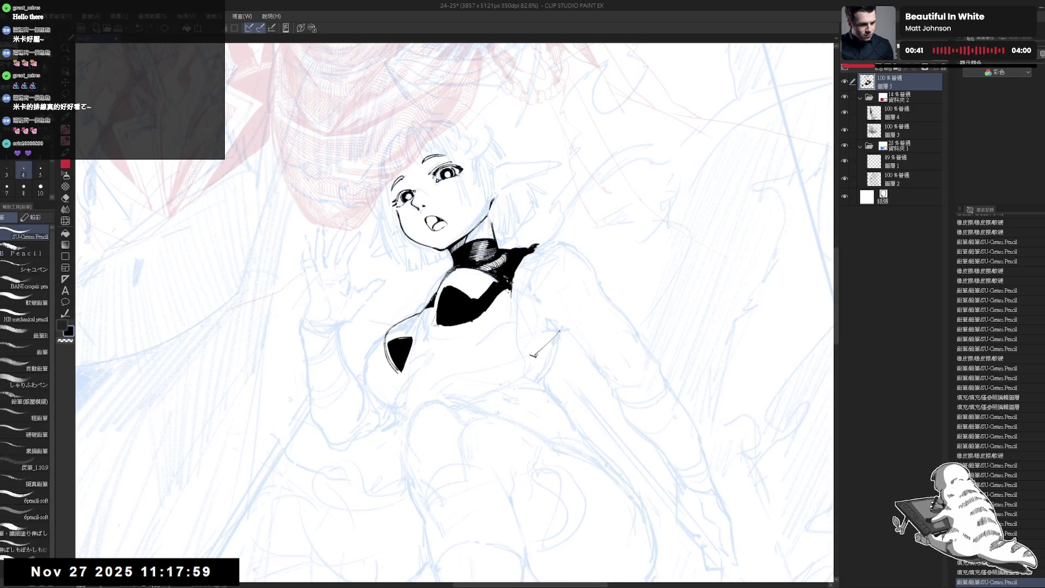
left_click_drag(396, 366, 400, 370)
left_click_drag(397, 364, 402, 375)
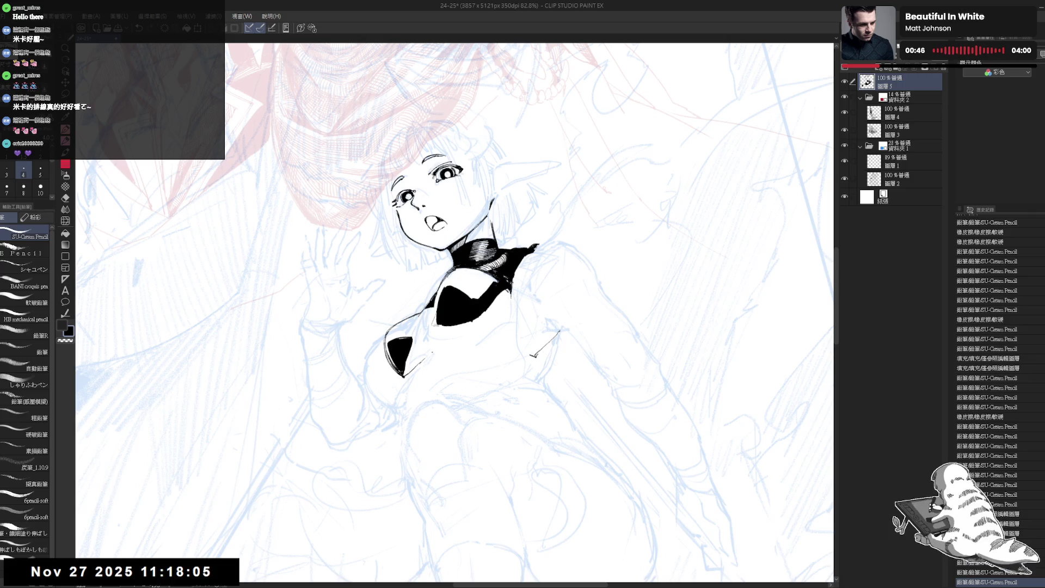
left_click_drag(484, 337, 519, 346)
left_click_drag(422, 364, 530, 354)
- Outline the right cup and fill it solid black, undoing one bad fill
key("asciicircum")
left_click_drag(516, 397, 493, 302)
scroll(493, 302, "down", 4)
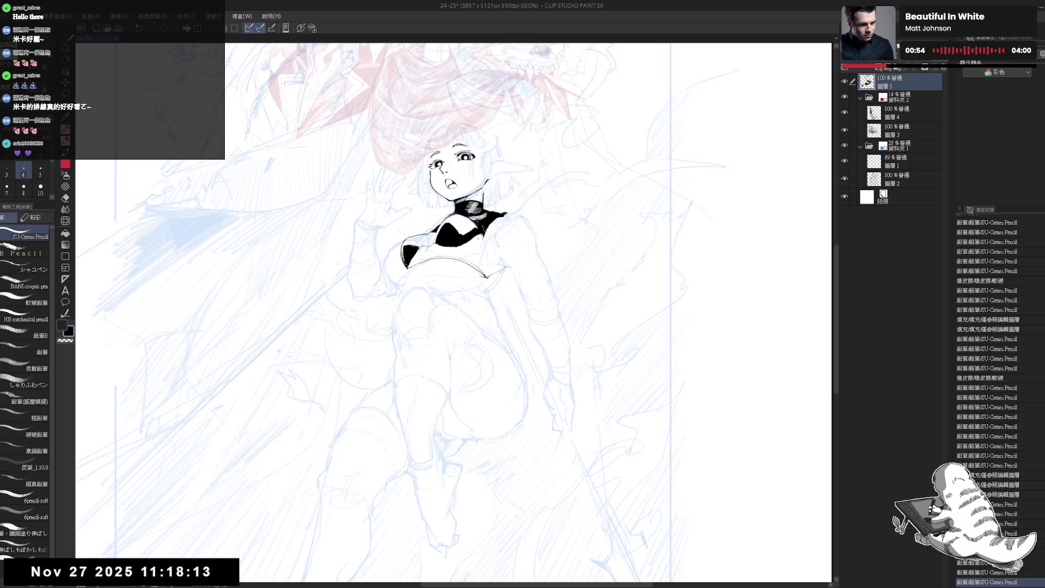
left_click_drag(483, 232, 474, 260)
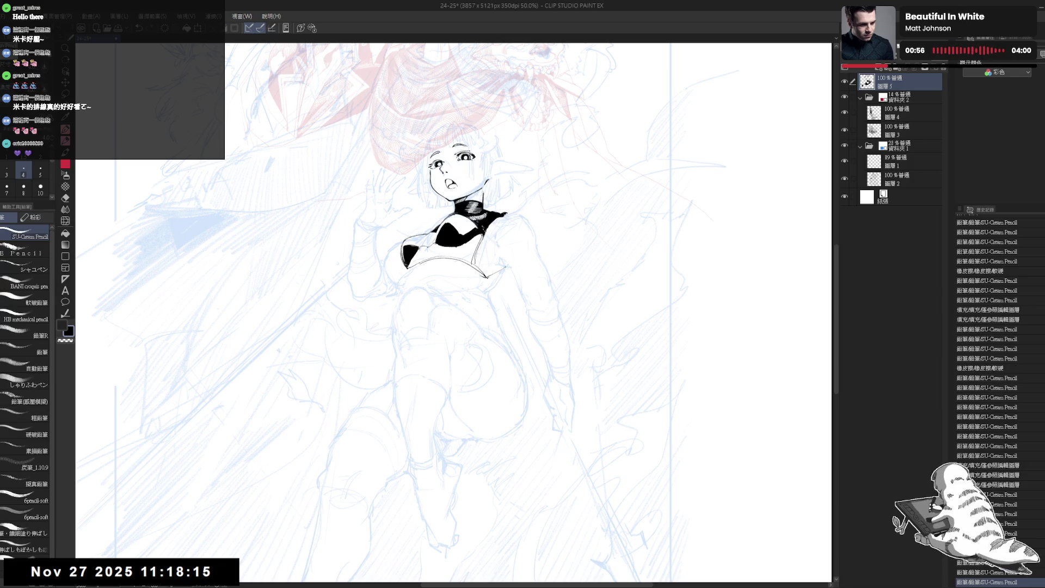
scroll(420, 224, "up", 5)
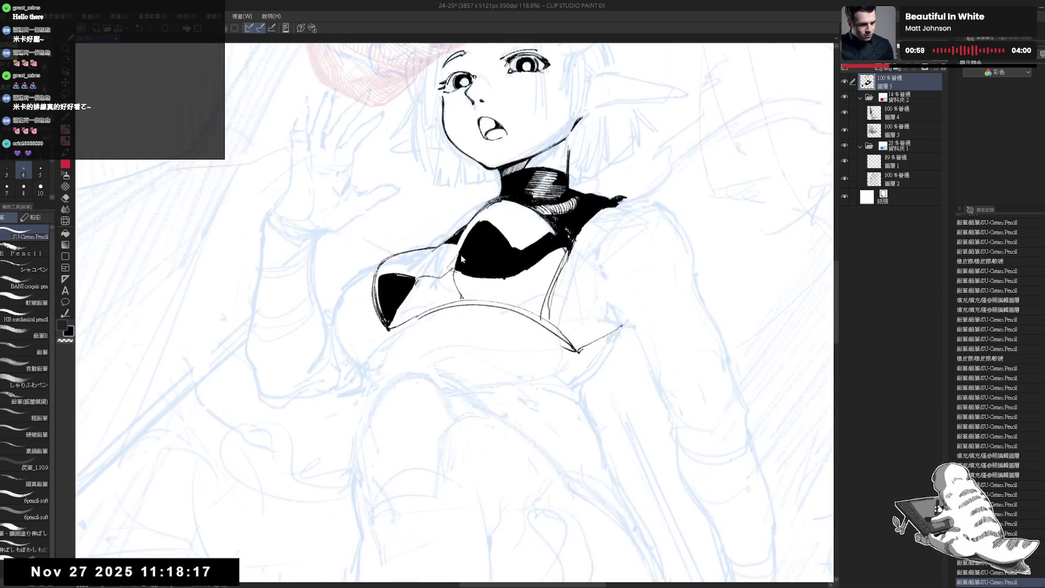
left_click_drag(453, 268, 463, 302)
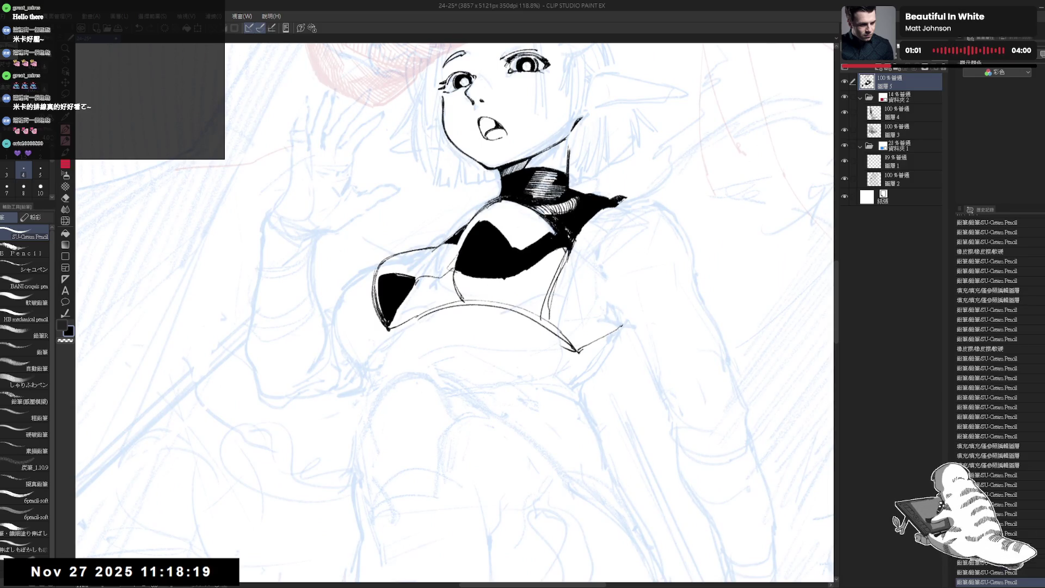
left_click_drag(566, 244, 511, 303)
key("g")
left_click(501, 286)
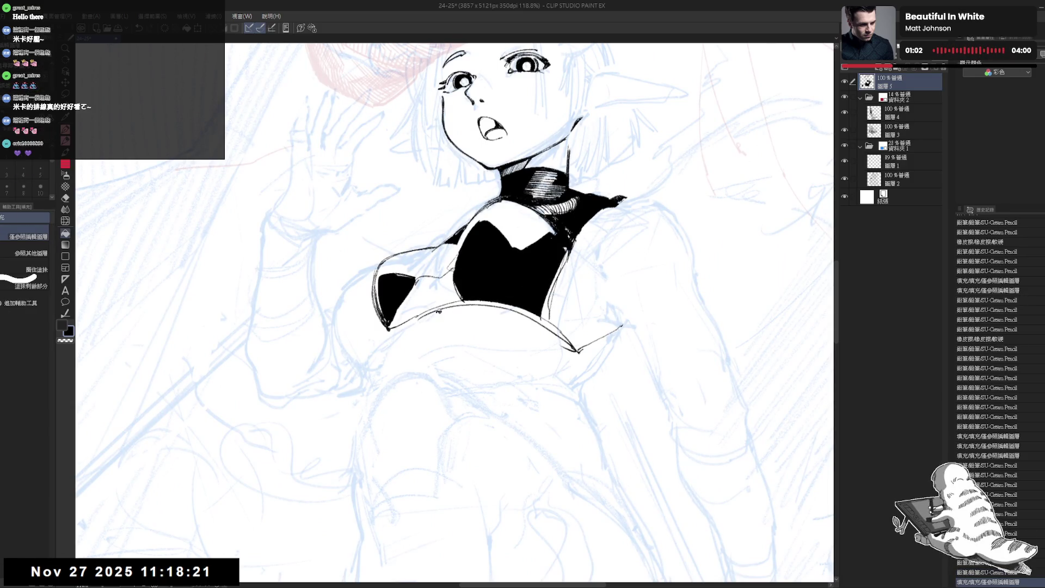
key("h")
key("h")
key("ctrl+z")
key("p")
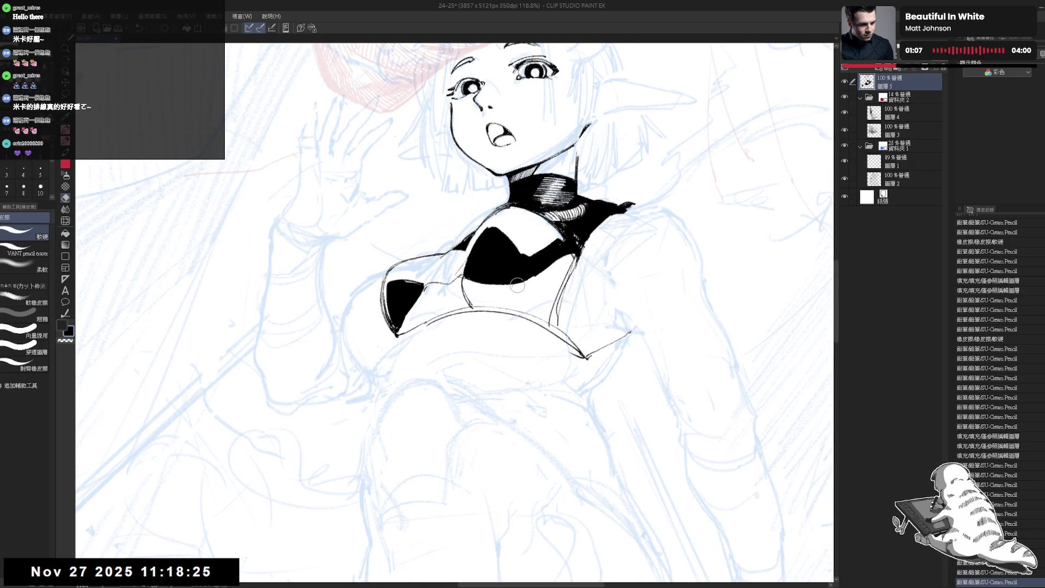
- Rotate the canvas and add short ink strokes and hatching on the top near the neck
left_click_drag(490, 272, 522, 283)
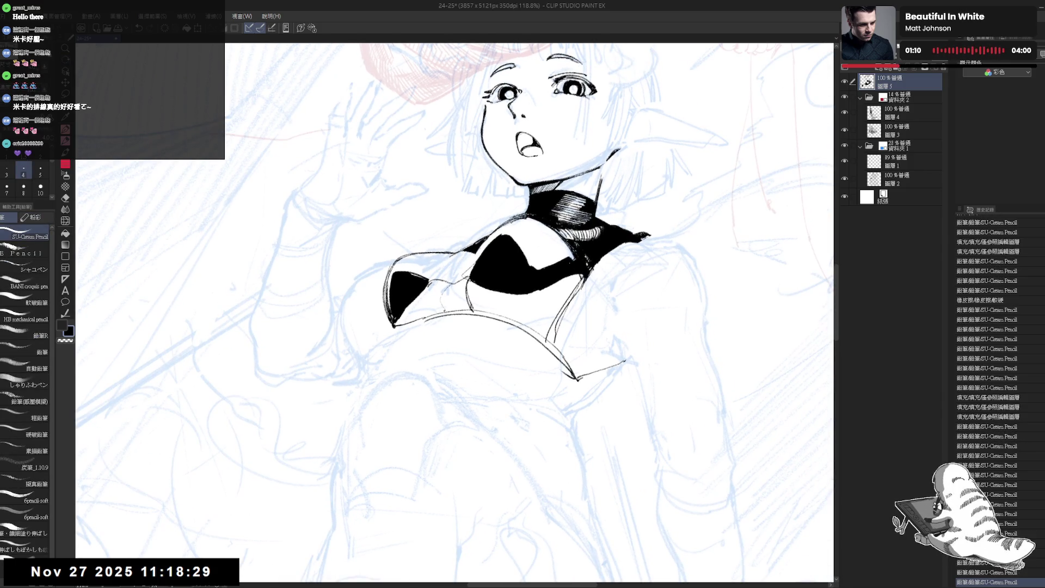
left_click_drag(447, 288, 439, 306)
left_click_drag(489, 272, 549, 310)
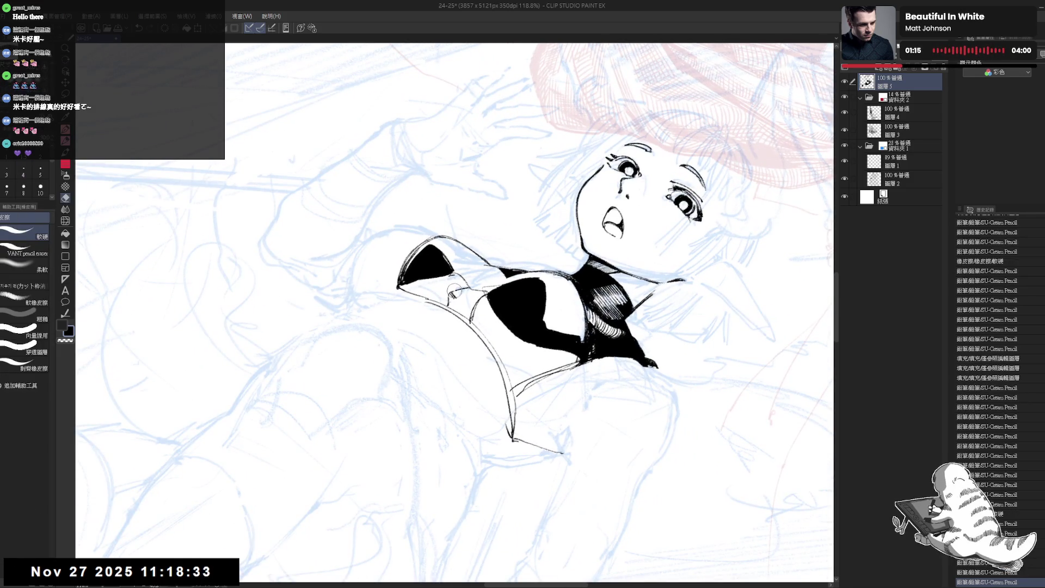
mouse_move(456, 281)
left_mouse_down()
mouse_move(449, 298)
mouse_move(458, 297)
left_mouse_up()
left_click_drag(465, 288, 469, 296)
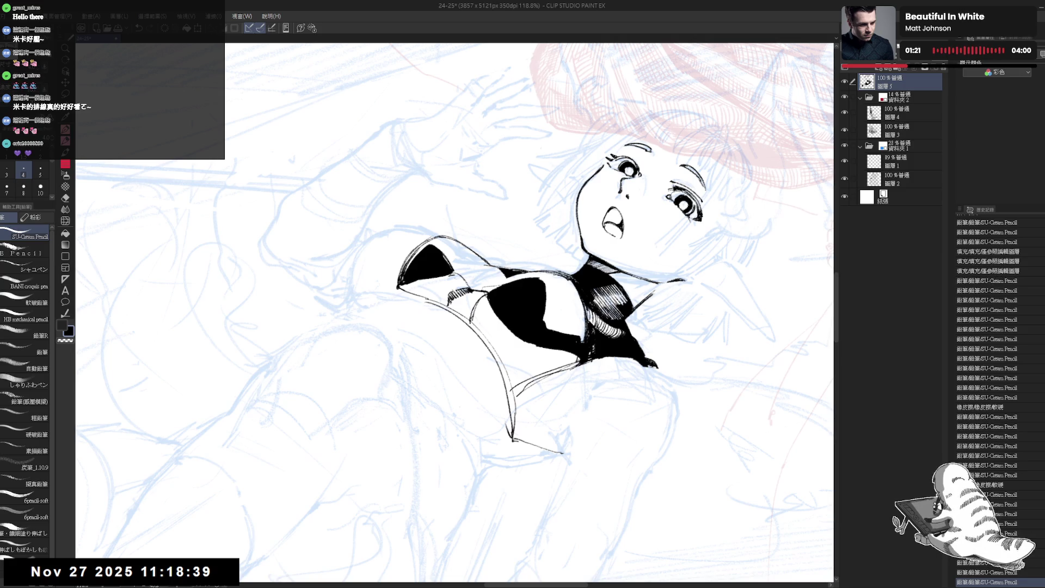
left_click_drag(446, 291, 442, 301)
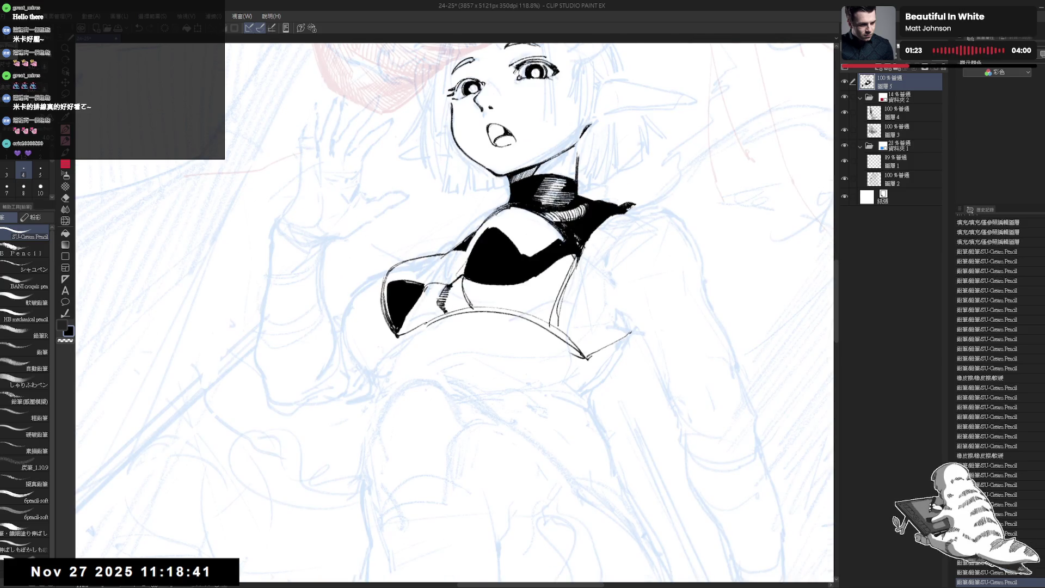
- Fill the left cup and a leftover gap solid black, then erase stray ink
key("g")
left_click(433, 304)
left_click(438, 285)
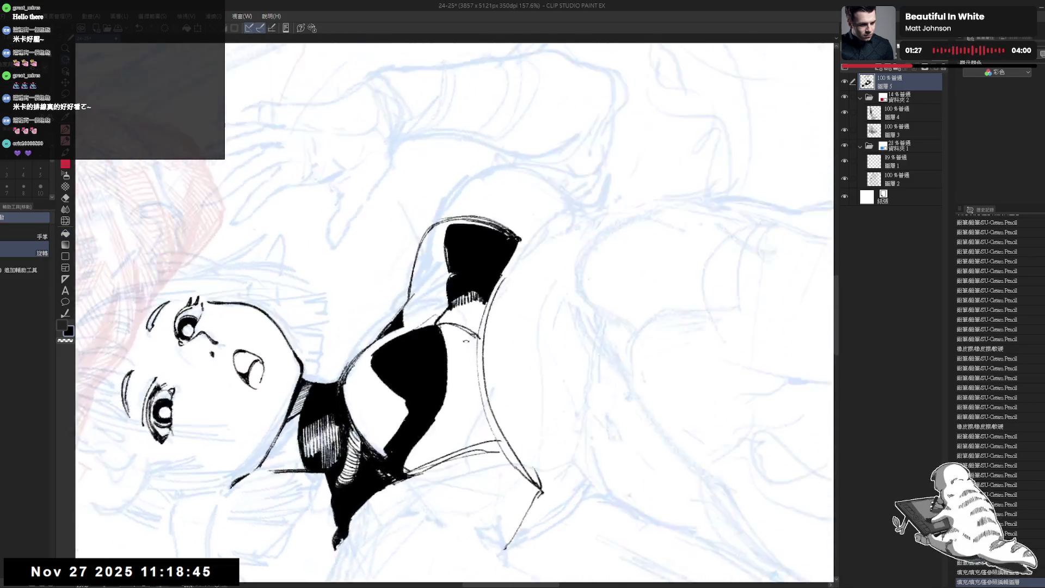
key("e")
mouse_move(432, 316)
left_mouse_down()
mouse_move(479, 299)
mouse_move(487, 308)
left_mouse_up()
key("p")
- Hatch shading on the neck with the pencil
key("asciicircum")
left_click_drag(479, 337, 488, 306)
left_click_drag(480, 319, 487, 308)
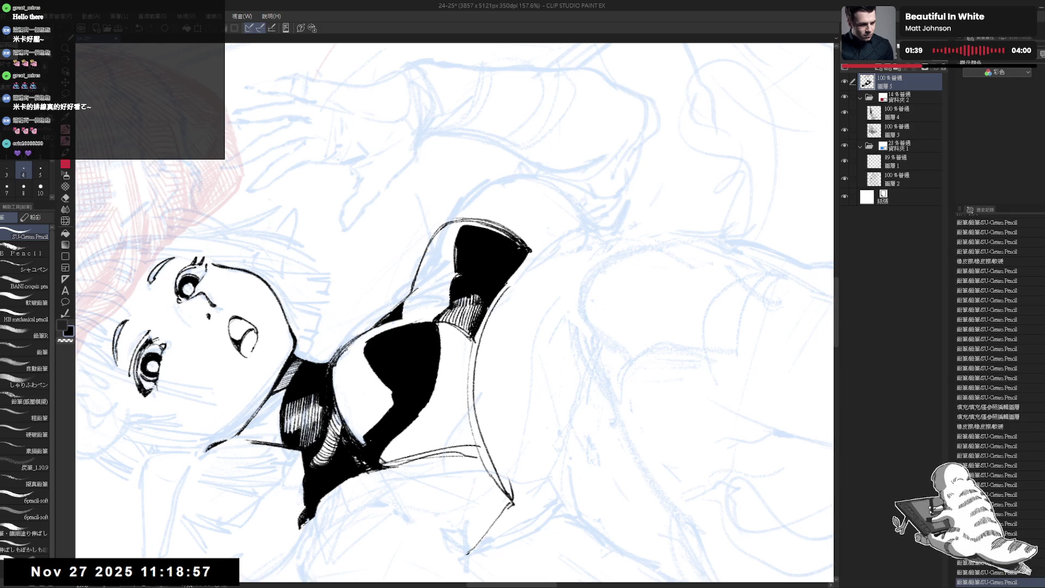
mouse_move(381, 228)
left_mouse_down()
mouse_move(533, 250)
mouse_move(544, 277)
left_mouse_up()
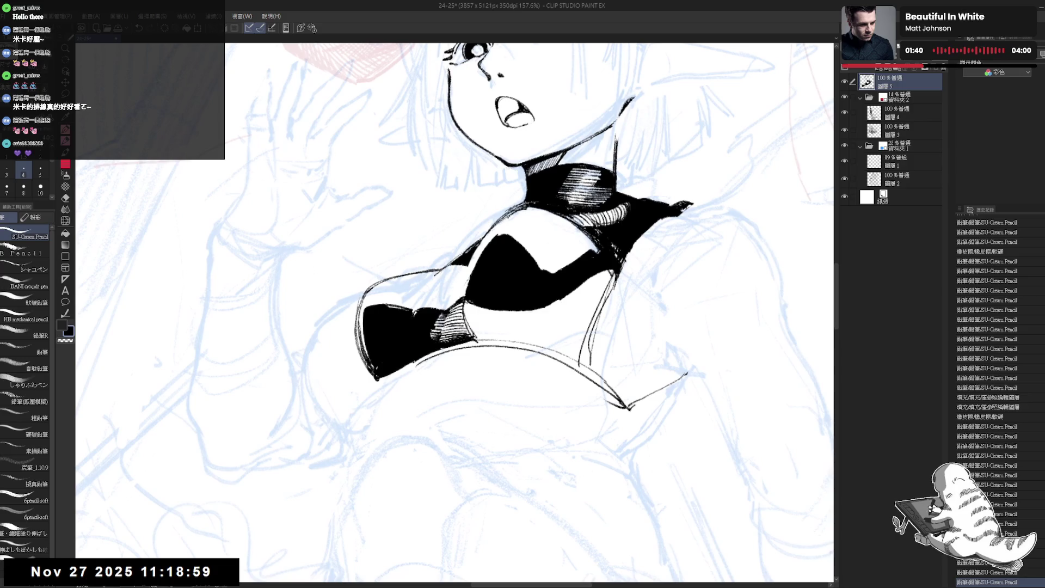
scroll(533, 337, "down", 5)
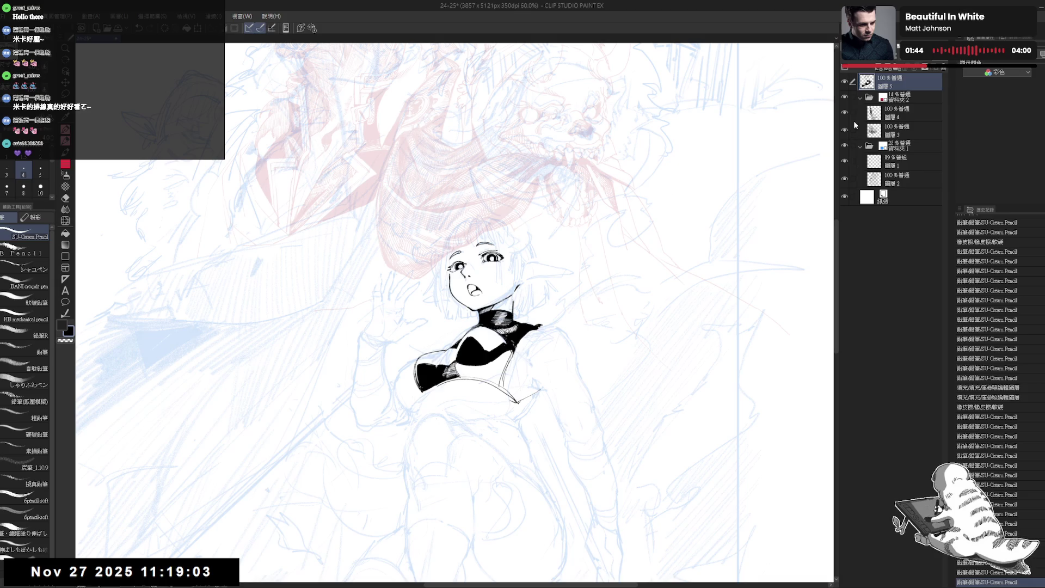
- Preview folder 資料夾2 at 100% opacity, set it to 25%, then reselect layer 5
left_click(896, 103)
left_click_drag(912, 62, 942, 64)
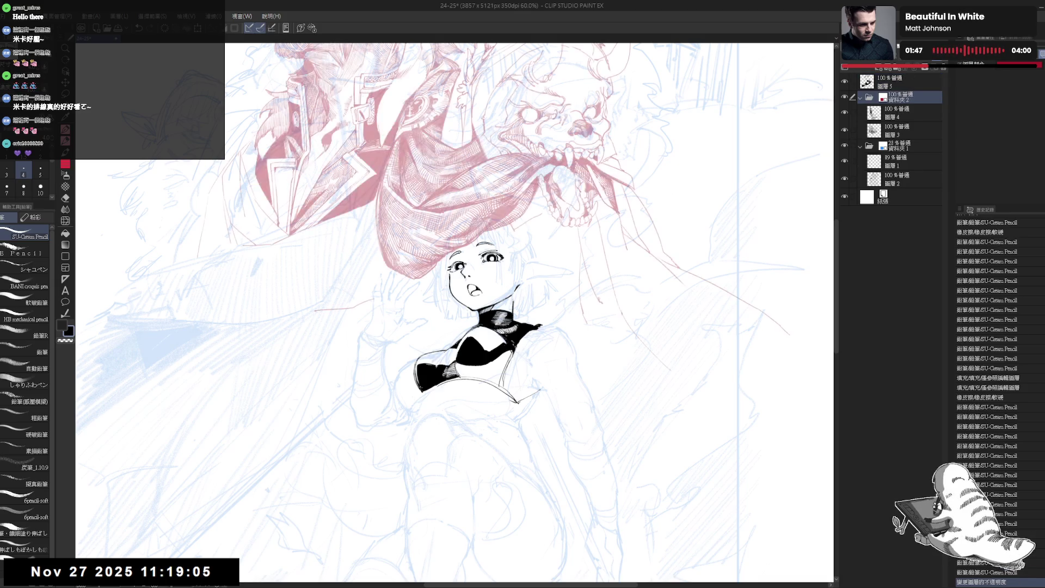
scroll(570, 245, "down", 1)
scroll(570, 246, "down", 1)
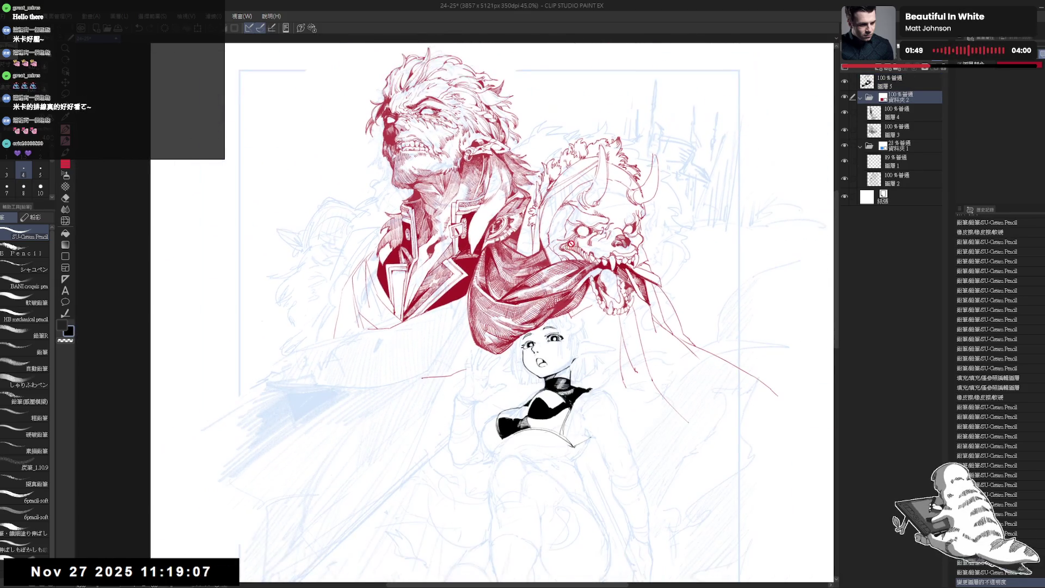
scroll(564, 306, "up", 2)
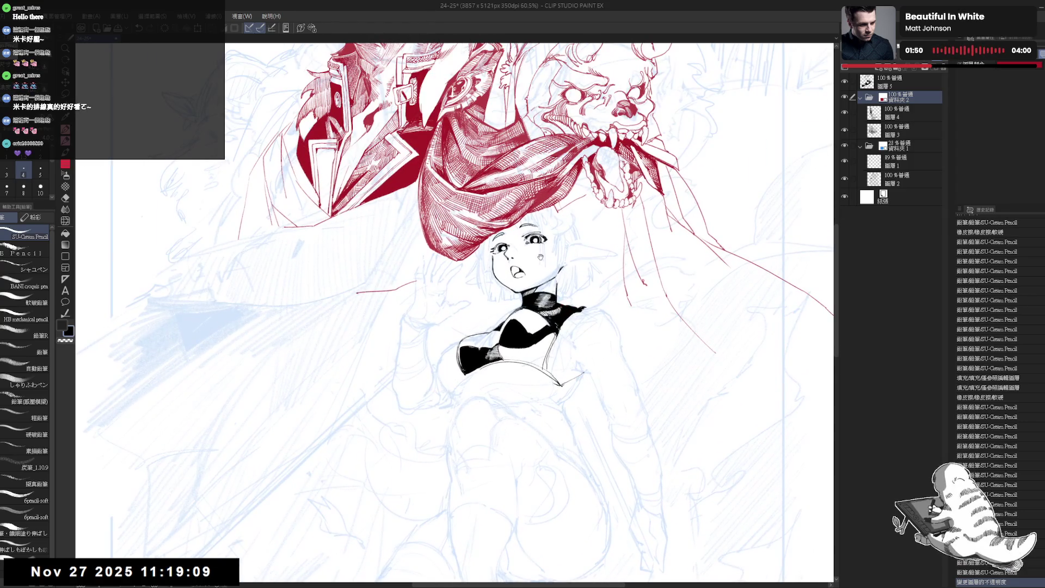
scroll(583, 307, "up", 2)
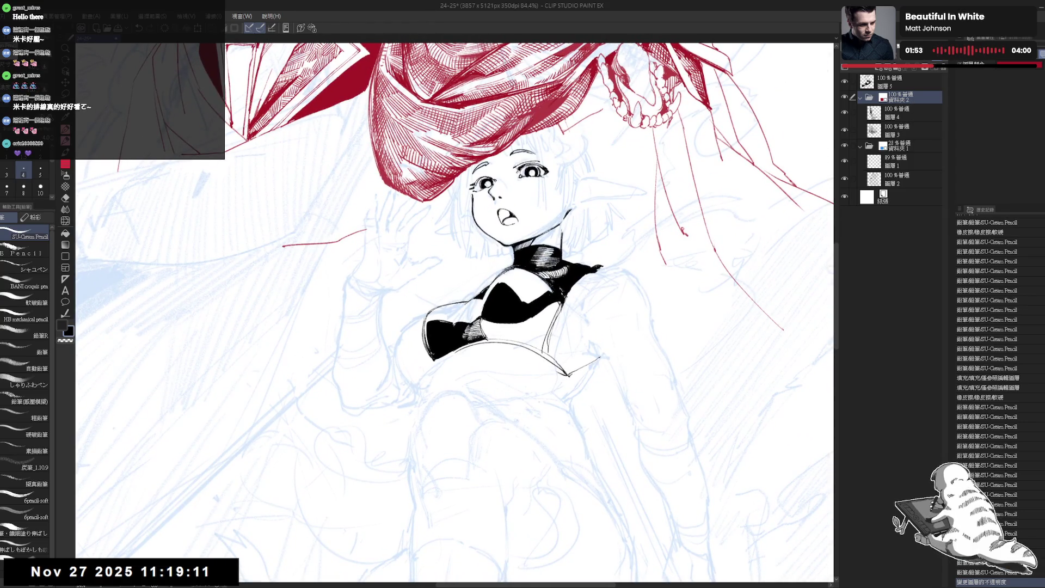
left_click_drag(925, 66, 885, 66)
left_click_drag(472, 450, 484, 448)
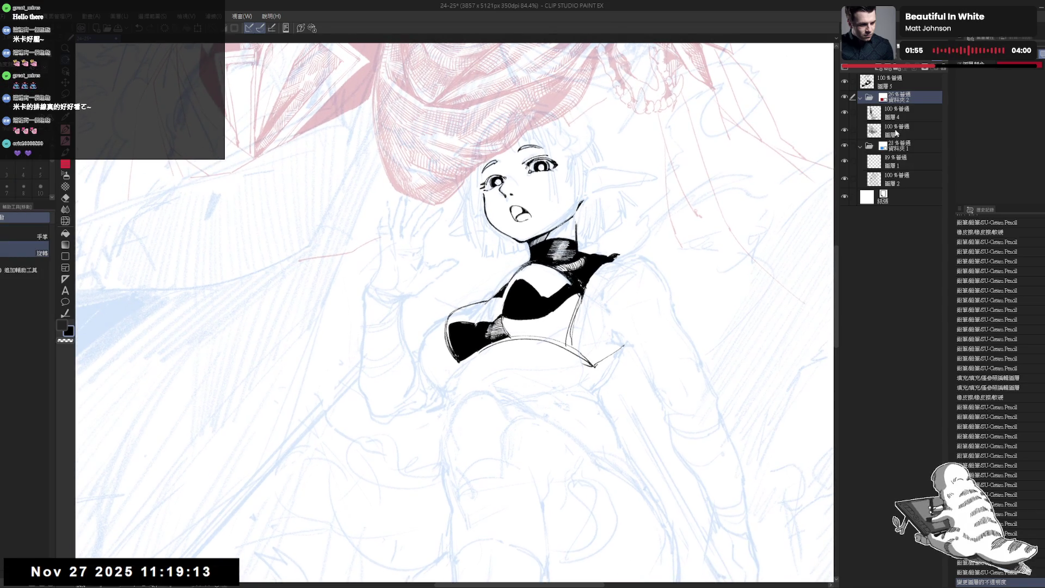
left_click(897, 85)
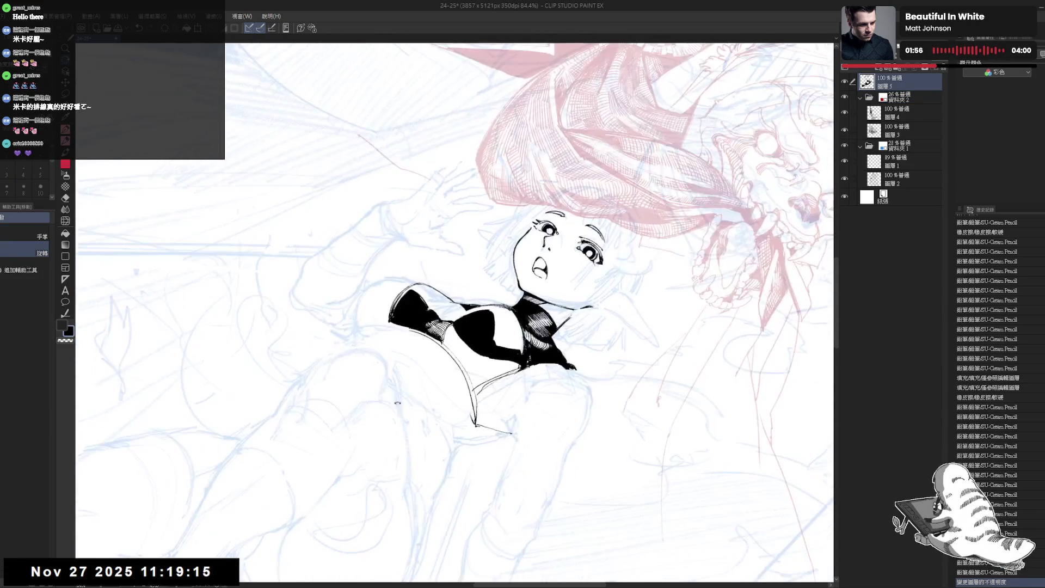
- Hatch more shading on the top and draw a thin line along its edge
key("asciicircum")
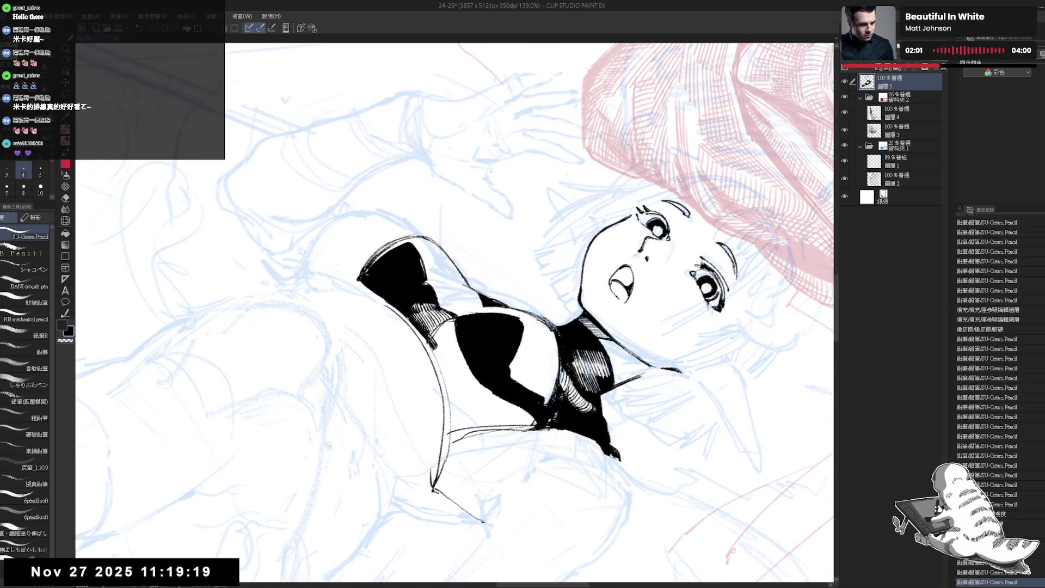
left_click_drag(439, 335, 432, 342)
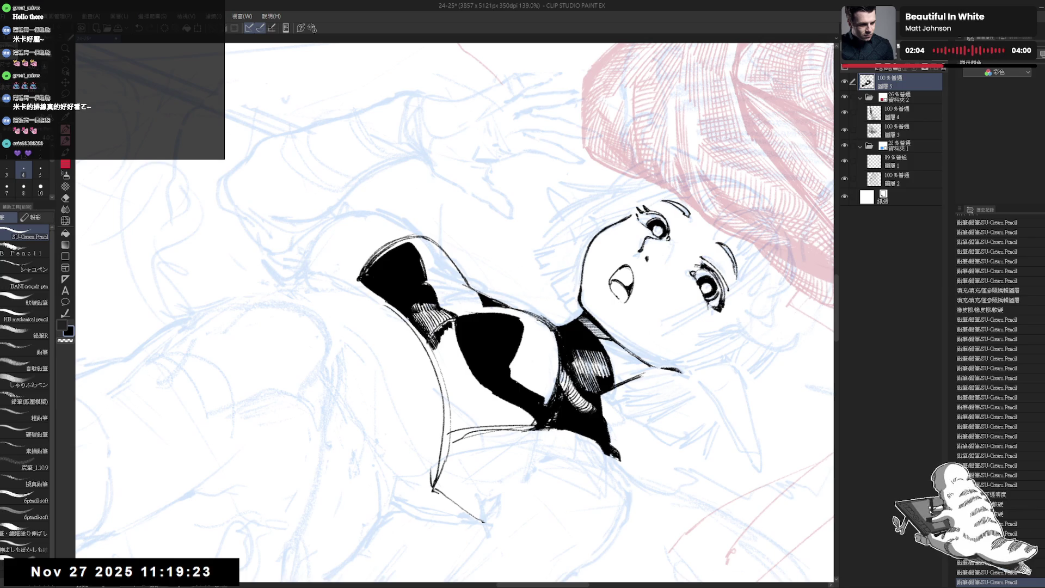
left_click_drag(455, 313, 406, 274)
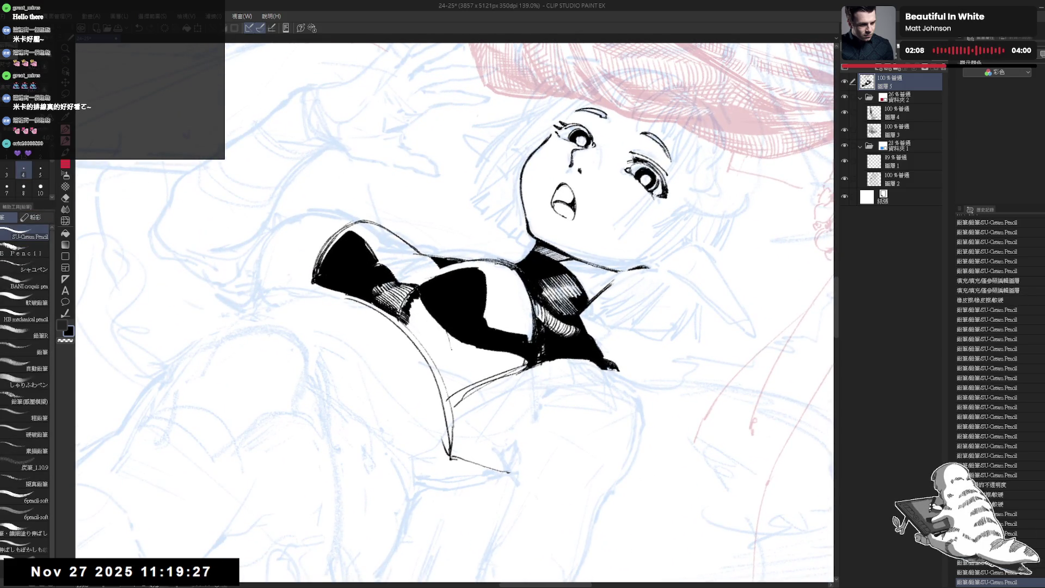
mouse_move(446, 330)
left_mouse_down()
mouse_move(447, 359)
mouse_move(428, 318)
mouse_move(442, 309)
mouse_move(438, 332)
mouse_move(438, 302)
mouse_move(439, 324)
mouse_move(458, 337)
left_mouse_up()
- Erase a white highlight line into the black fill and add small dark marks
key("e")
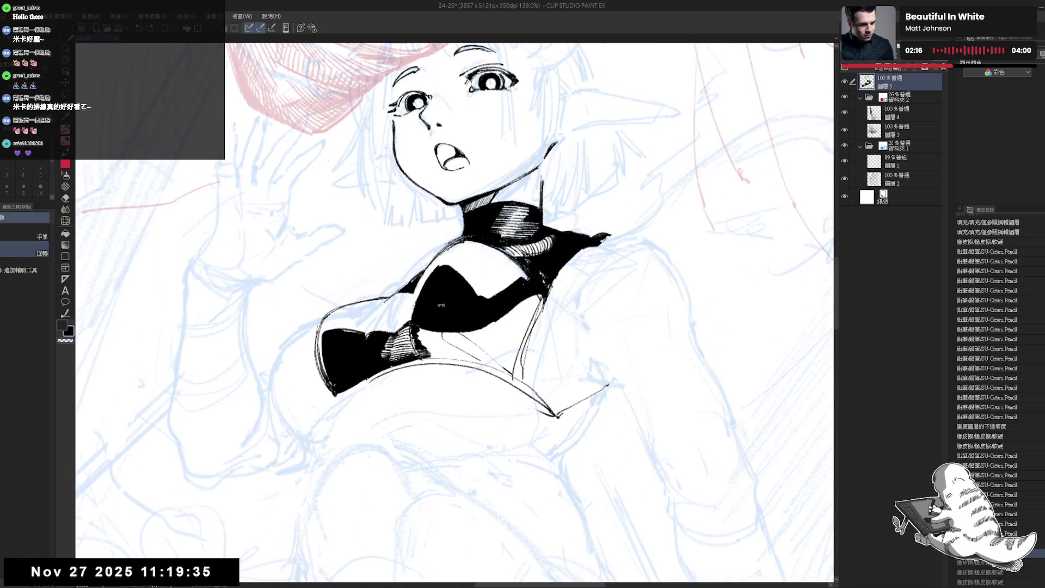
mouse_move(438, 287)
left_mouse_down()
mouse_move(442, 340)
mouse_move(452, 287)
left_mouse_up()
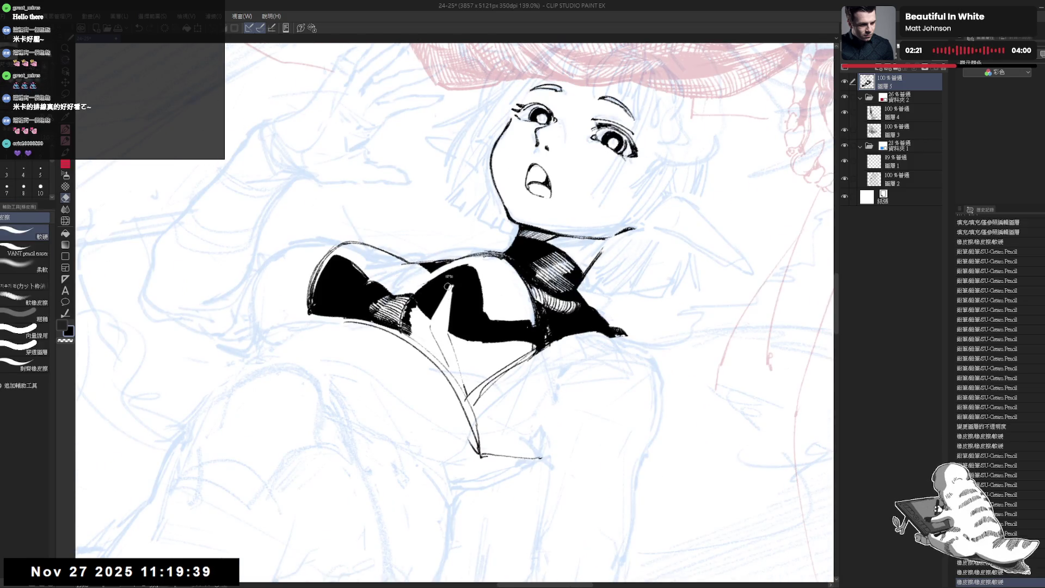
key("p")
left_click_drag(451, 284, 445, 299)
mouse_move(452, 289)
left_mouse_down()
mouse_move(432, 329)
mouse_move(472, 336)
mouse_move(483, 324)
left_mouse_up()
- Add a row of dark hatch strokes across the clothing
key("minus")
key("minus")
key("minus")
mouse_move(492, 302)
left_mouse_down()
mouse_move(485, 321)
mouse_move(494, 315)
left_mouse_up()
left_click_drag(503, 294, 499, 310)
left_click_drag(510, 291, 508, 304)
mouse_move(519, 285)
left_mouse_down()
mouse_move(511, 301)
mouse_move(519, 286)
left_mouse_up()
key("at")
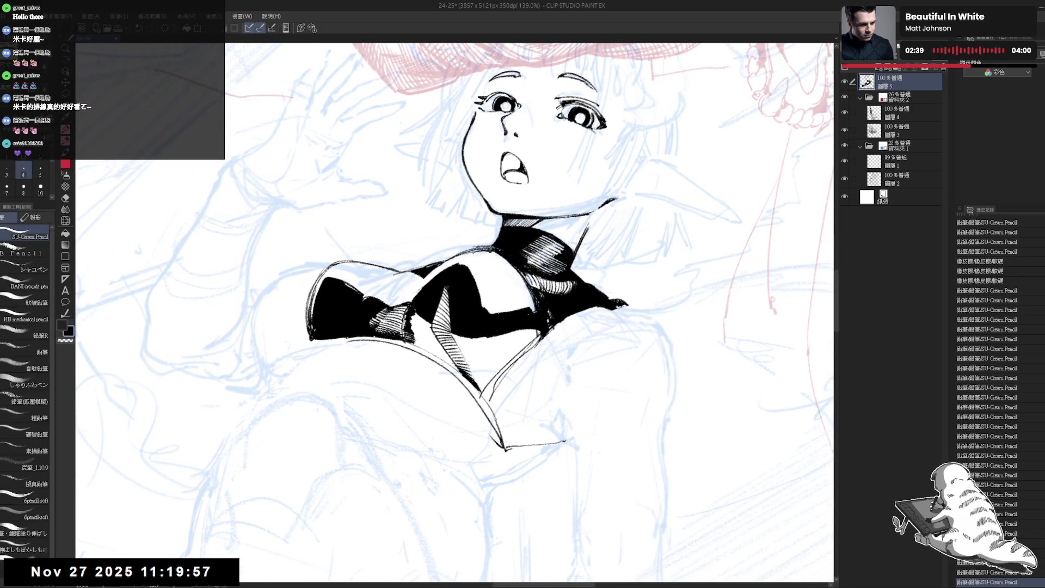
- Erase a small spot and part of the edge of the black top
key("e")
left_click_drag(419, 326, 415, 348)
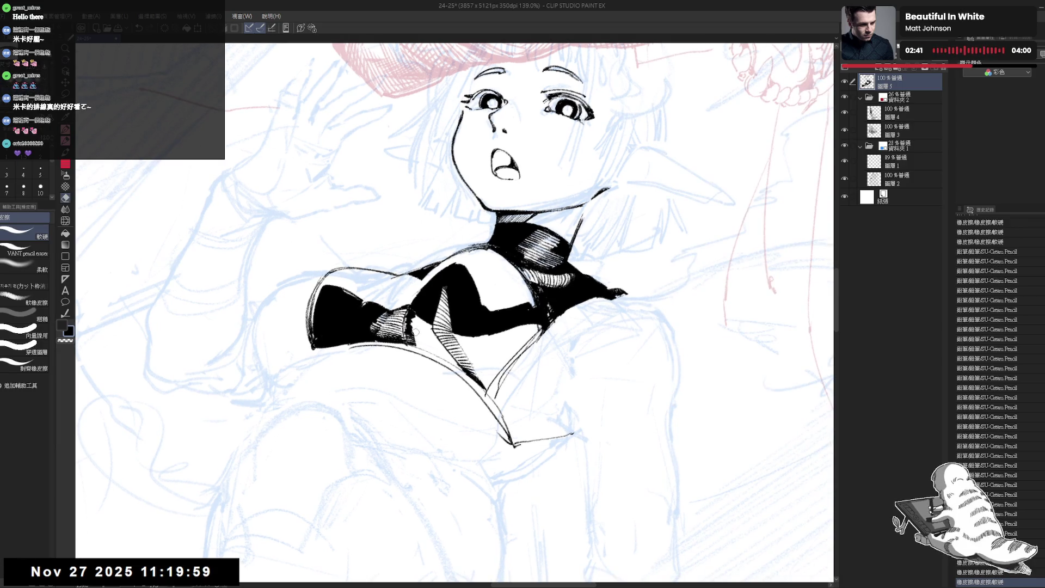
key("p")
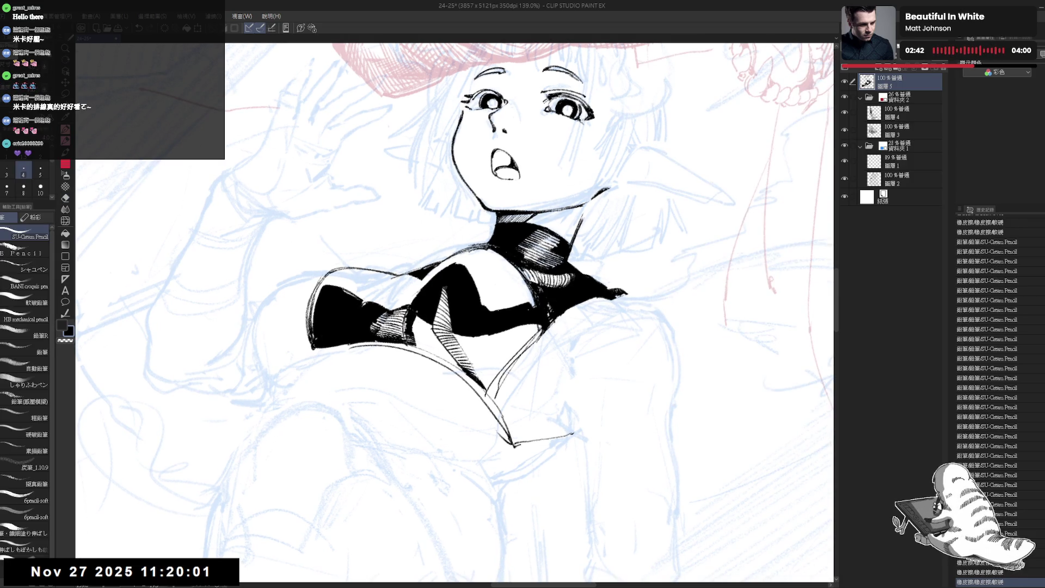
key("r")
left_click_drag(544, 163, 598, 196)
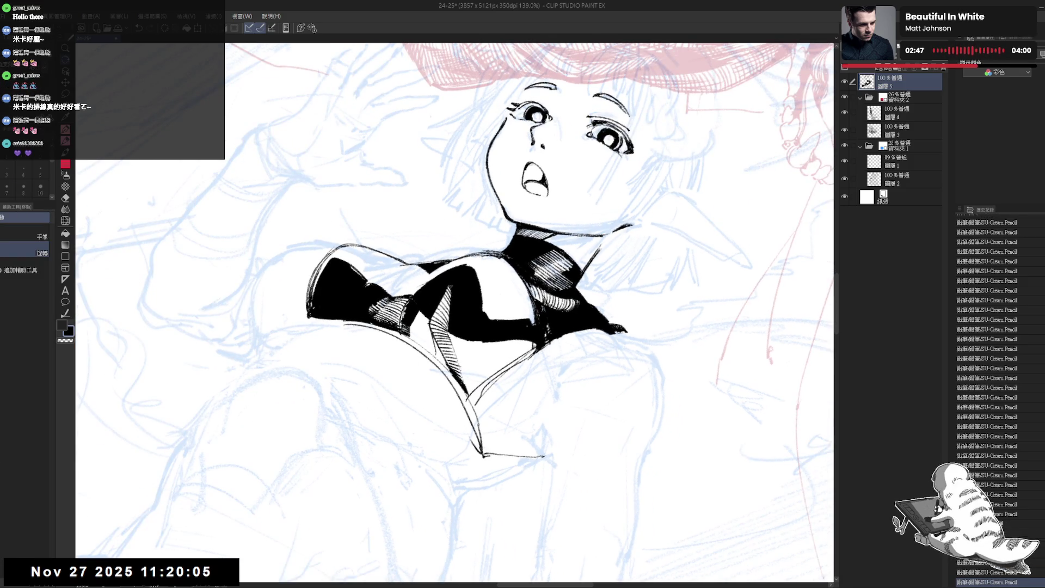
left_click_drag(599, 196, 544, 163)
key("p")
key("e")
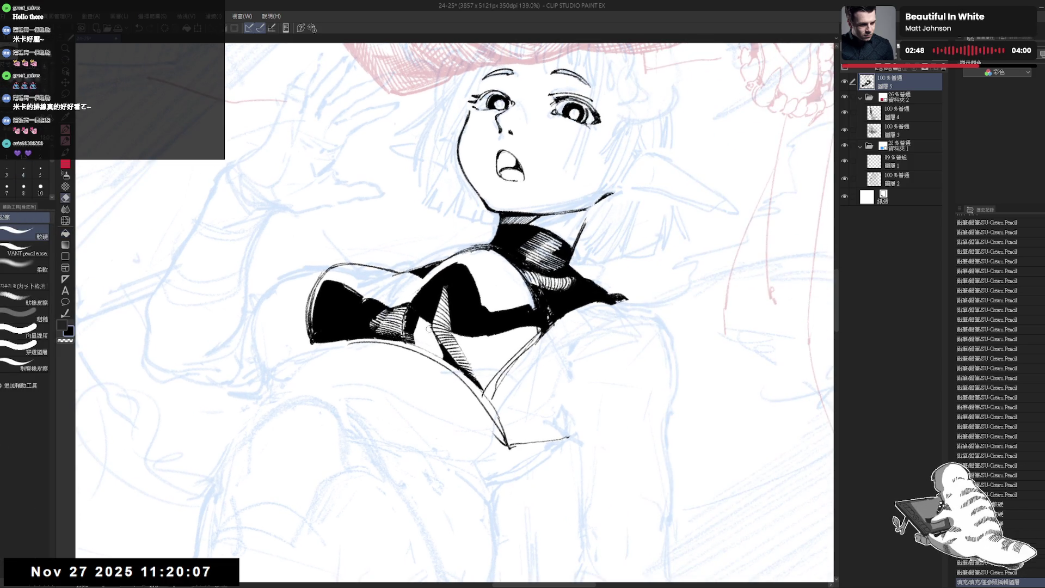
left_click_drag(425, 326, 442, 356)
key("p")
scroll(429, 300, "down", 3)
- Tilt the canvas clockwise and draw extra hatching strokes across the top
key("r")
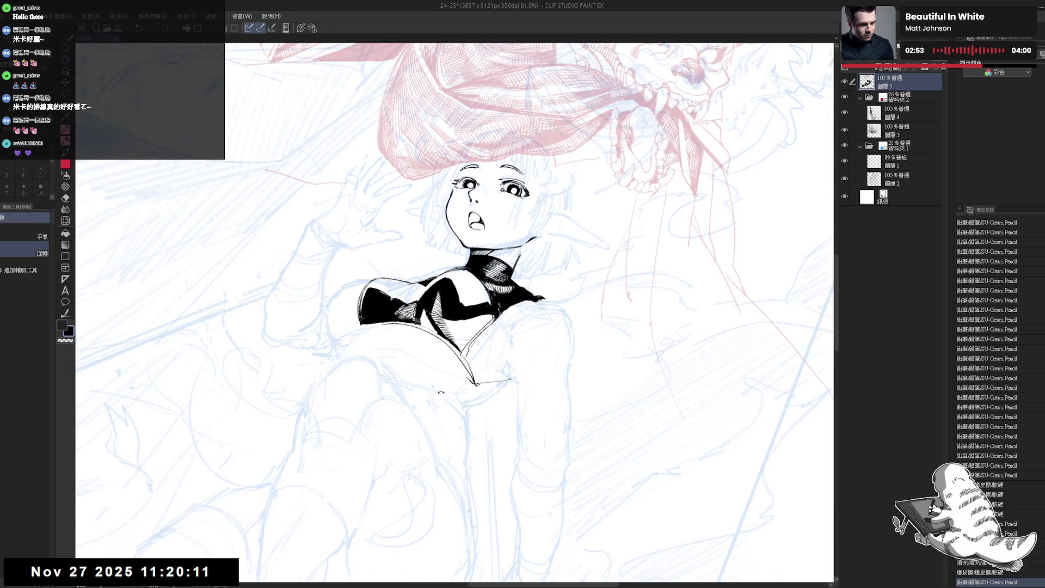
mouse_move(599, 195)
left_mouse_down()
mouse_move(642, 251)
mouse_move(659, 294)
left_mouse_up()
key("p")
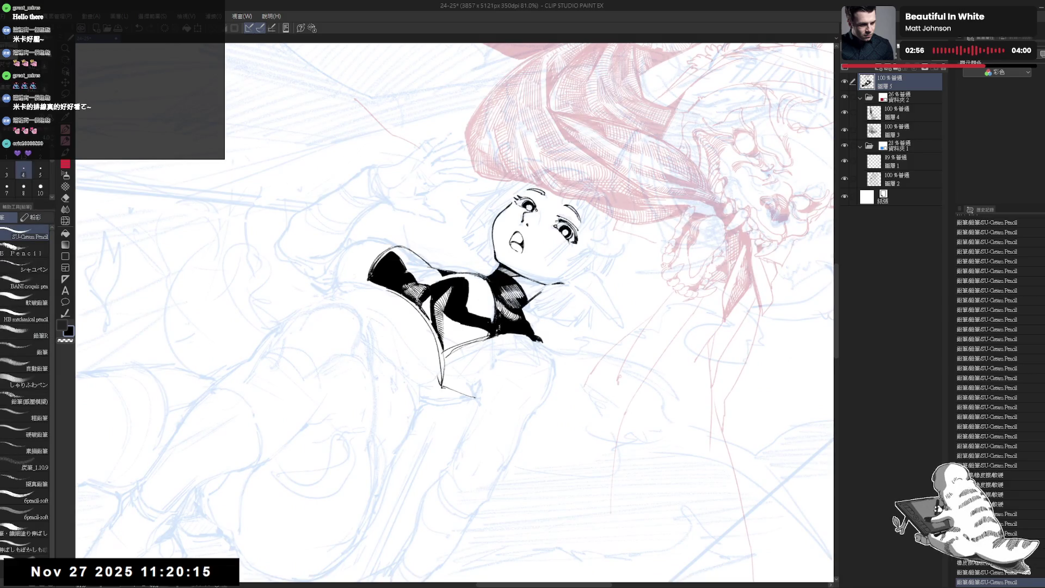
left_click_drag(425, 302, 432, 305)
left_click_drag(427, 296, 496, 333)
- Check the drawing mirrored, then add a few more hatch strokes on the dress
key("minus")
key("minus")
key("minus")
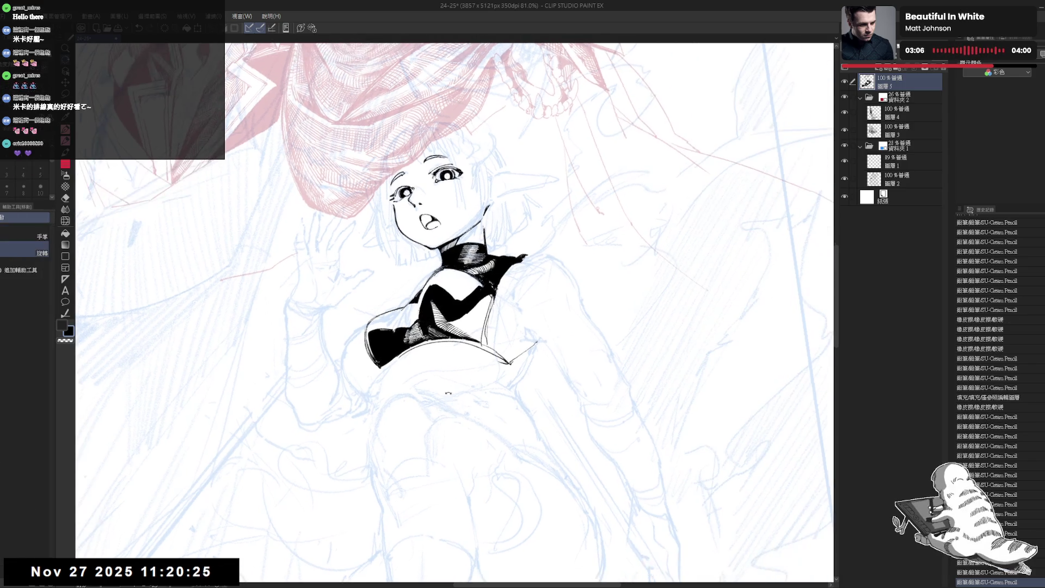
key("minus")
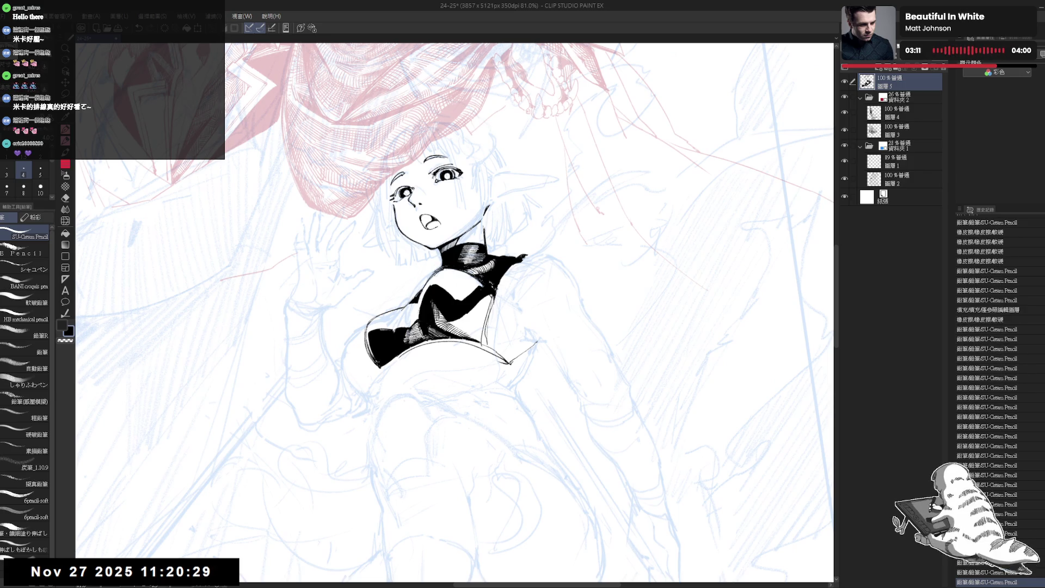
key("h")
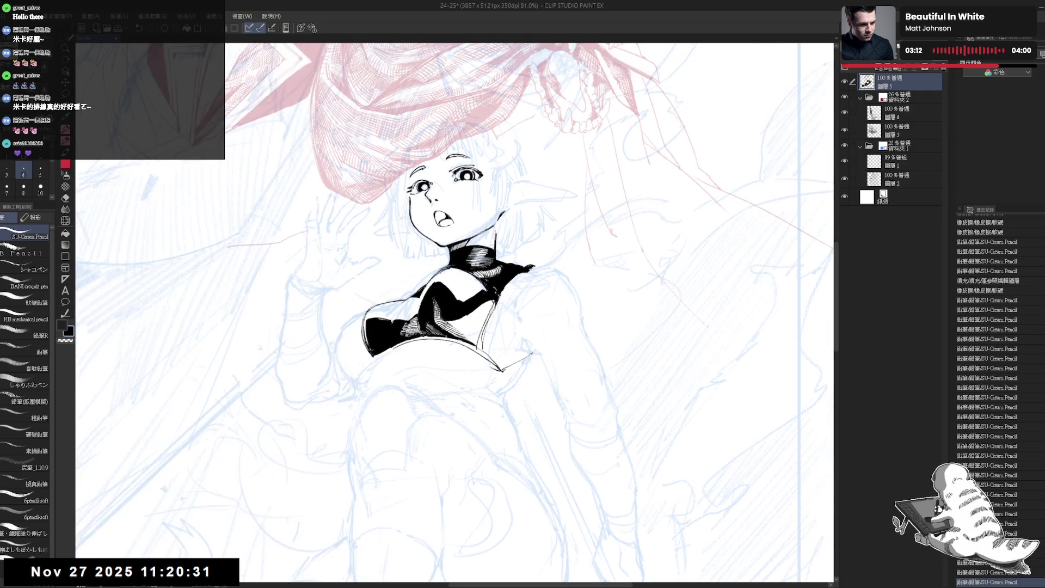
key("h")
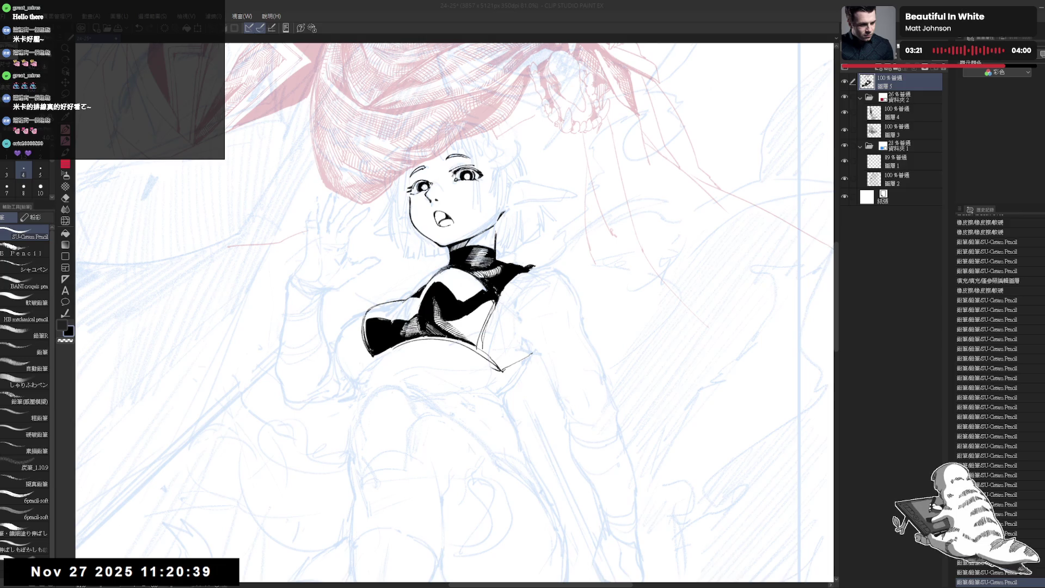
left_click_drag(599, 312, 560, 201)
mouse_move(423, 324)
left_mouse_down()
mouse_move(415, 354)
mouse_move(414, 340)
left_mouse_up()
mouse_move(420, 333)
left_mouse_down()
mouse_move(416, 347)
mouse_move(416, 336)
left_mouse_up()
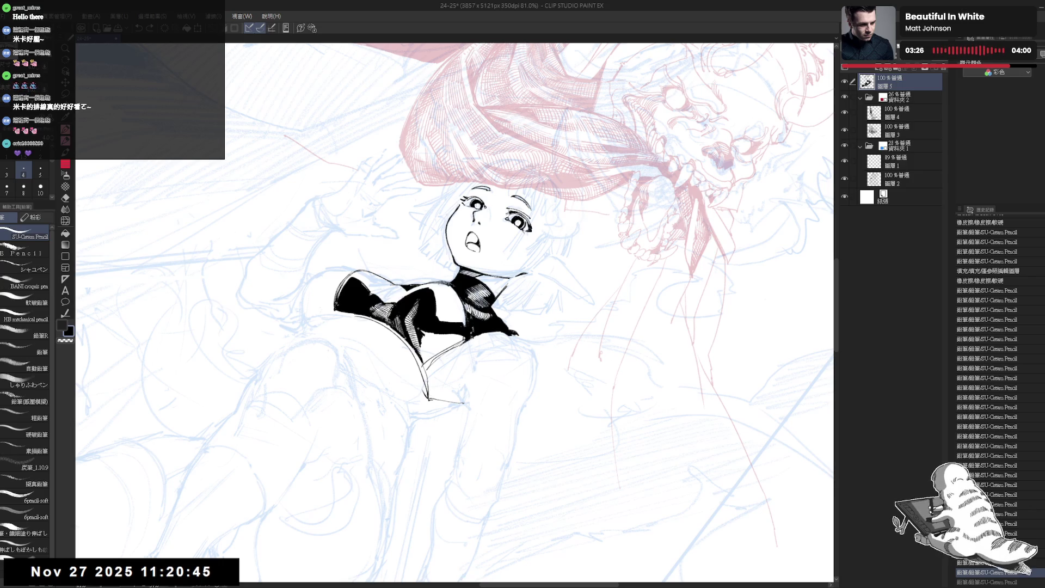
left_click_drag(599, 217, 495, 142)
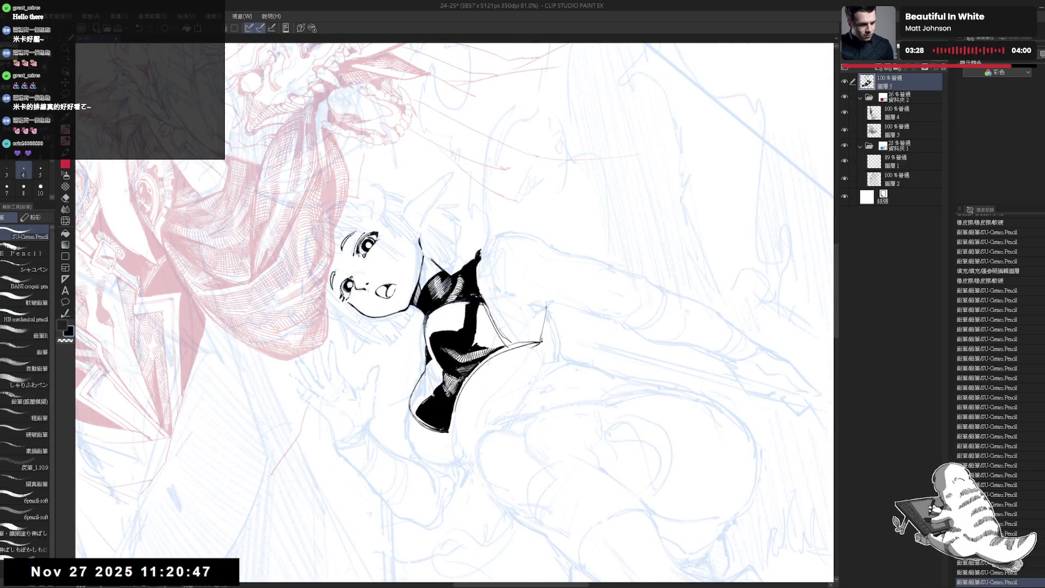
- Add short vertical hatching strokes on the collar, undoing one misplaced stroke
left_click_drag(479, 303, 480, 322)
key("ctrl+z")
left_click_drag(481, 305, 483, 327)
left_click_drag(482, 312, 483, 323)
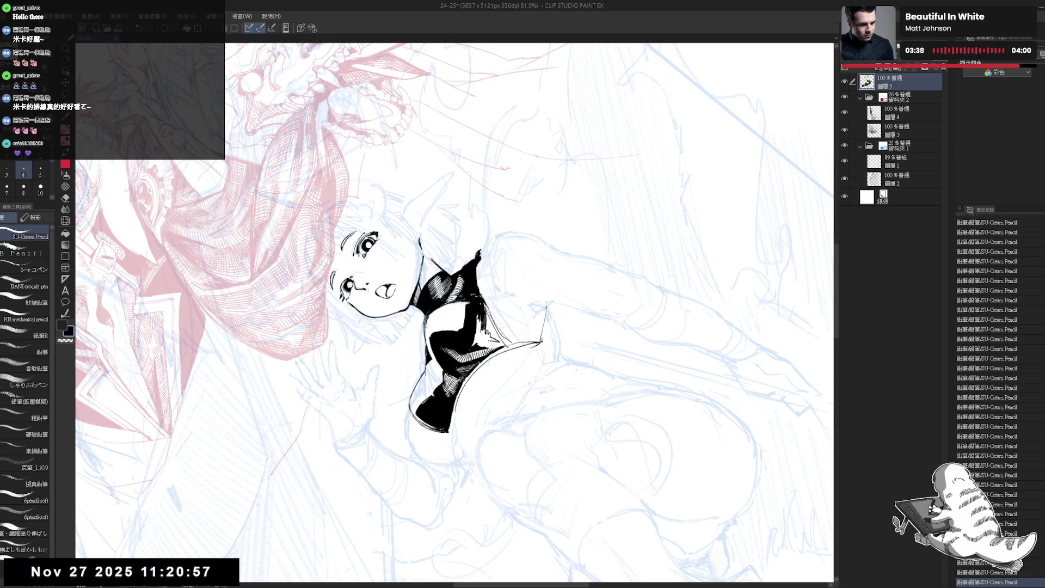
- Fill three small gaps in the black top with the Fill tool
key("g")
left_click(492, 326)
left_click(498, 345)
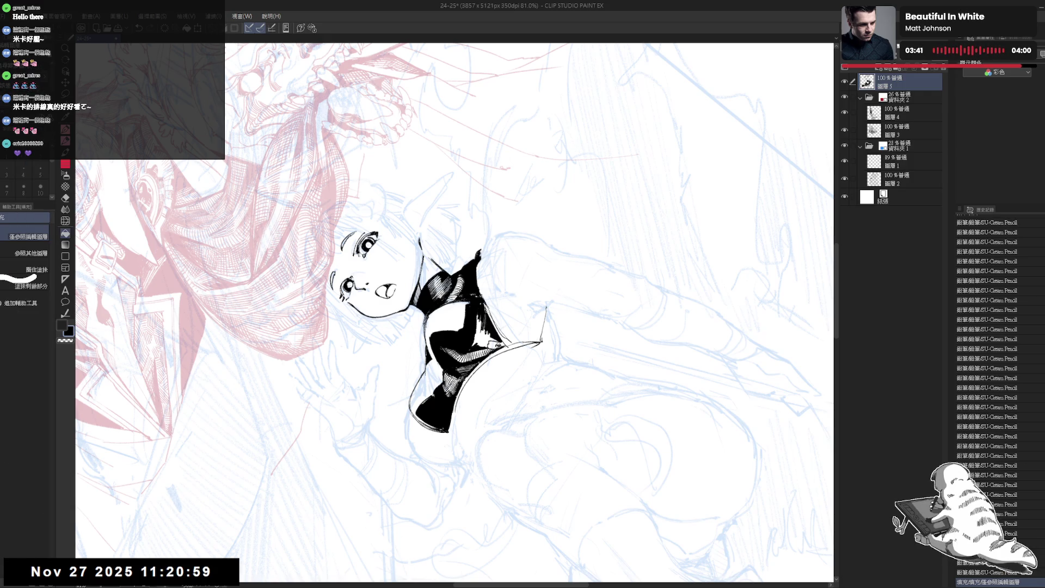
left_click(506, 370)
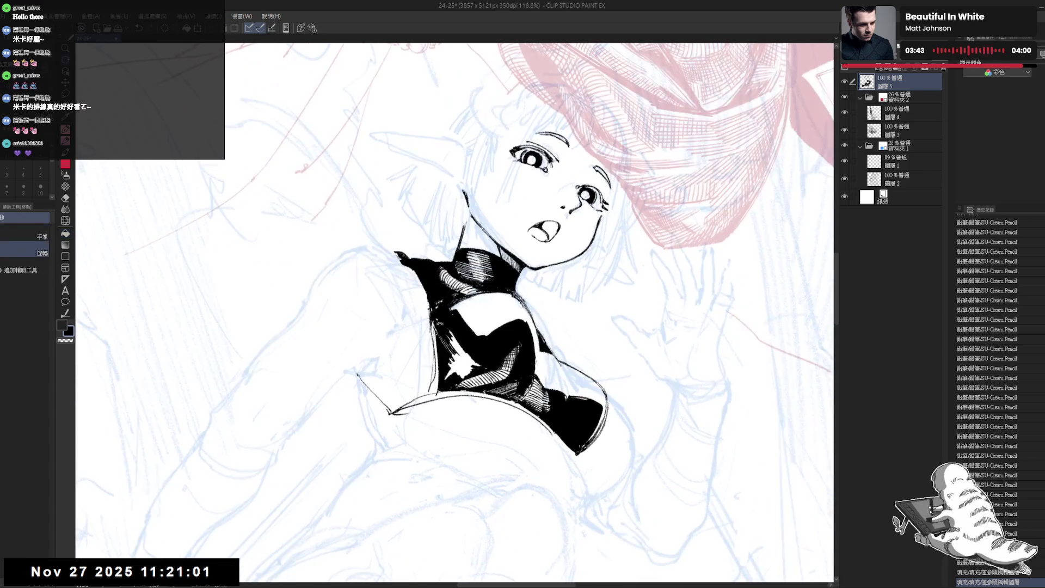
- Return to the SU-Cream Pencil and add a few short strokes on the lower top
key("p")
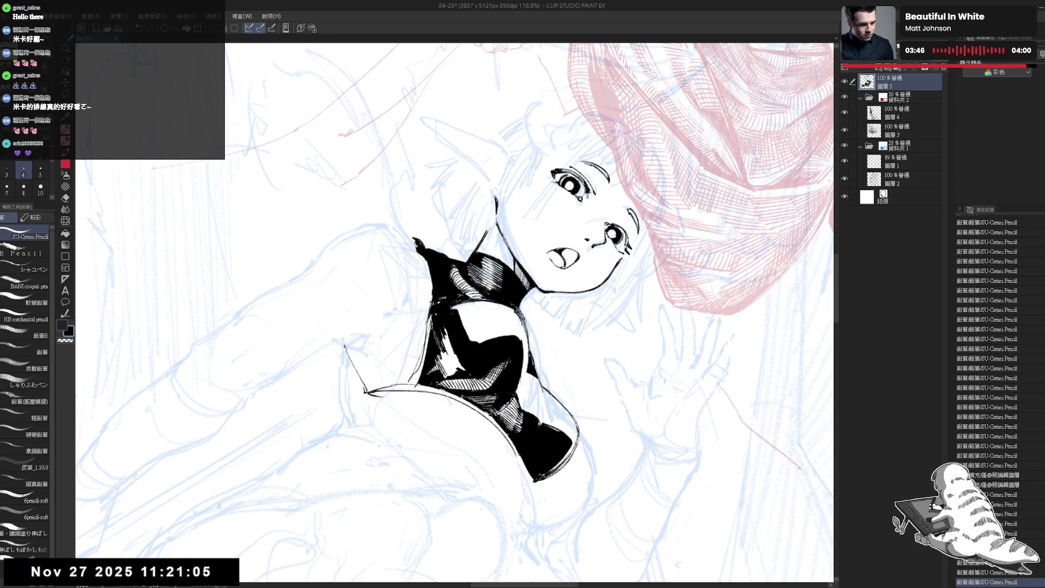
left_click_drag(450, 360, 456, 372)
left_click_drag(451, 359, 458, 368)
left_click_drag(452, 359, 457, 369)
- Erase stray bits of line and small marks around the collar
key("minus")
key("minus")
key("minus")
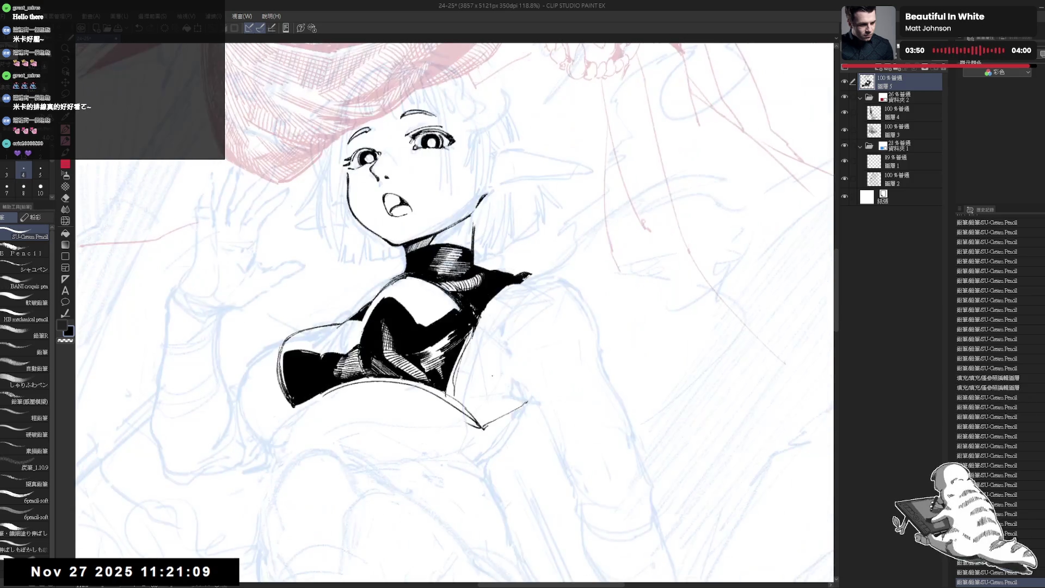
key("e")
left_click_drag(430, 311, 432, 312)
key("minus")
key("minus")
scroll(465, 289, "up", 3)
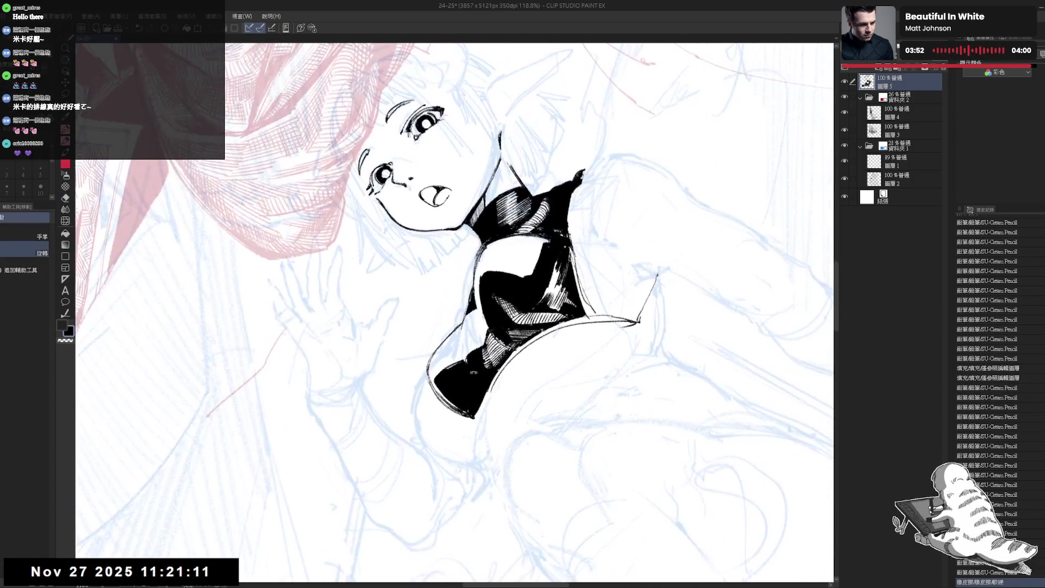
left_click_drag(483, 255, 483, 265)
left_click_drag(455, 355, 451, 347)
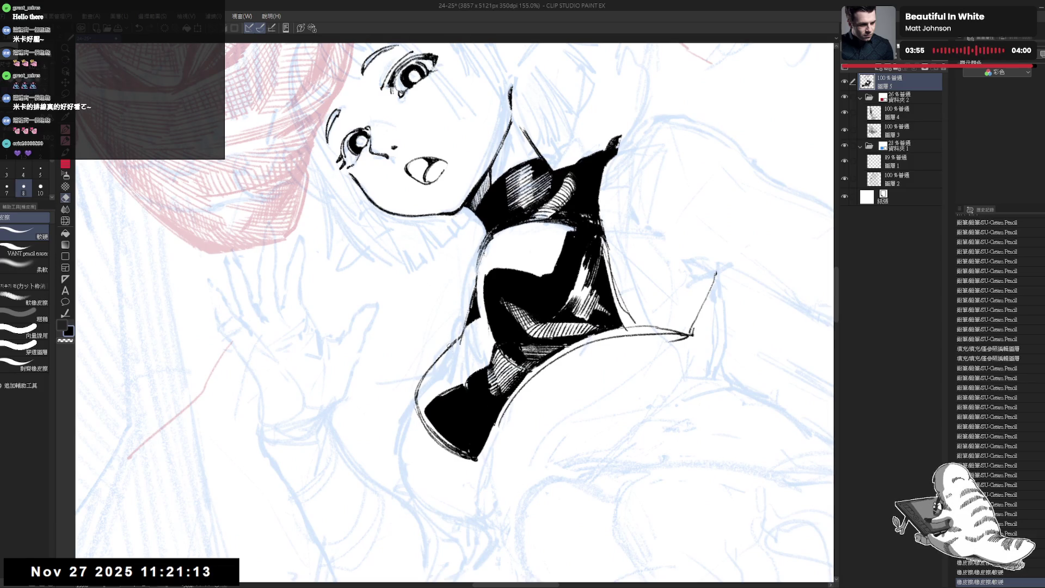
left_click_drag(462, 308, 464, 314)
left_click_drag(481, 272, 479, 287)
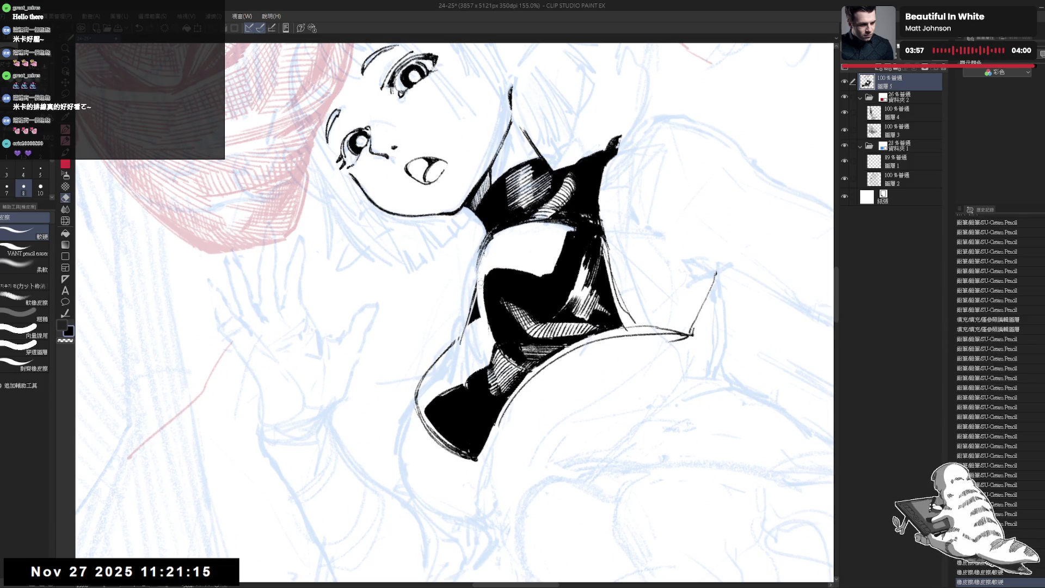
- Redraw the line along the top's edge, extending it toward the waist
key("r")
key("p")
left_click_drag(483, 237, 453, 341)
key("e")
key("p")
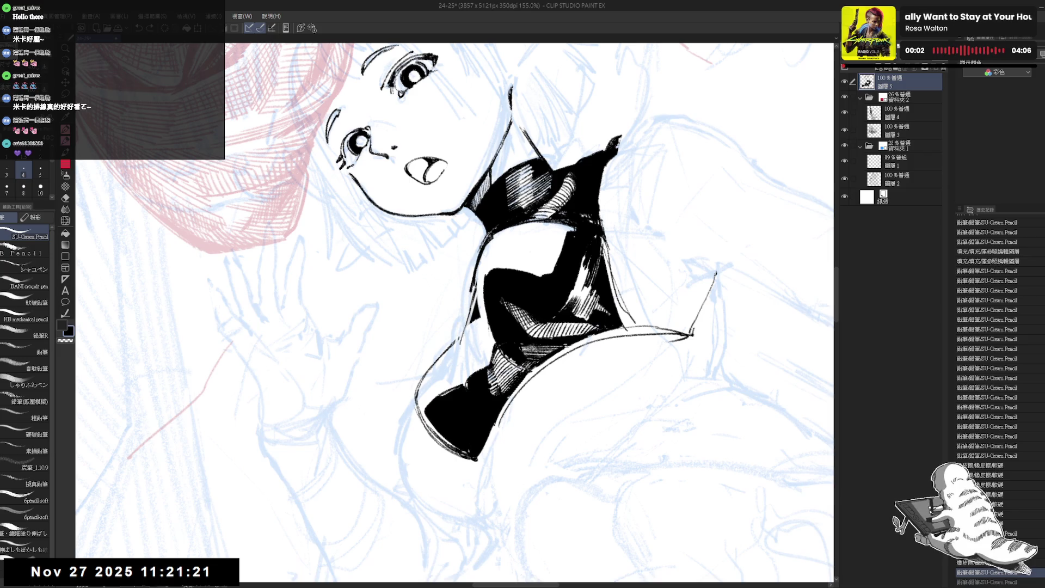
left_click_drag(472, 286, 455, 342)
mouse_move(454, 313)
left_mouse_down()
mouse_move(544, 245)
mouse_move(413, 163)
left_mouse_up()
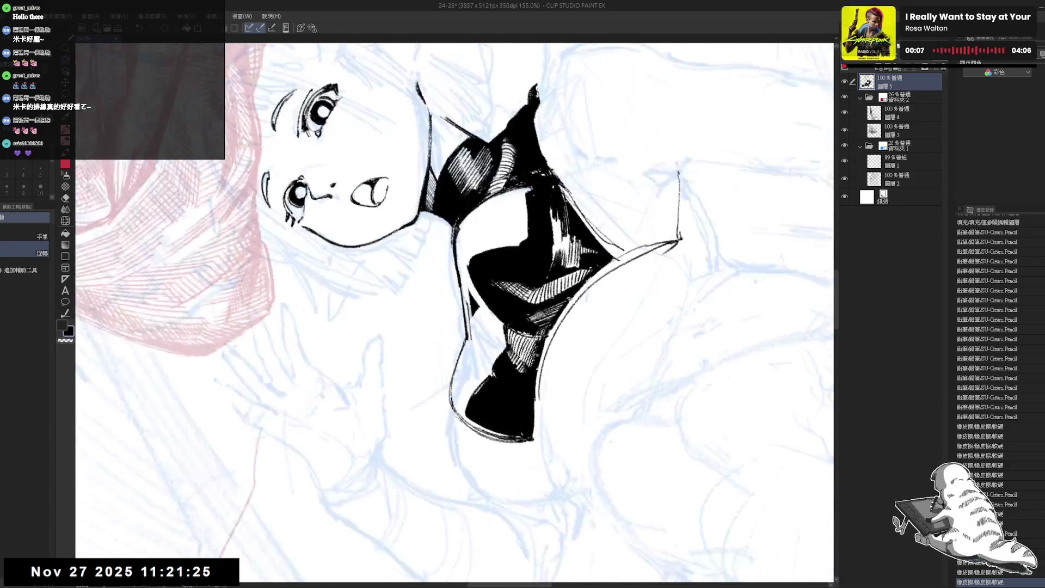
mouse_move(471, 302)
left_mouse_down()
mouse_move(472, 340)
mouse_move(463, 287)
mouse_move(472, 342)
mouse_move(480, 333)
left_mouse_up()
- Add a short hatching stroke to the top and turn the face upright
key("e")
key("p")
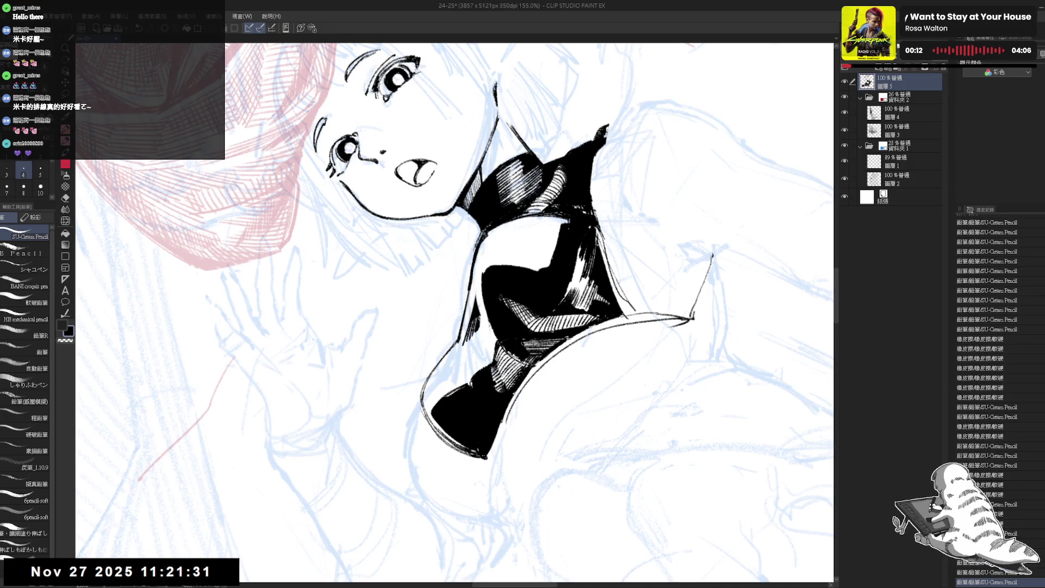
left_click_drag(489, 272, 566, 218)
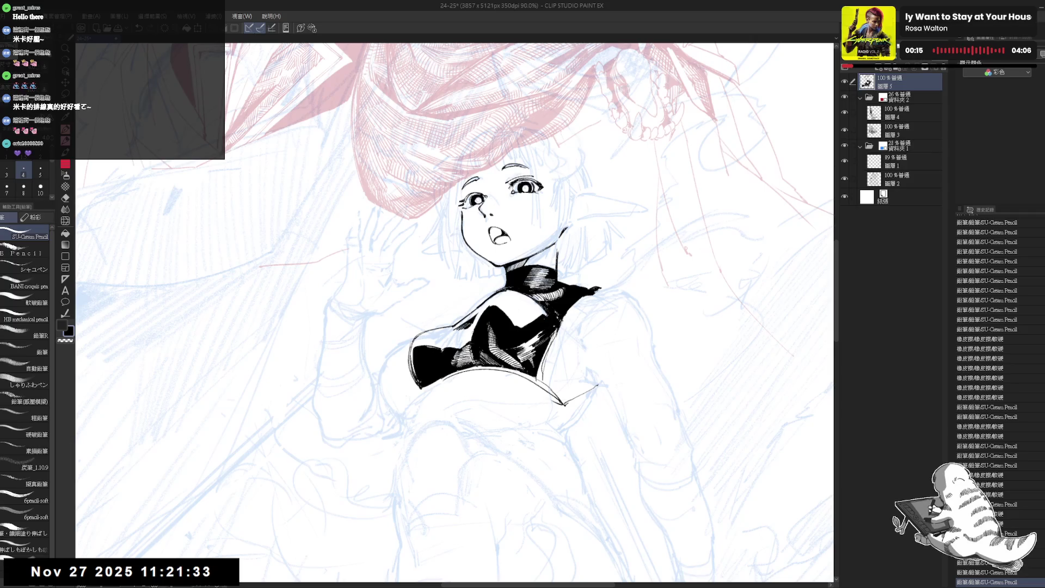
mouse_move(518, 297)
left_mouse_down()
mouse_move(476, 421)
mouse_move(404, 302)
left_mouse_up()
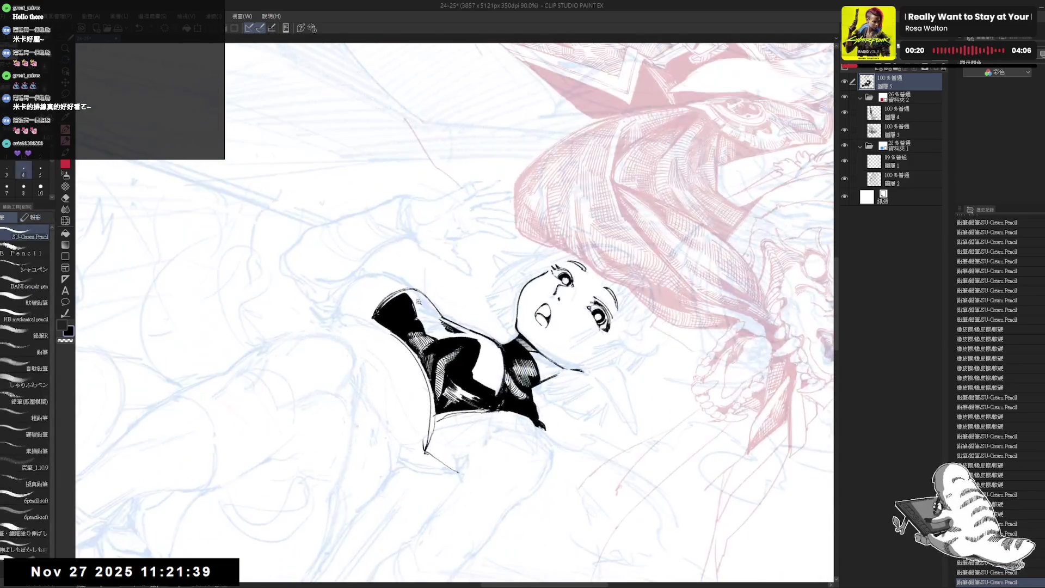
scroll(454, 313, "up", 3)
mouse_move(381, 272)
left_mouse_down()
mouse_move(419, 317)
mouse_move(414, 290)
mouse_move(427, 330)
mouse_move(429, 313)
mouse_move(435, 326)
left_mouse_up()
- Hatch inside the black top, then erase part of the line near the neck
left_click_drag(431, 313, 437, 328)
left_click_drag(434, 315, 437, 328)
left_click_drag(434, 317, 439, 329)
key("e")
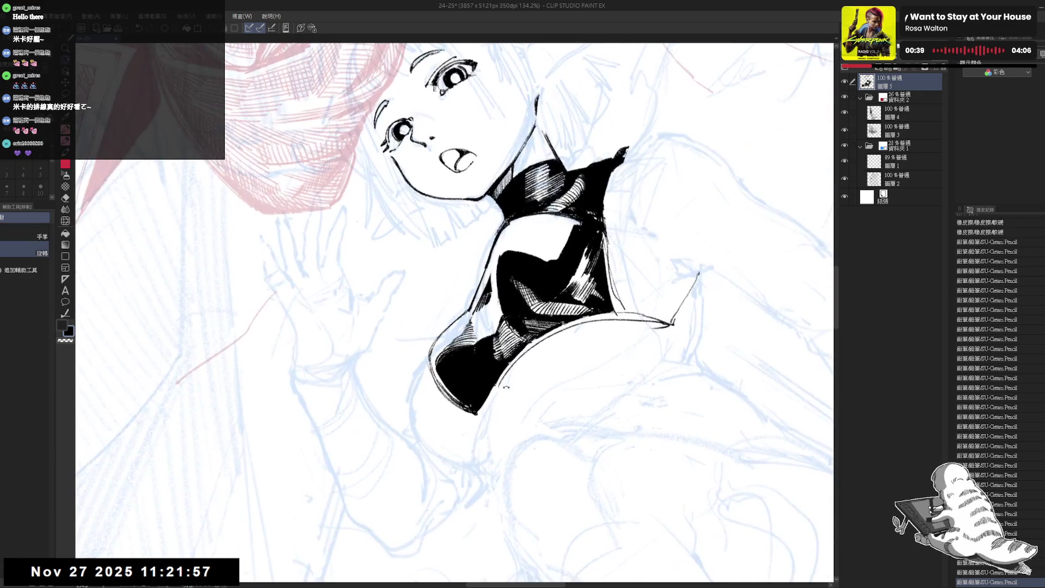
key("bracketright")
mouse_move(493, 312)
left_mouse_down()
mouse_move(495, 290)
mouse_move(488, 325)
left_mouse_up()
- Undo stray strokes and redraw short ink strokes on the black top
key("p")
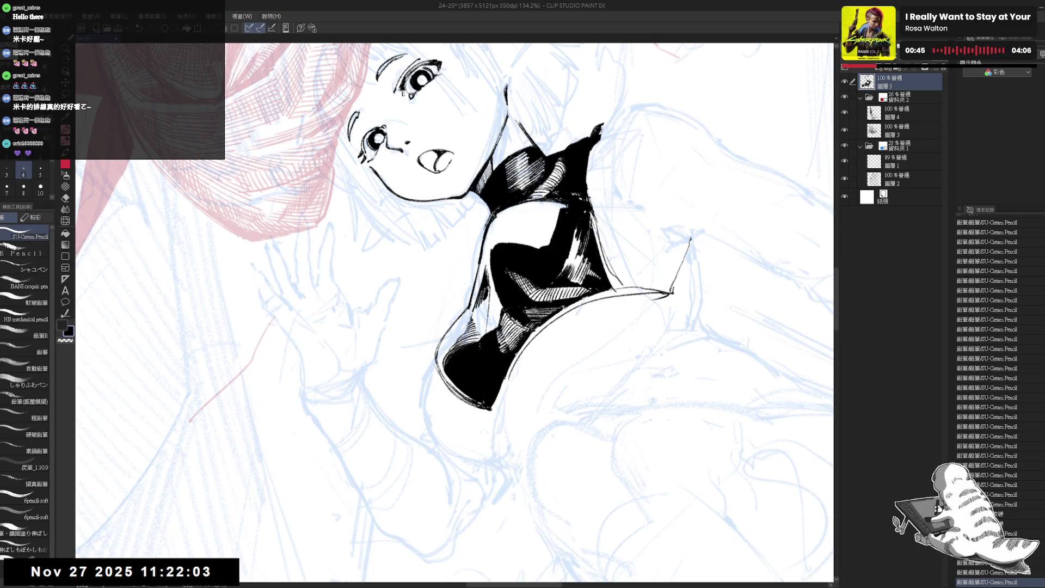
key("ctrl+z")
key("ctrl+y")
key("ctrl+z")
left_click_drag(487, 289, 484, 338)
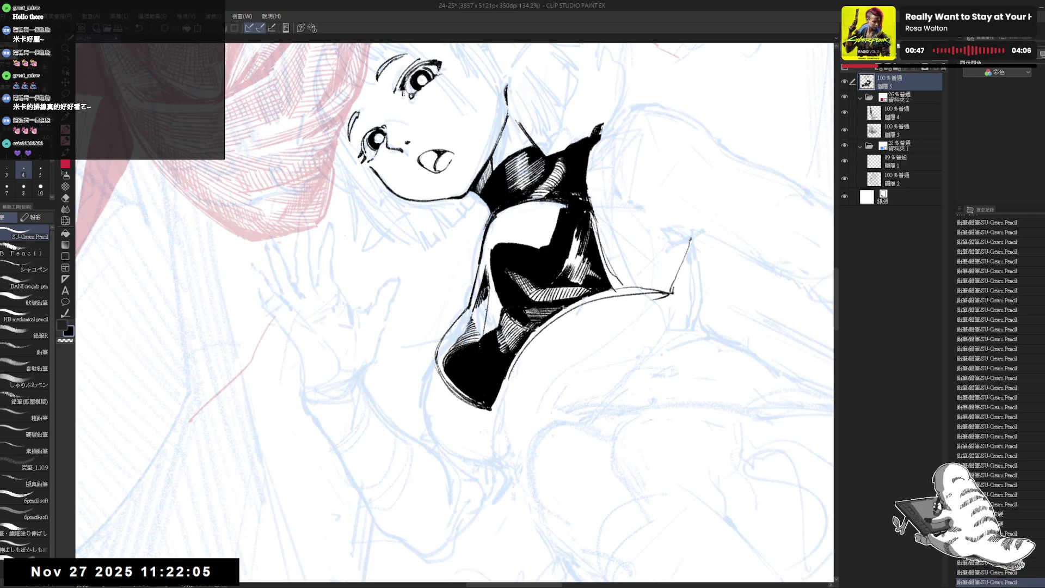
left_click_drag(485, 296, 480, 341)
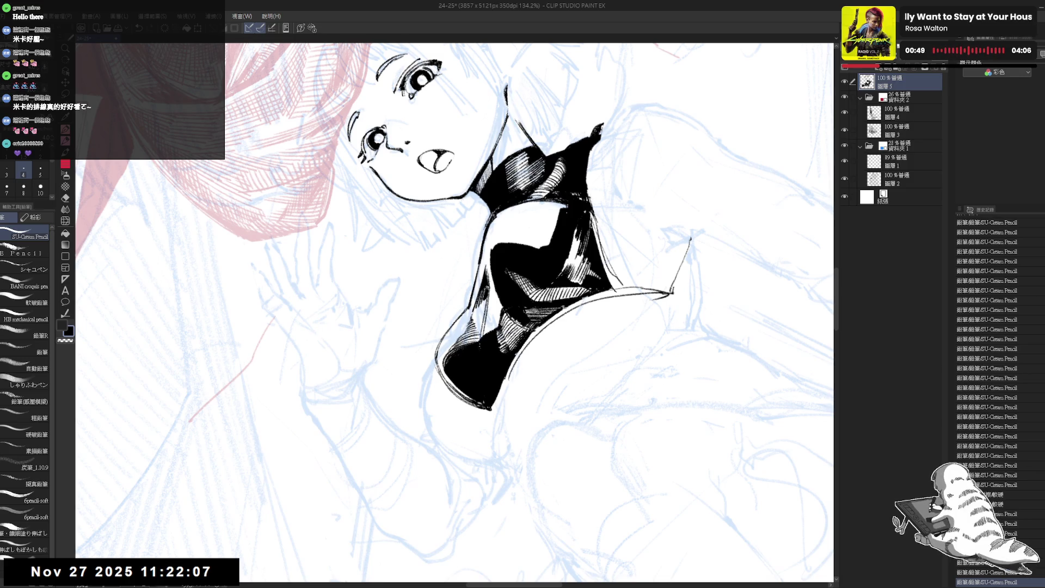
left_click_drag(485, 298, 477, 333)
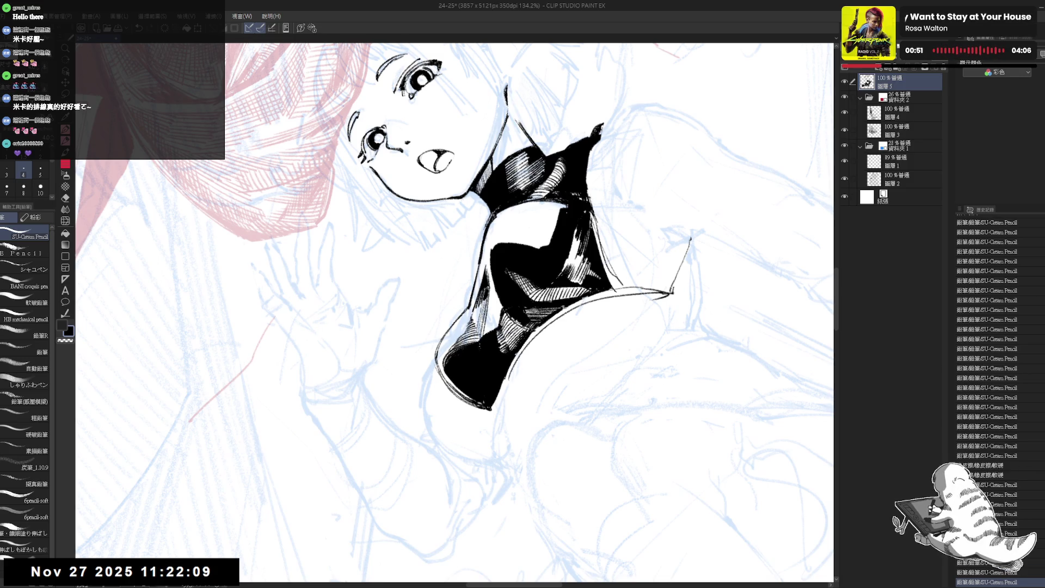
- Hatch the black top near the shoulder with five short strokes
key("asciicircum")
mouse_move(433, 367)
left_mouse_down()
mouse_move(413, 348)
mouse_move(446, 381)
mouse_move(436, 370)
left_mouse_up()
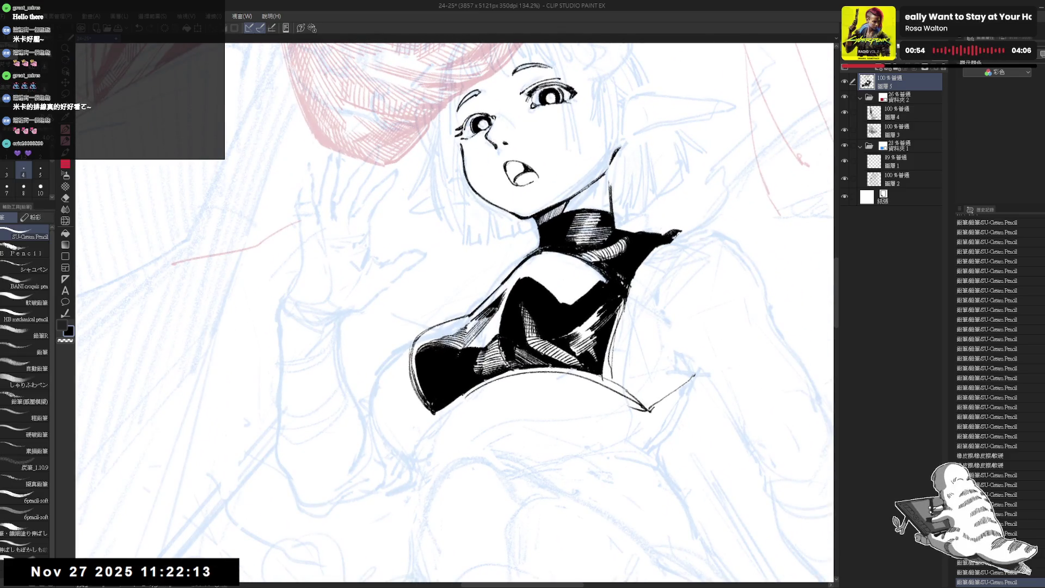
left_click_drag(479, 329, 474, 346)
mouse_move(483, 329)
left_mouse_down()
mouse_move(472, 351)
mouse_move(477, 345)
left_mouse_up()
left_click_drag(487, 331, 479, 346)
left_click_drag(488, 332, 479, 346)
mouse_move(487, 331)
left_mouse_down()
mouse_move(479, 347)
mouse_move(487, 344)
left_mouse_up()
- Add two short ink strokes near the shoulder and zoom out to the whole figure
key("minus")
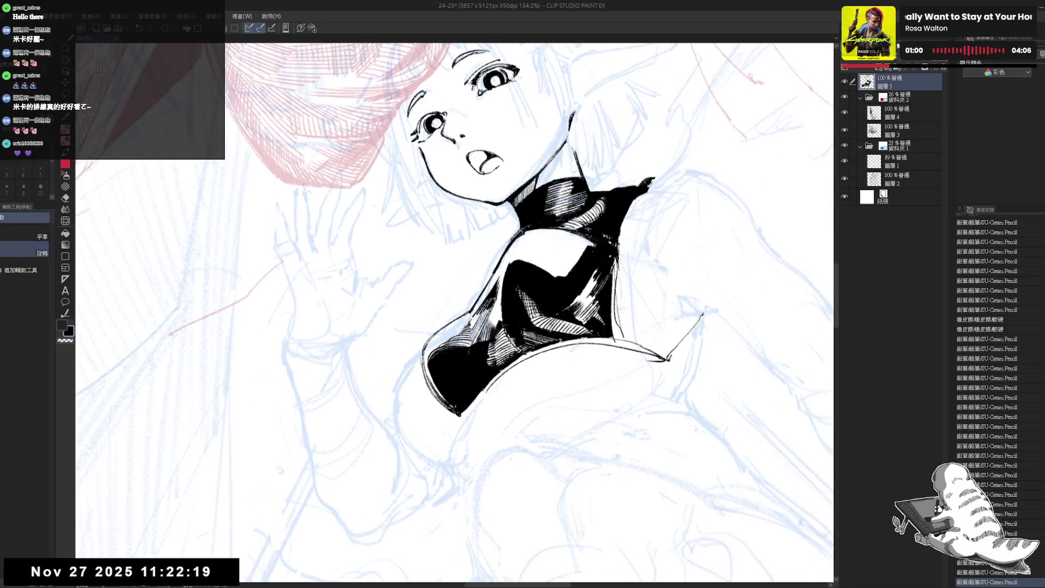
mouse_move(495, 309)
left_mouse_down()
mouse_move(487, 325)
mouse_move(500, 321)
left_mouse_up()
key("asciicircum")
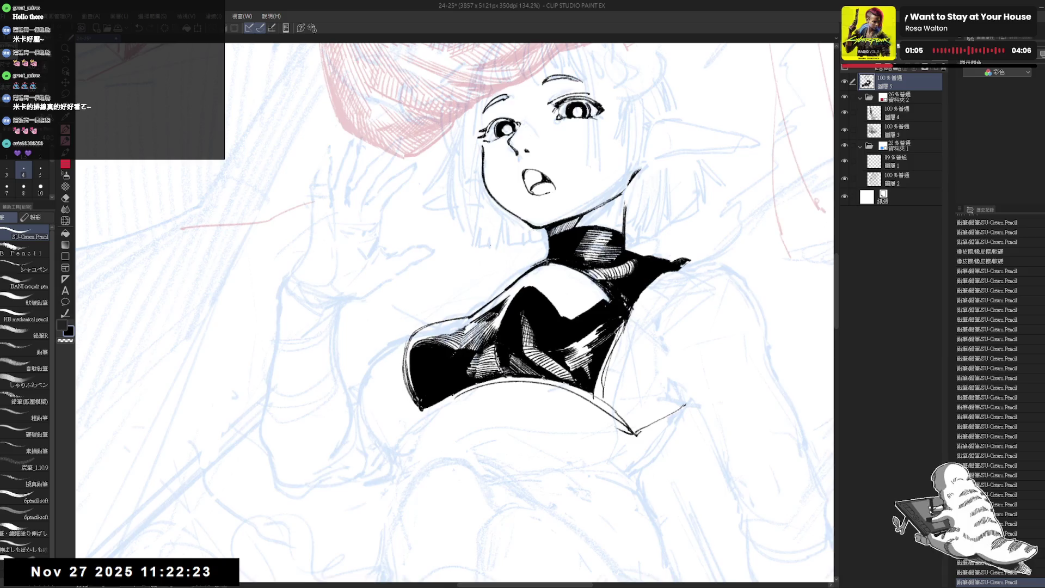
key("ctrl+minus")
key("ctrl+minus")
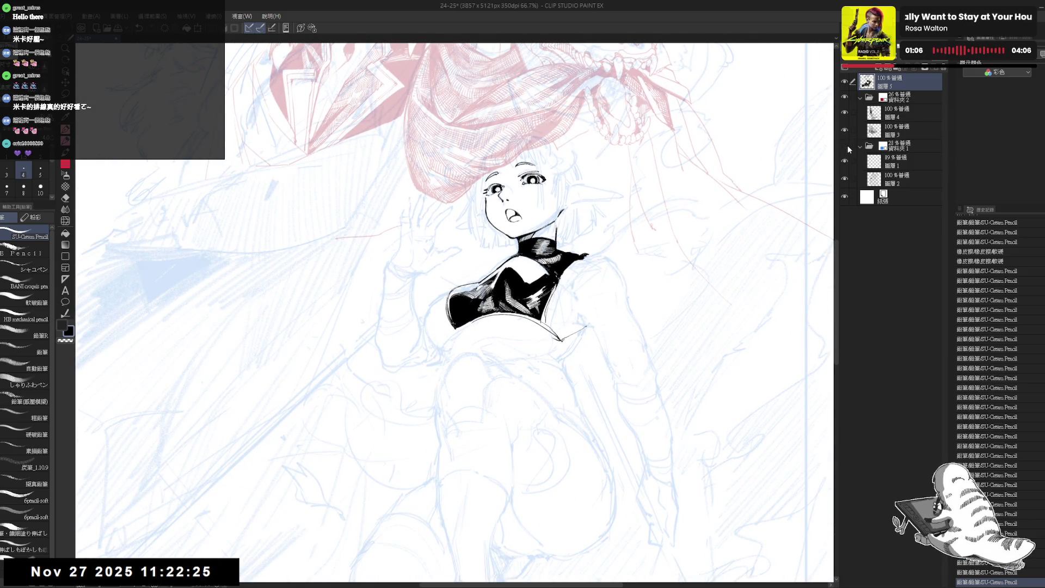
- Hide the blue sketch folder 資料夾1 and reposition the canvas for the collar
left_click(844, 145)
scroll(454, 245, "up", 3)
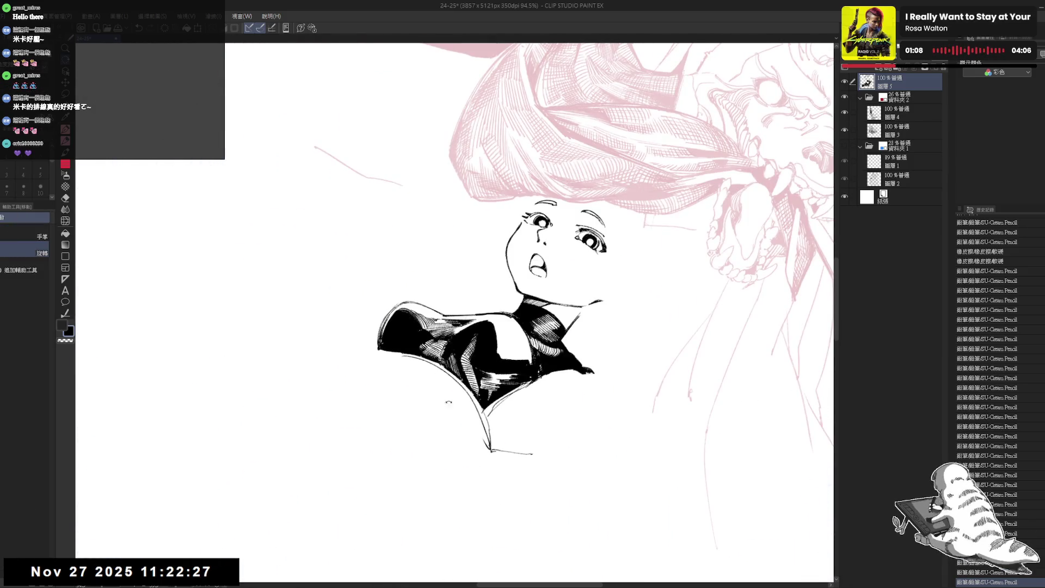
key("asciicircum")
key("e")
left_click(506, 327)
left_click_drag(507, 327, 468, 381)
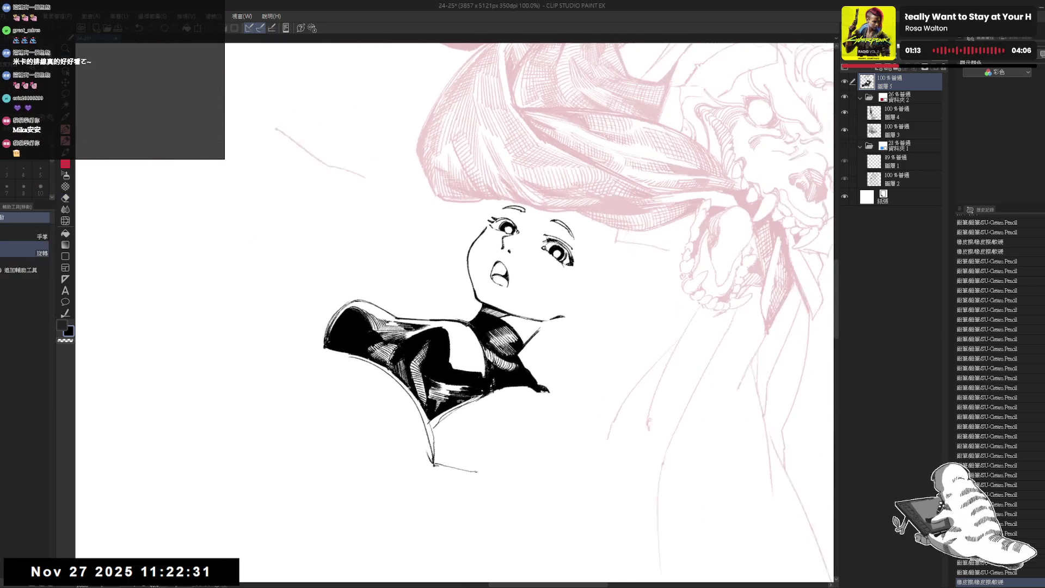
key("minus")
left_click_drag(452, 335, 459, 370)
- Add a row of short dark hatching strokes along the collar
left_click_drag(460, 358, 471, 370)
left_click_drag(471, 357, 480, 371)
left_click_drag(479, 353, 484, 370)
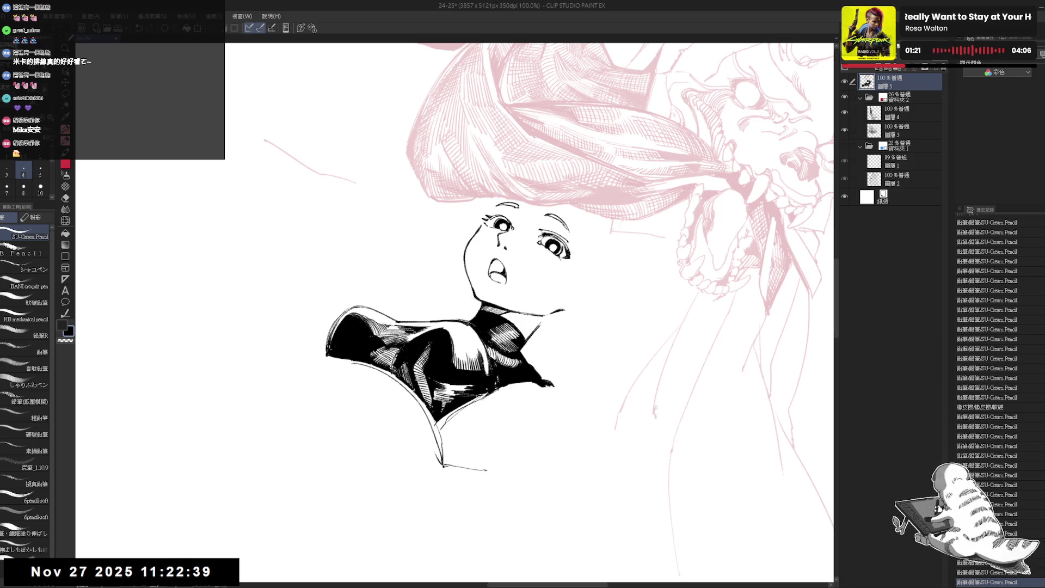
left_click_drag(544, 272, 490, 229)
left_click_drag(467, 291, 469, 317)
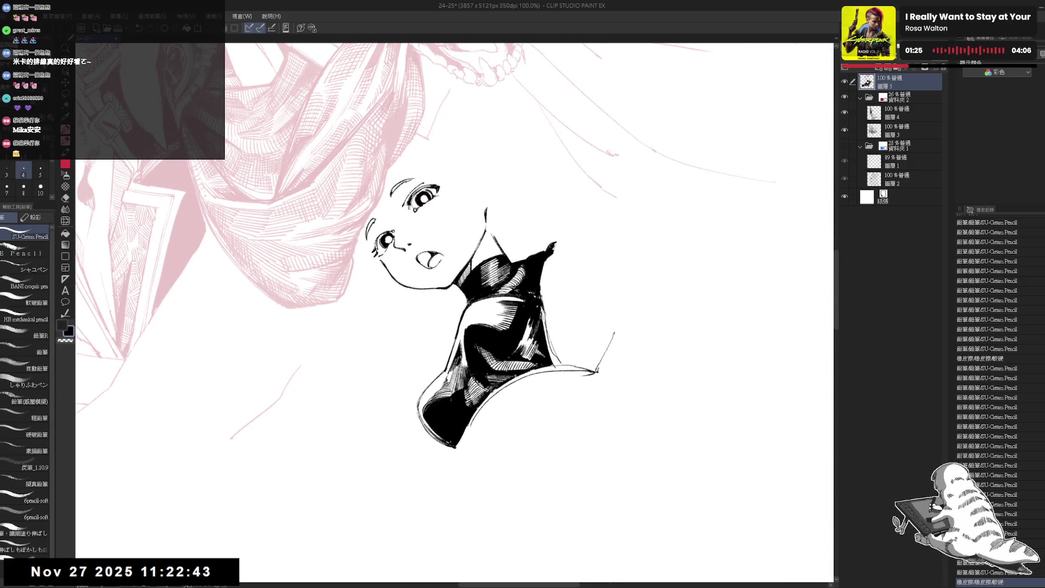
- Add a small ink stroke by the neck and select the blue sketch folder
left_click_drag(544, 272, 517, 305)
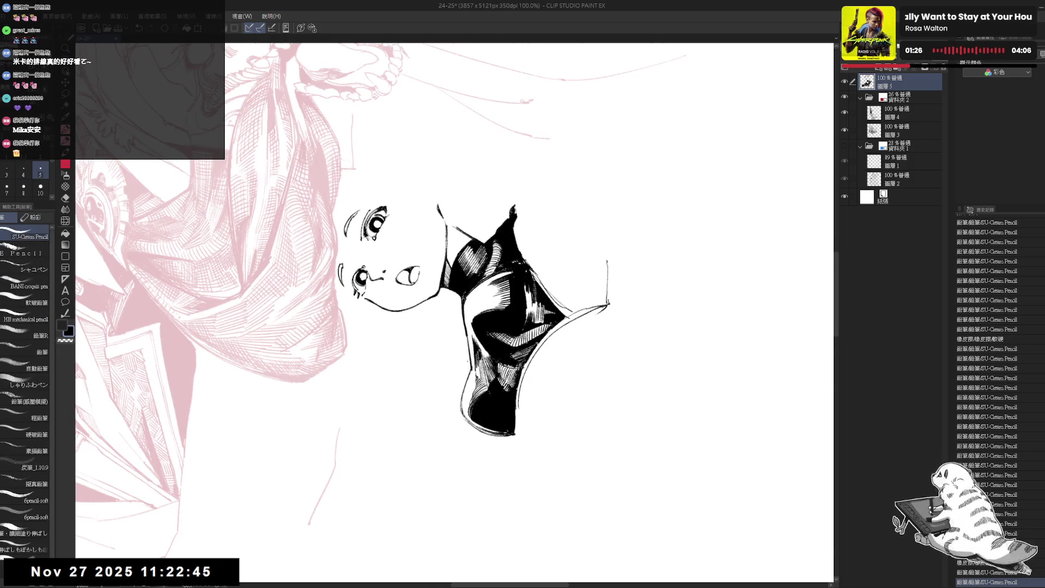
left_click_drag(544, 272, 490, 228)
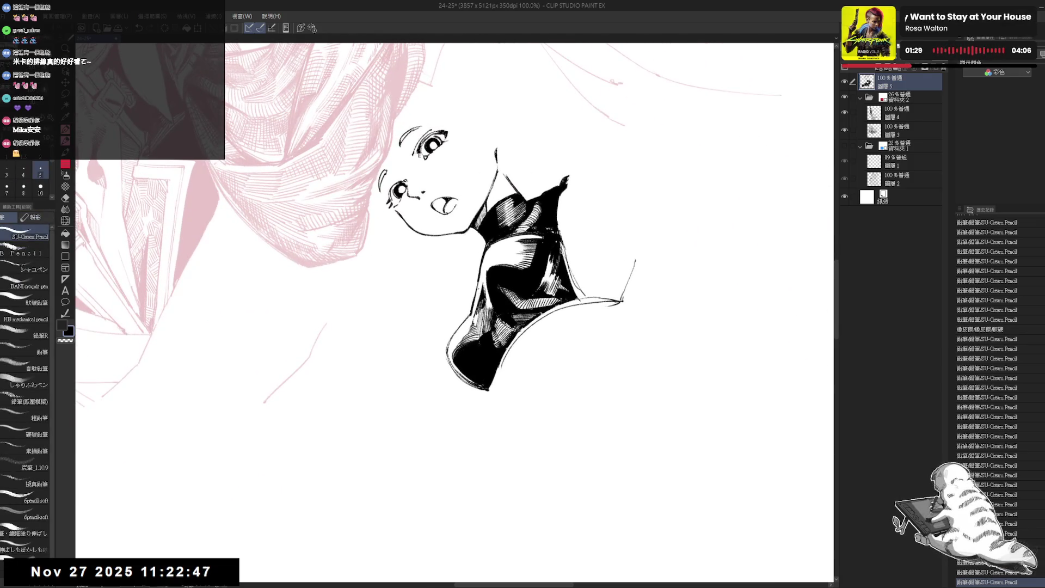
left_click_drag(471, 278, 478, 310)
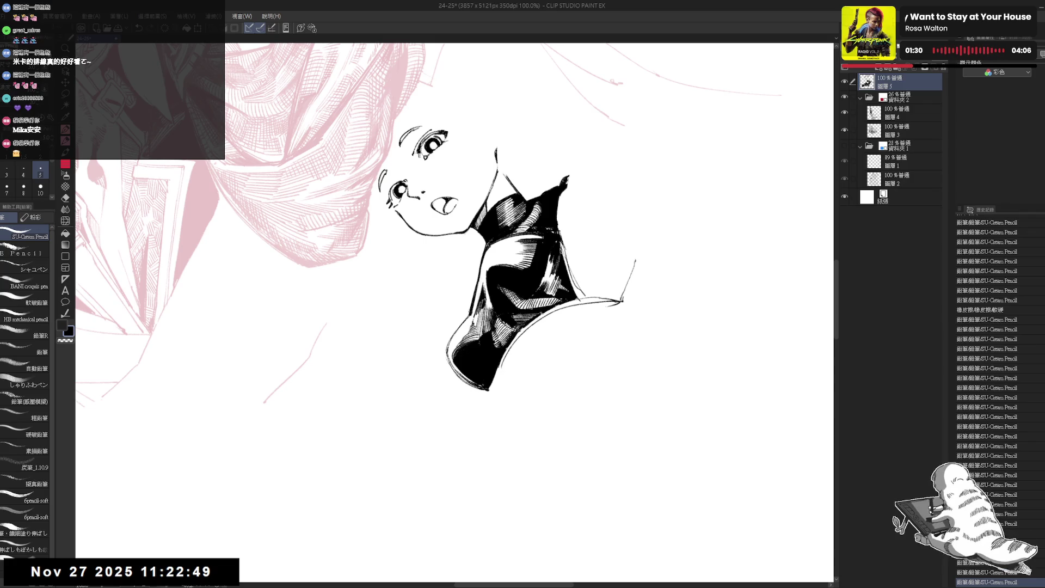
mouse_move(544, 272)
left_mouse_down()
mouse_move(523, 305)
mouse_move(467, 320)
mouse_move(466, 350)
mouse_move(523, 305)
left_mouse_up()
scroll(522, 272, "down", 5)
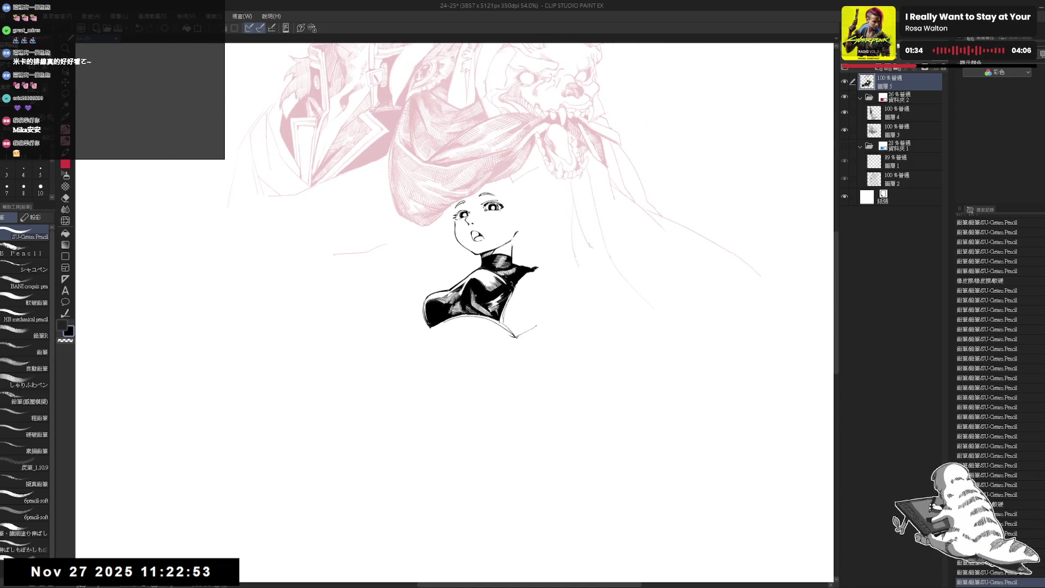
left_click(871, 148)
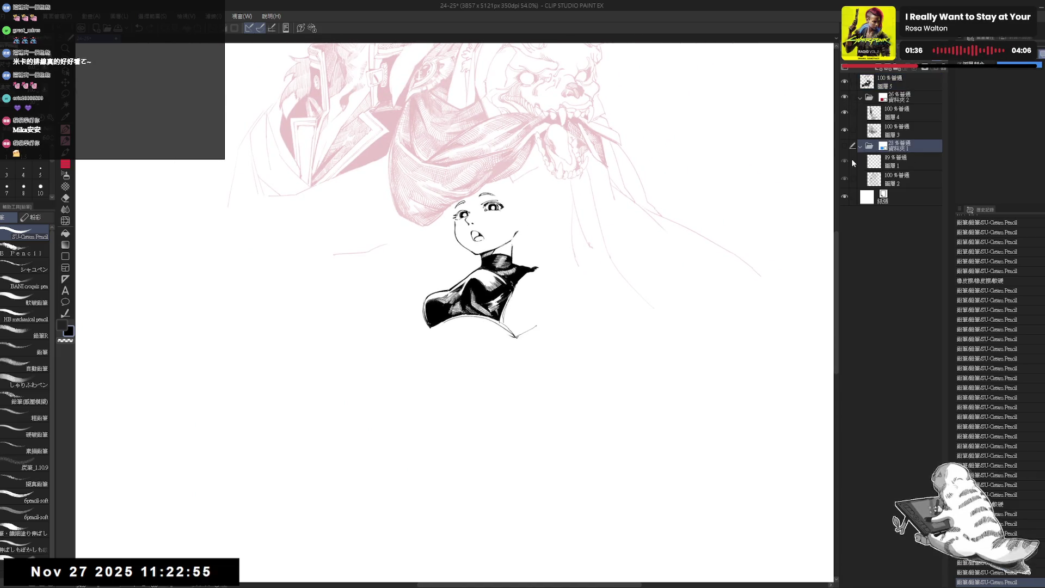
- Show 資料夾1, hide the red monster folder 資料夾2, and select ink layer 圖層5
left_click(841, 153)
scroll(511, 226, "up", 4)
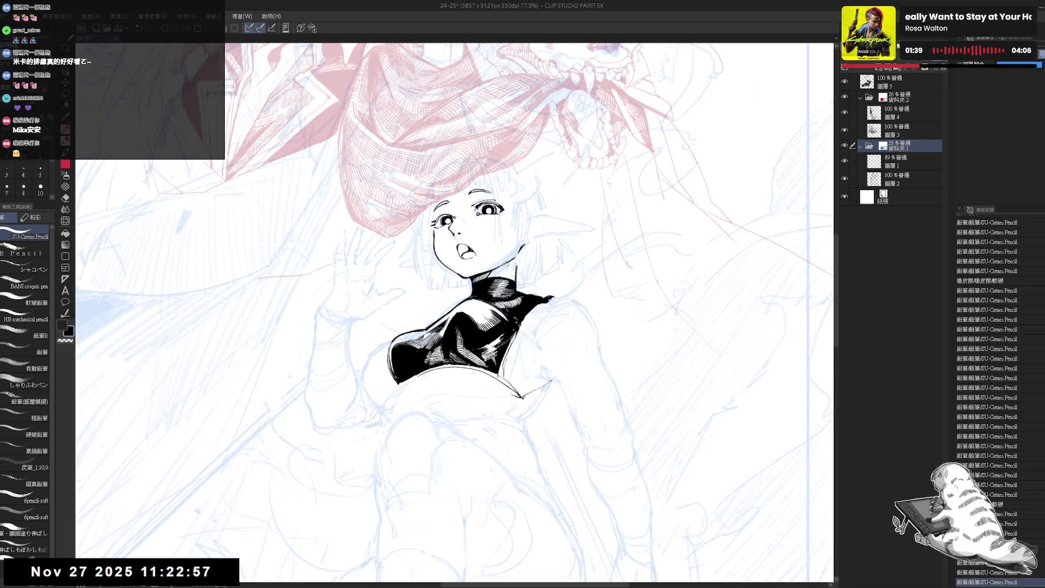
scroll(527, 246, "up", 3)
left_click(844, 97)
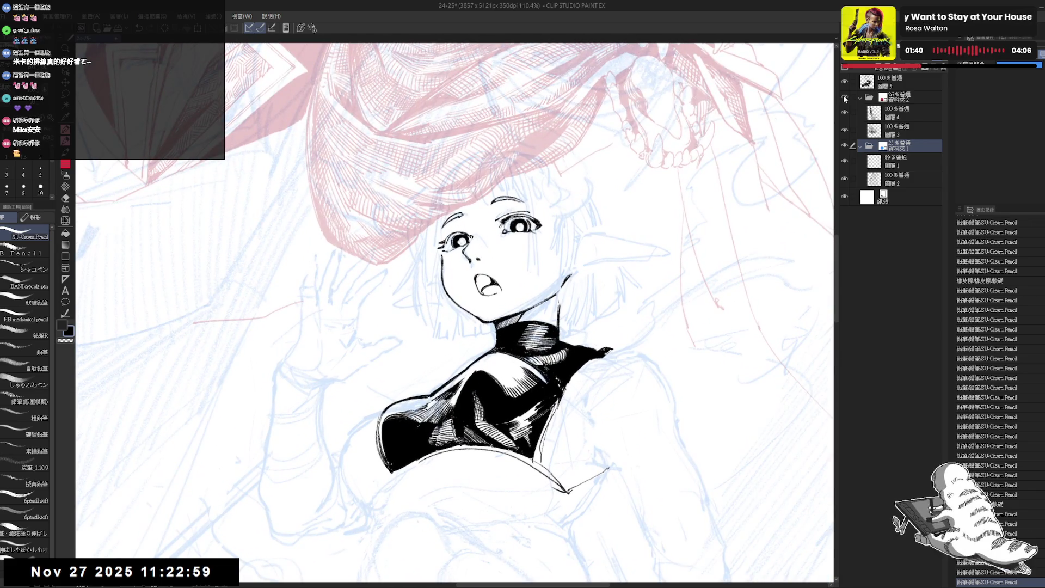
scroll(463, 317, "up", 3)
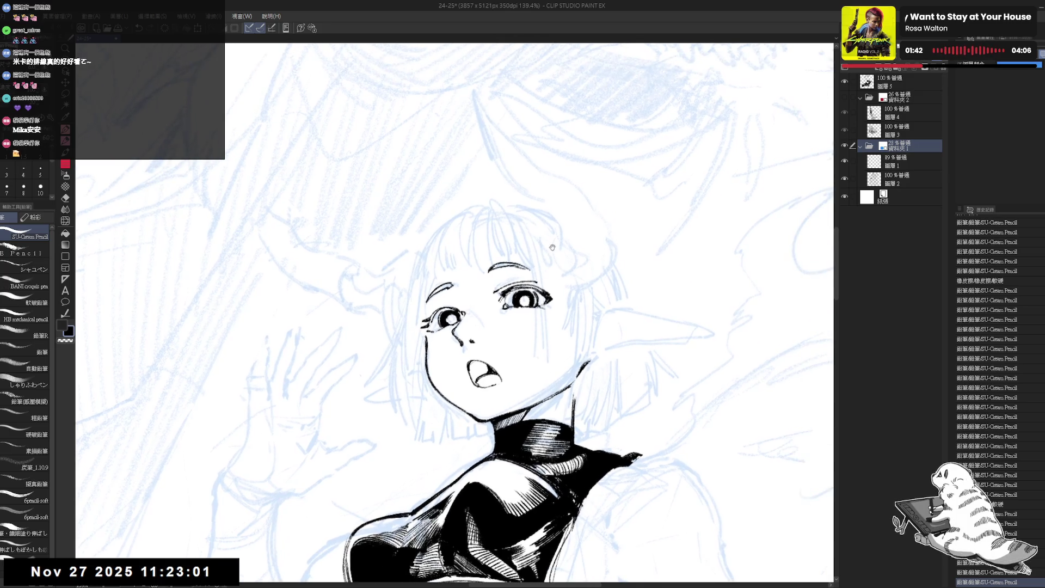
key("bracketleft")
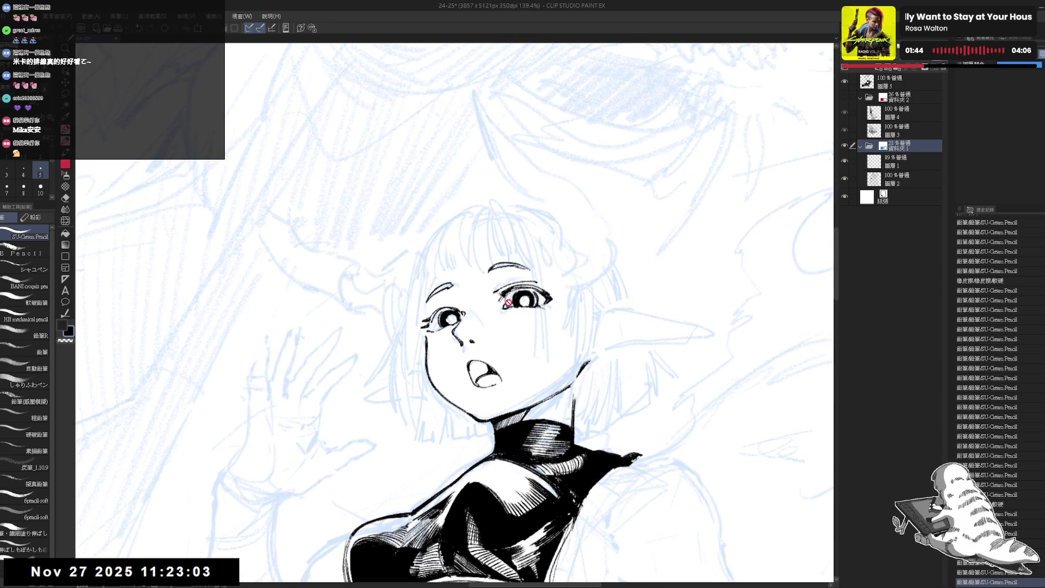
left_click(898, 82)
- Erase small marks near the eye and reduce the brush size to 4
key("e")
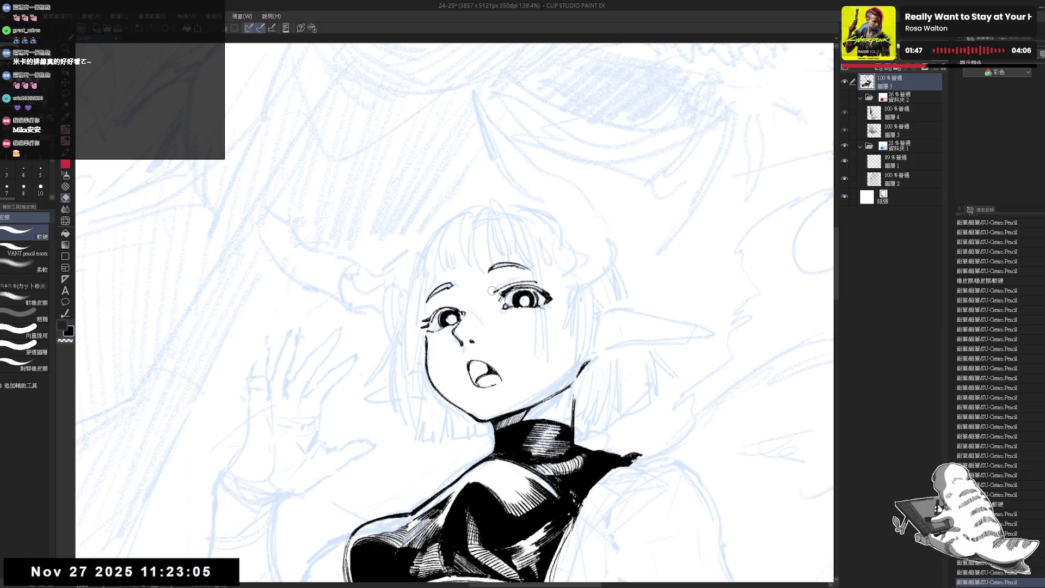
left_click_drag(488, 287, 495, 293)
key("p")
left_click_drag(451, 319, 447, 291)
scroll(439, 279, "down", 3)
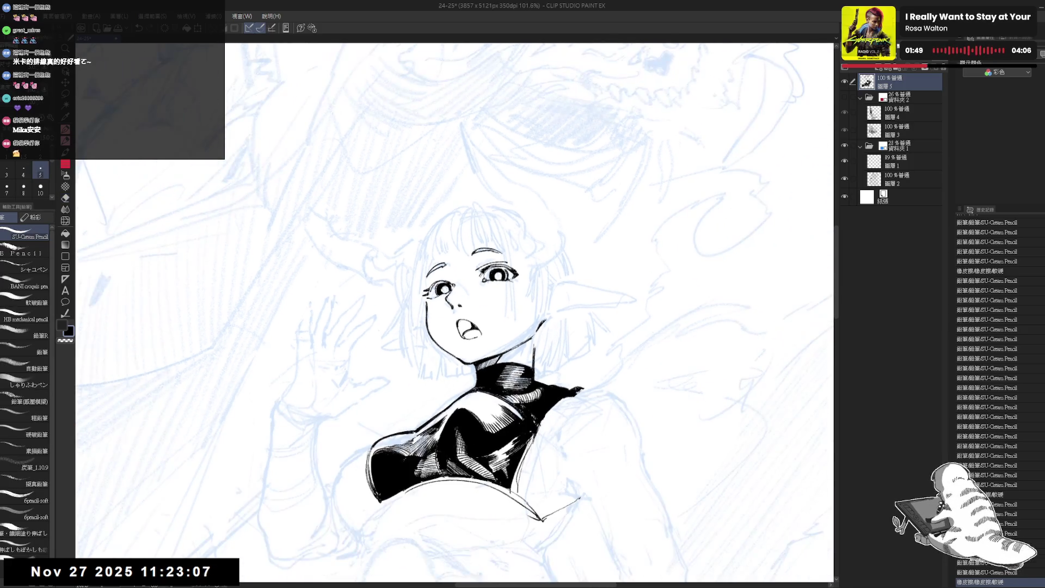
key("bracketleft")
- Add fine pencil touches at brush size 3, erasing a stray mark
left_click_drag(460, 321, 463, 328)
key("bracketleft")
left_click_drag(460, 322, 462, 329)
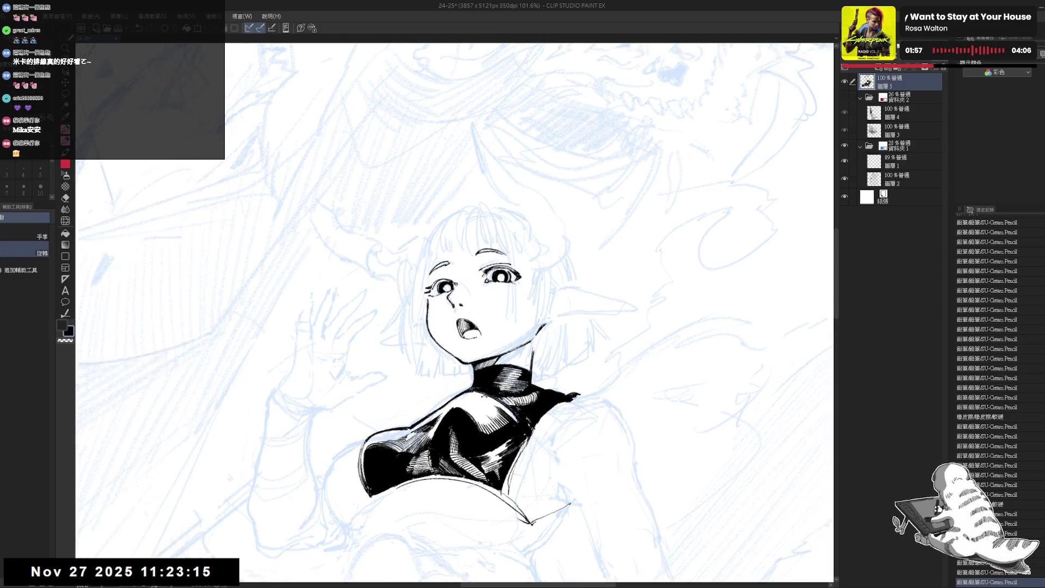
key("asciicircum")
key("asciicircum")
left_click_drag(460, 322, 463, 329)
left_click_drag(460, 322, 477, 326)
key("minus")
key("minus")
key("e")
key("p")
key("e")
key("p")
- Ink the hair's left outline downward, undoing an extra darkening stroke
key("minus")
key("minus")
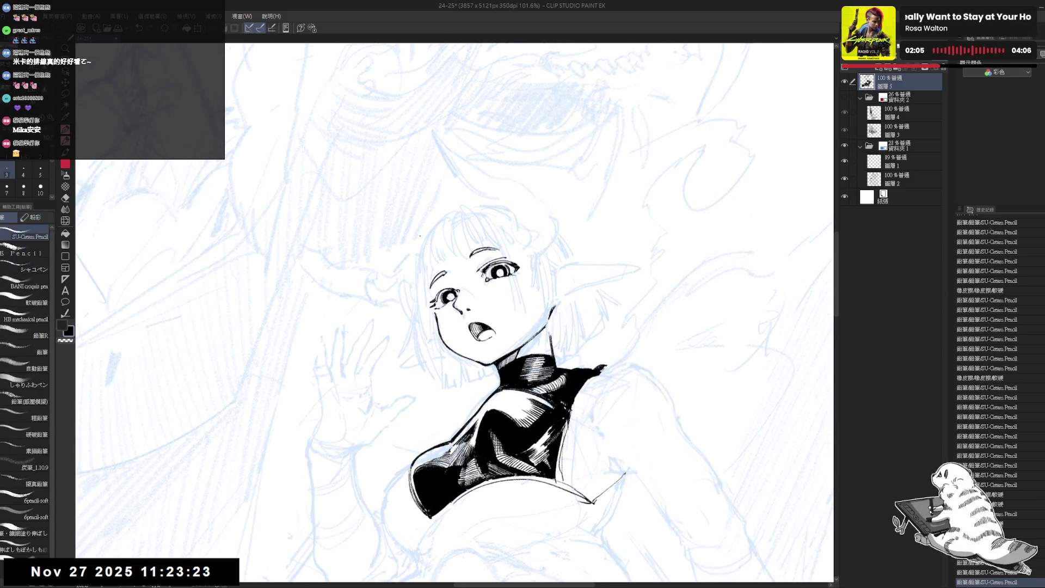
left_click_drag(417, 265, 399, 355)
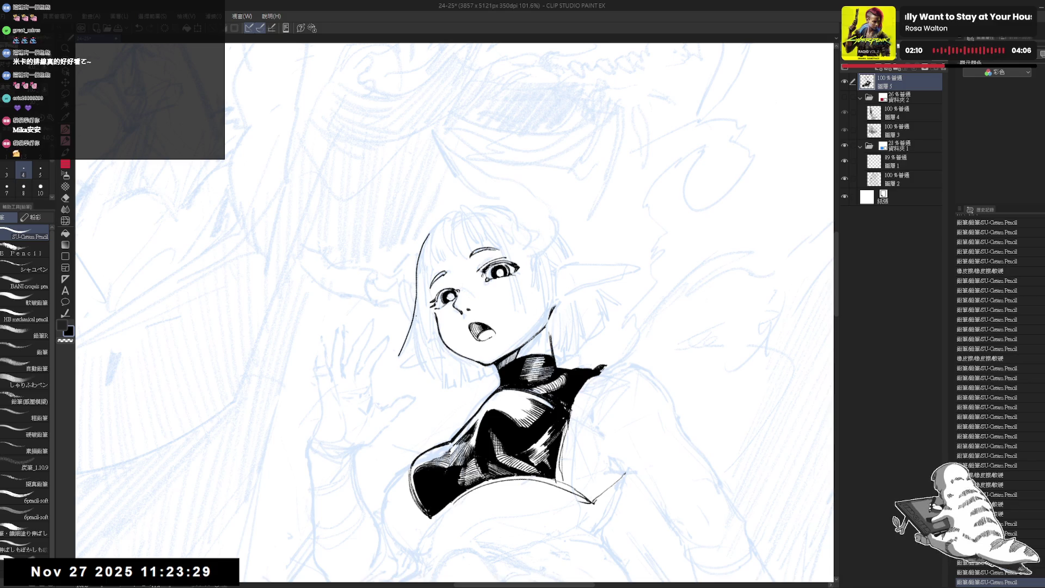
left_click_drag(410, 325, 402, 353)
key("ctrl+z")
key("ctrl+z")
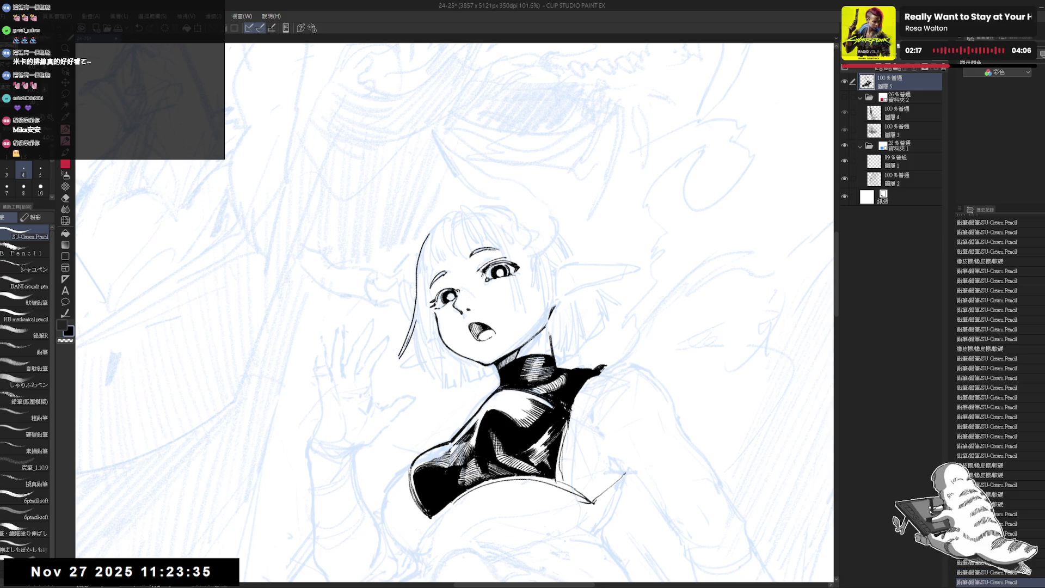
left_click(404, 359)
scroll(389, 365, "down", 3)
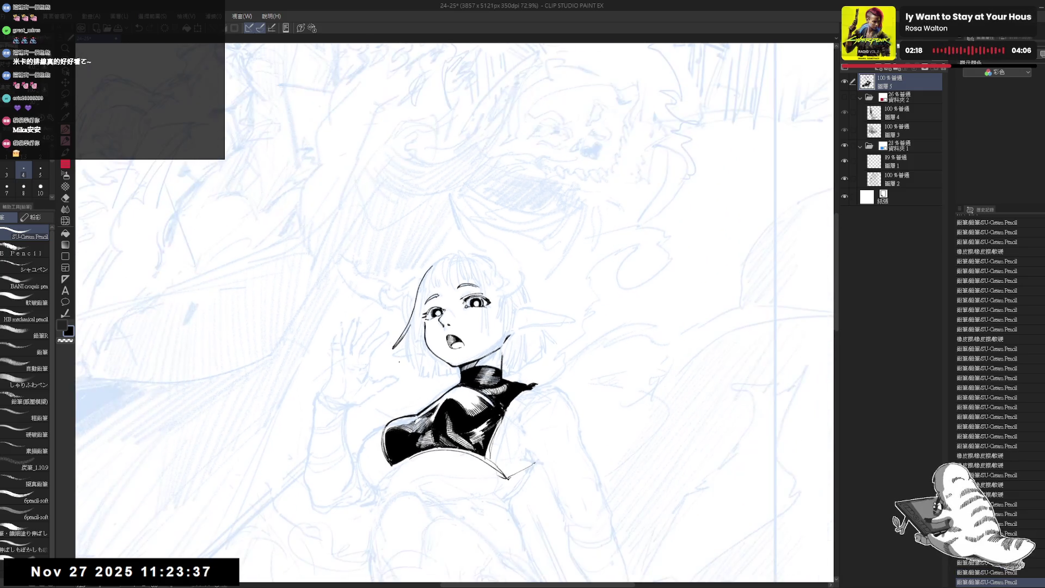
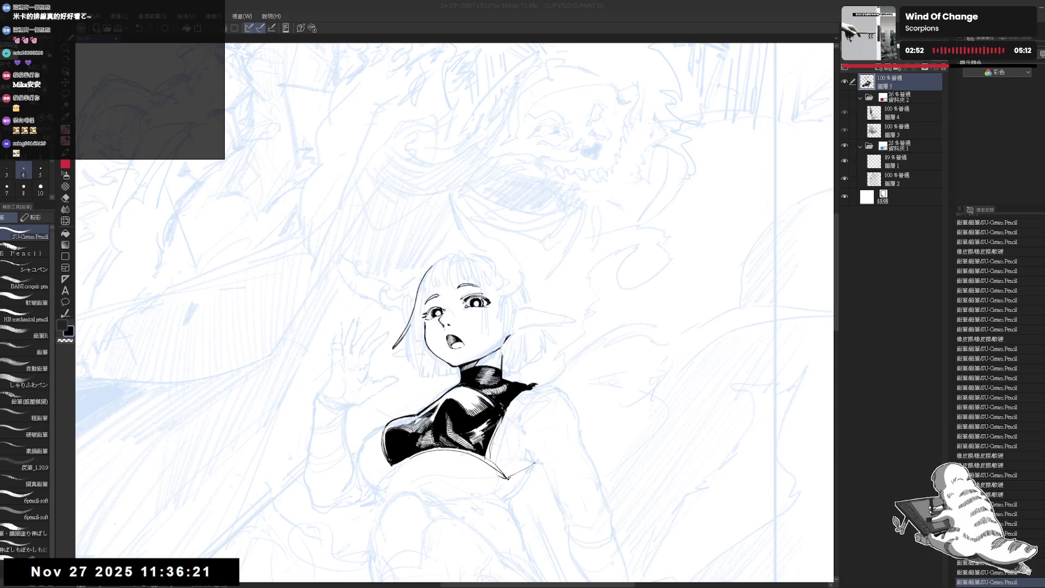
- Ink several hair strands left of the girl's face, undoing the unsatisfying strokes
key("ctrl+minus")
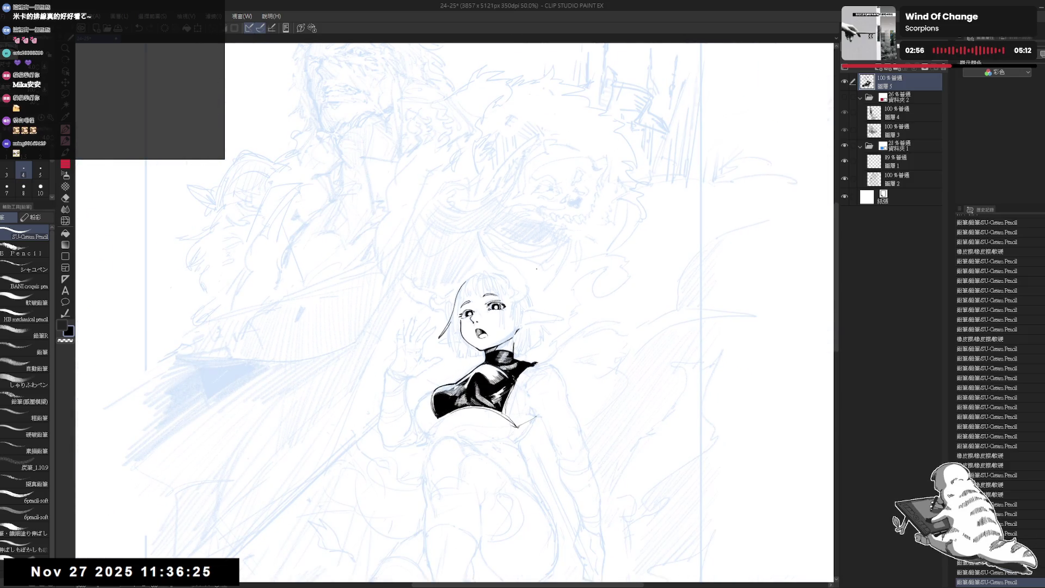
scroll(476, 354, "up", 2)
key("minus")
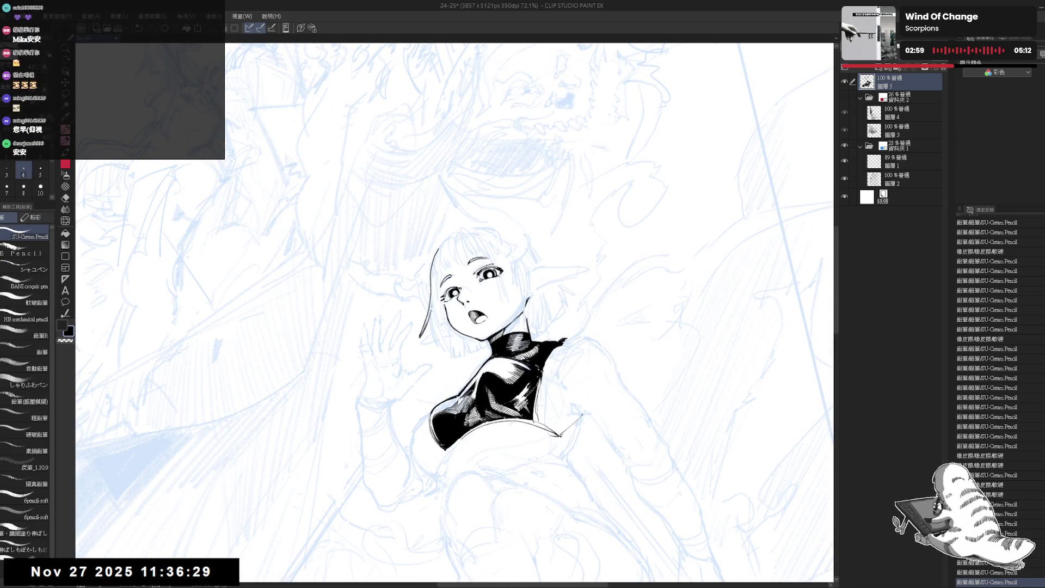
left_click_drag(434, 308, 435, 353)
left_click_drag(432, 311, 441, 348)
left_click_drag(434, 309, 438, 347)
key("ctrl+z")
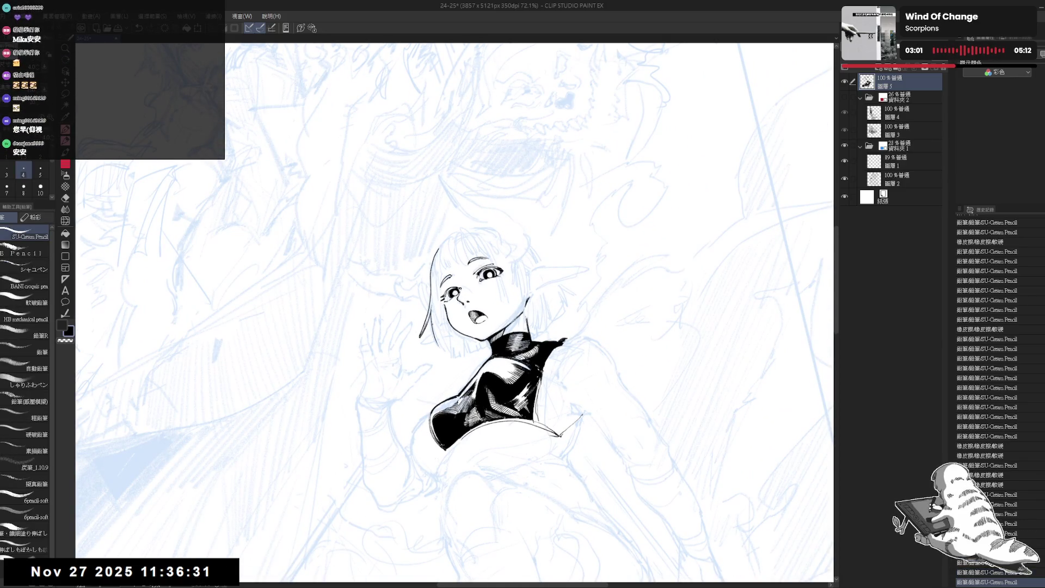
key("ctrl+z")
key("ctrl+z")
mouse_move(434, 310)
left_mouse_down()
mouse_move(438, 344)
mouse_move(435, 320)
left_mouse_up()
key("ctrl+z")
key("ctrl+z")
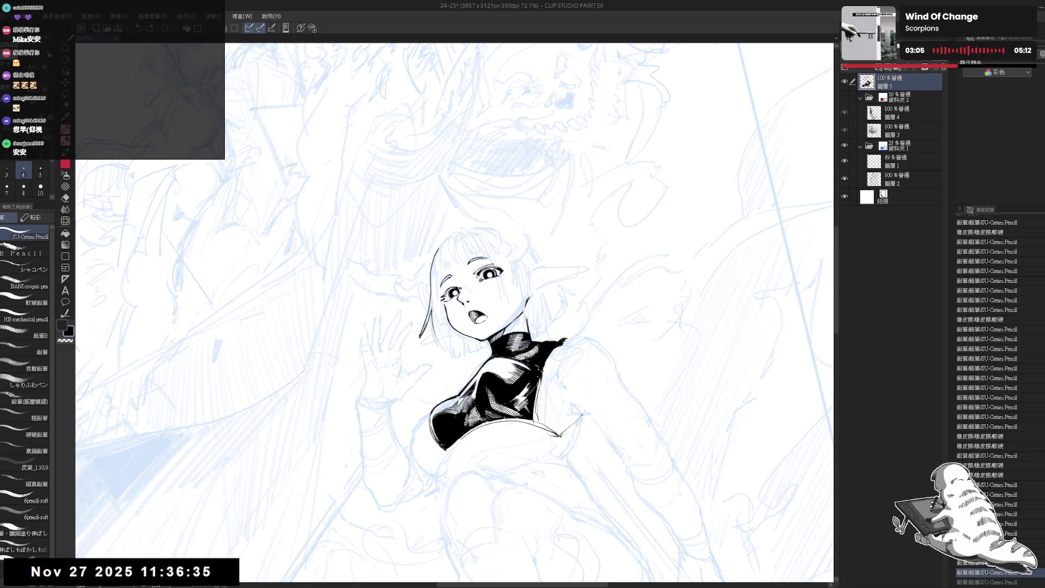
key("ctrl+z")
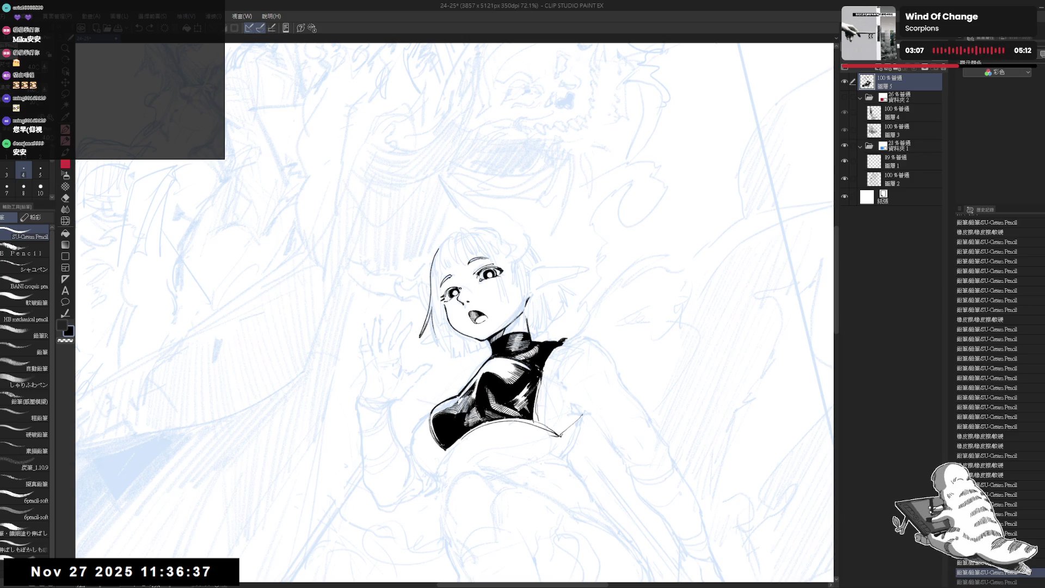
key("ctrl+y")
key("ctrl+y")
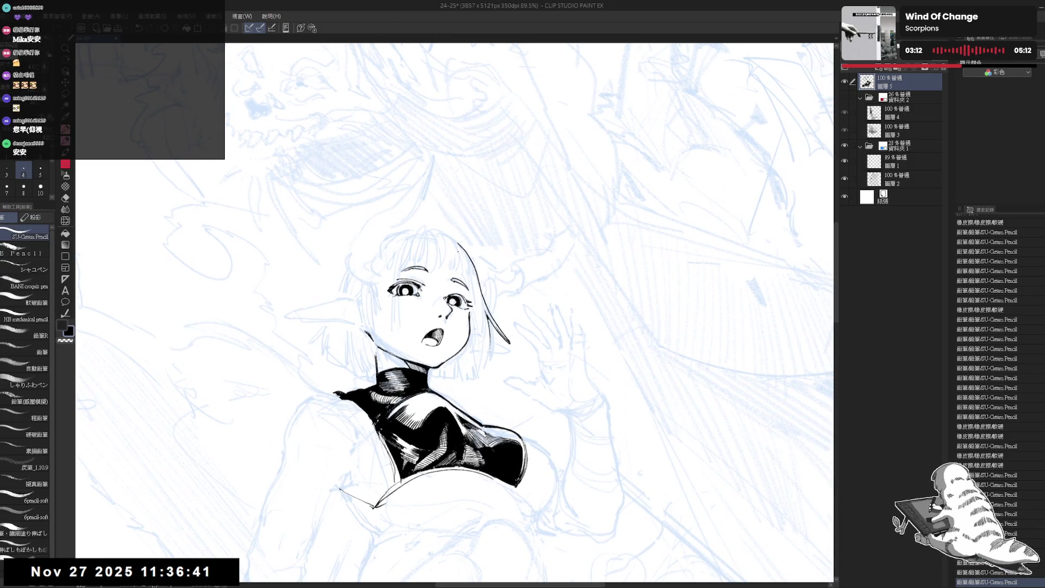
- Thin the pencil and add a small mark on the hair near the hairline
left_click_drag(456, 244, 464, 273)
key("ctrl+z")
key("ctrl+z")
key("ctrl+z")
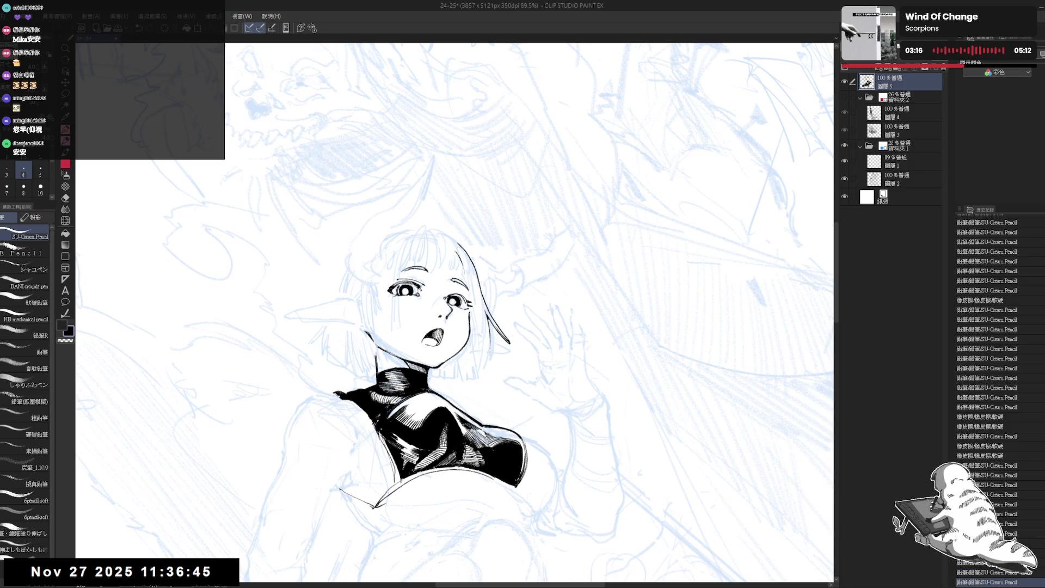
left_click_drag(490, 327, 468, 337)
key("e")
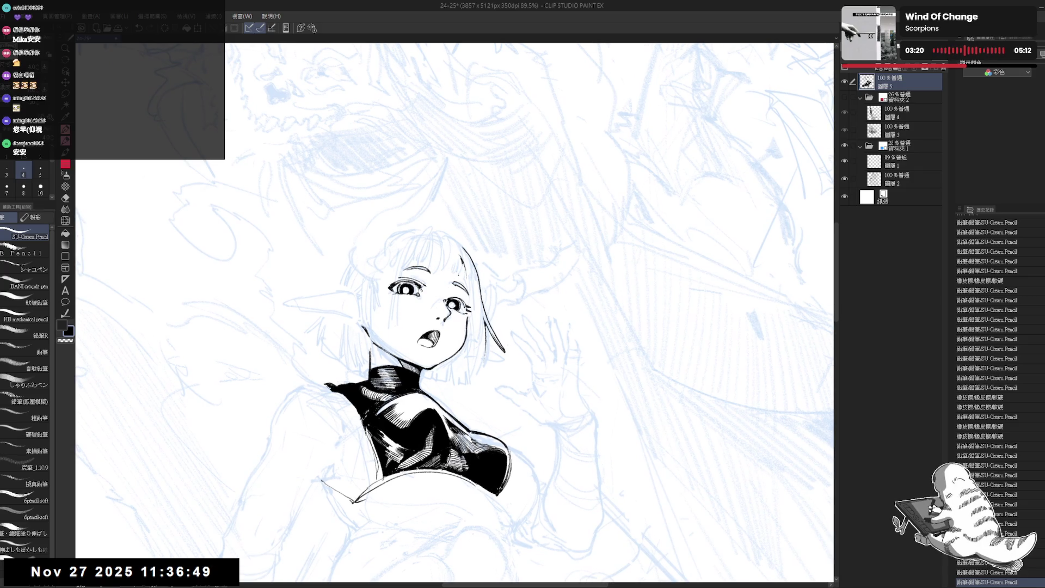
key("bracketleft")
key("p")
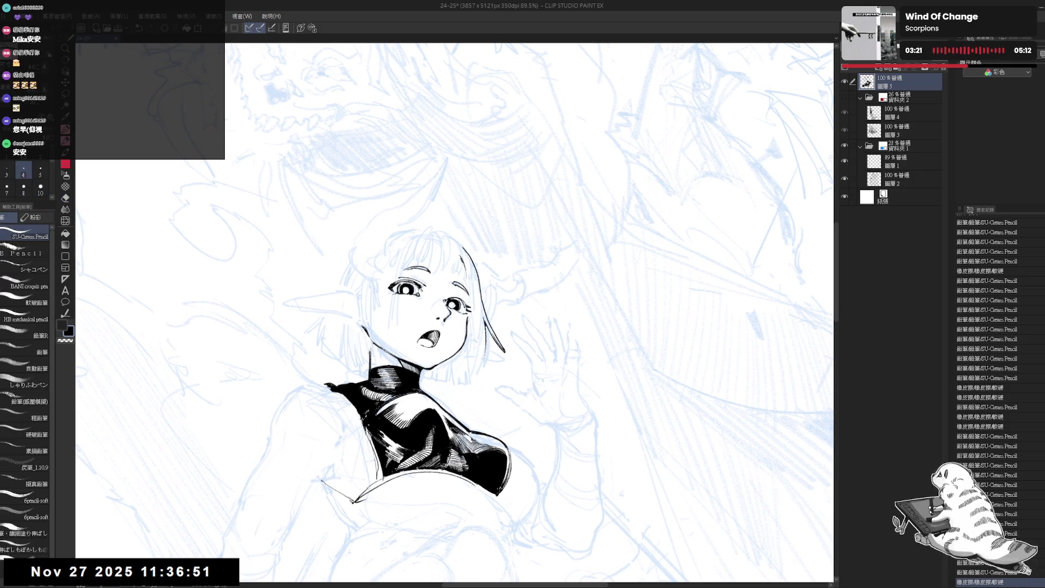
key("e")
key("p")
left_click_drag(460, 255, 463, 262)
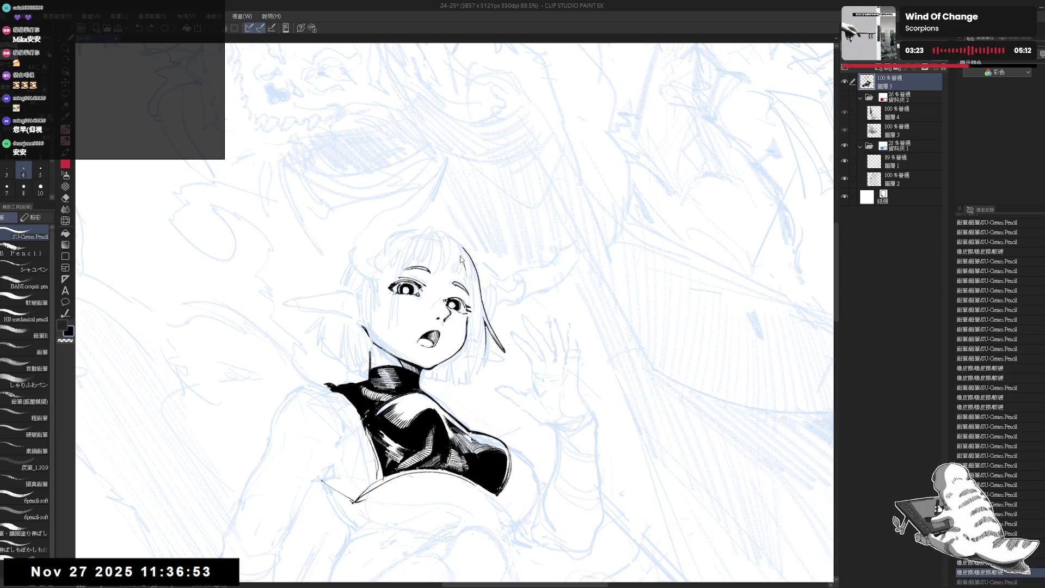
- With the view upright again, redraw the hairline stroke beside the face
key("h")
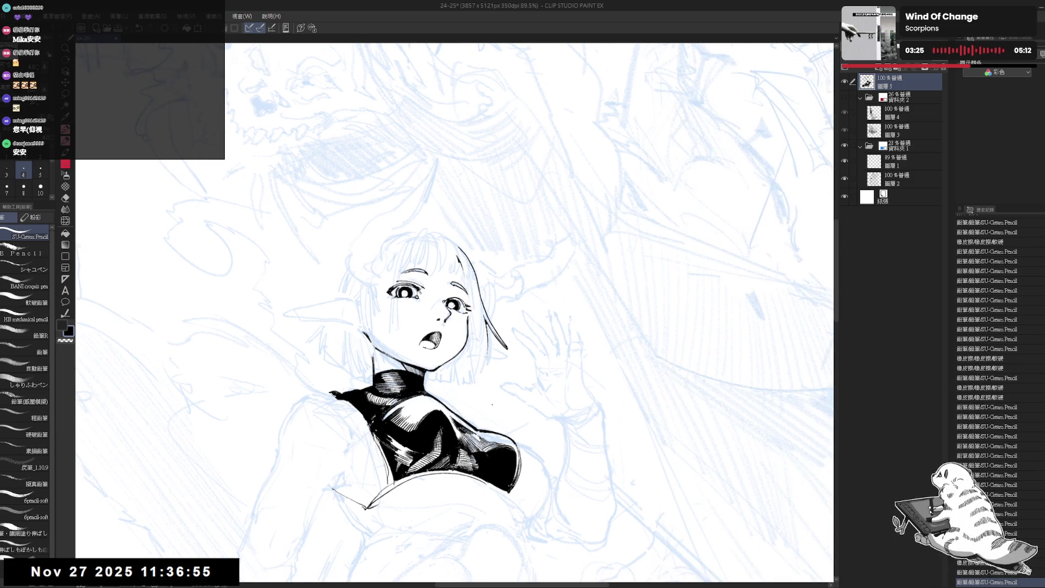
key("r")
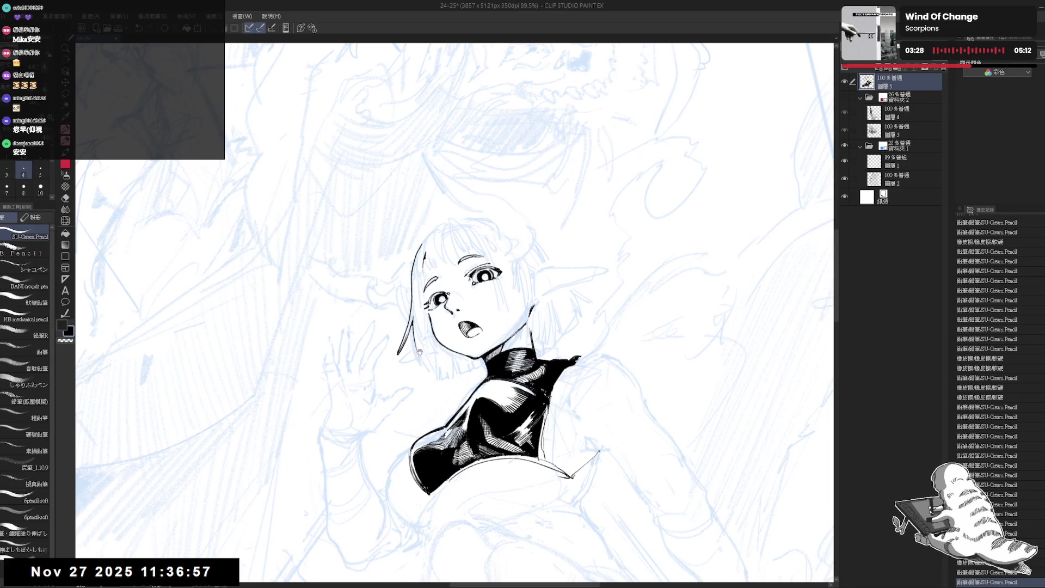
key("asciicircum")
key("asciicircum")
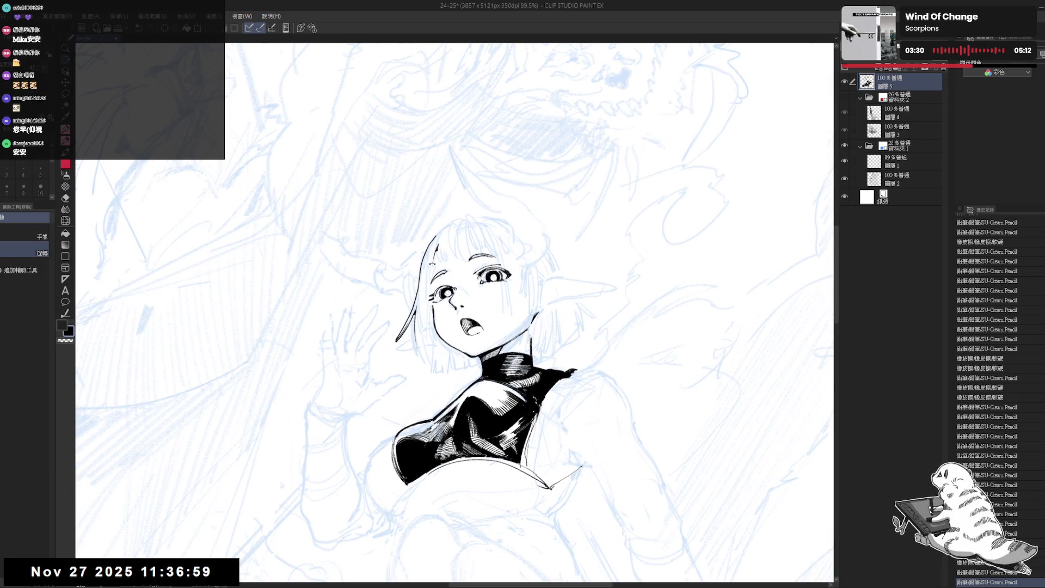
key("p")
left_click_drag(435, 253, 434, 278)
key("ctrl+z")
key("ctrl+z")
key("ctrl+z")
key("ctrl+z")
key("ctrl+z")
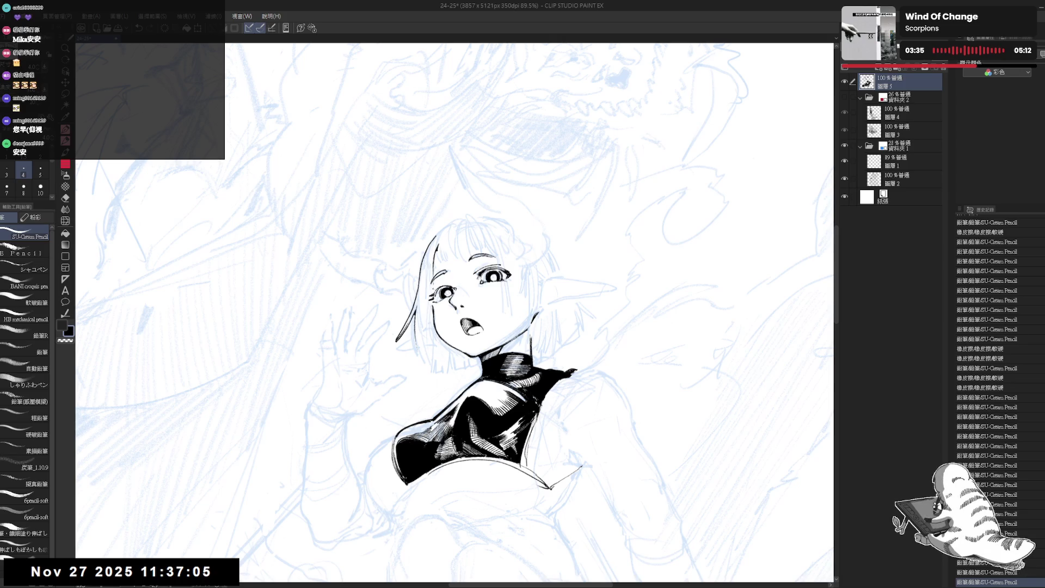
key("r")
mouse_move(381, 435)
left_mouse_down()
mouse_move(408, 409)
mouse_move(365, 468)
left_mouse_up()
key("r")
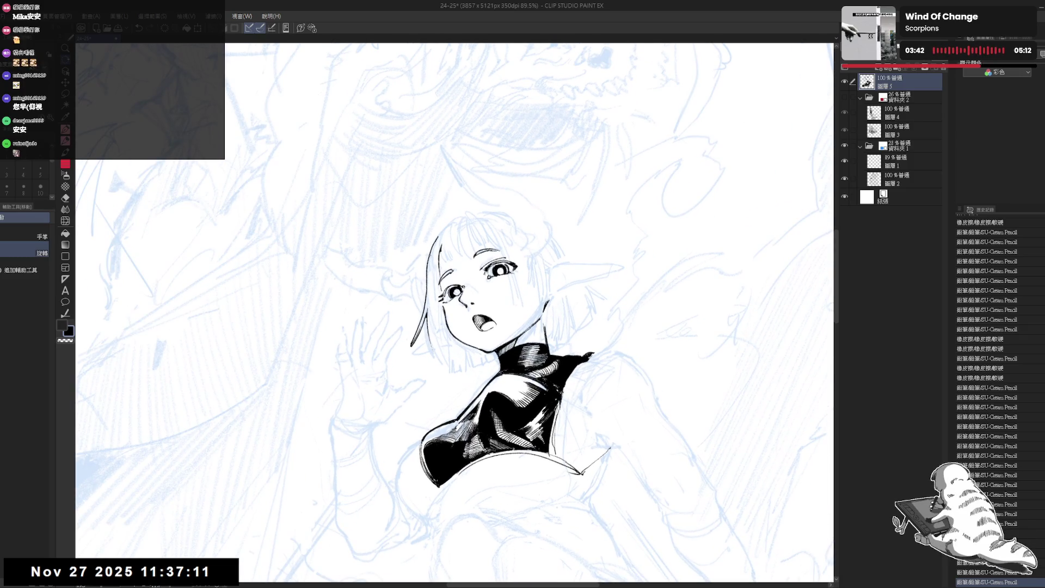
left_click_drag(430, 256, 425, 312)
key("ctrl+z")
left_click_drag(428, 263, 427, 299)
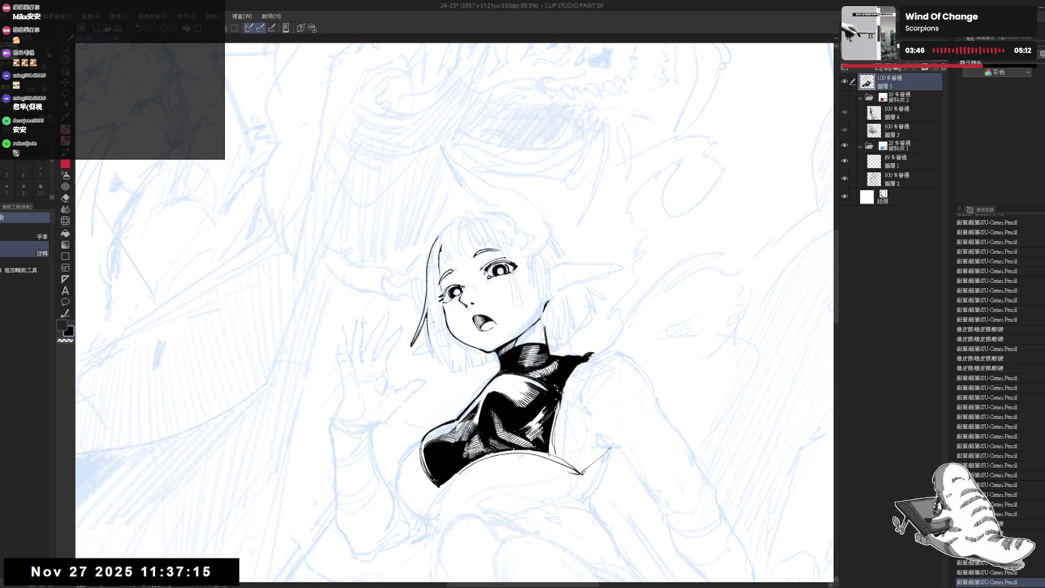
- Finish the strand with a short thin stroke at its lower end
left_click_drag(430, 330, 443, 363)
key("ctrl+z")
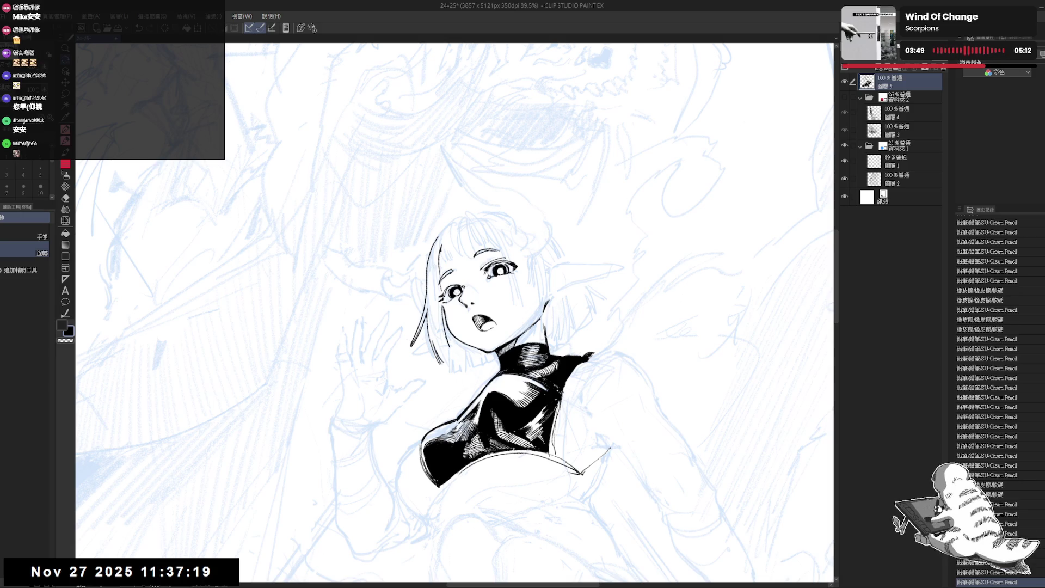
key("ctrl+z")
left_click_drag(441, 333, 447, 349)
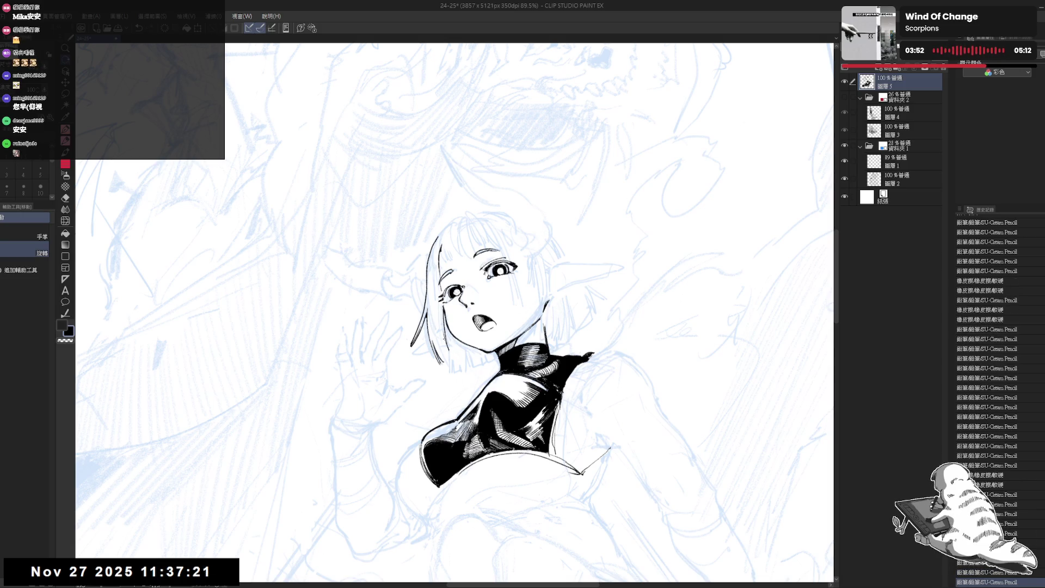
key("ctrl+z")
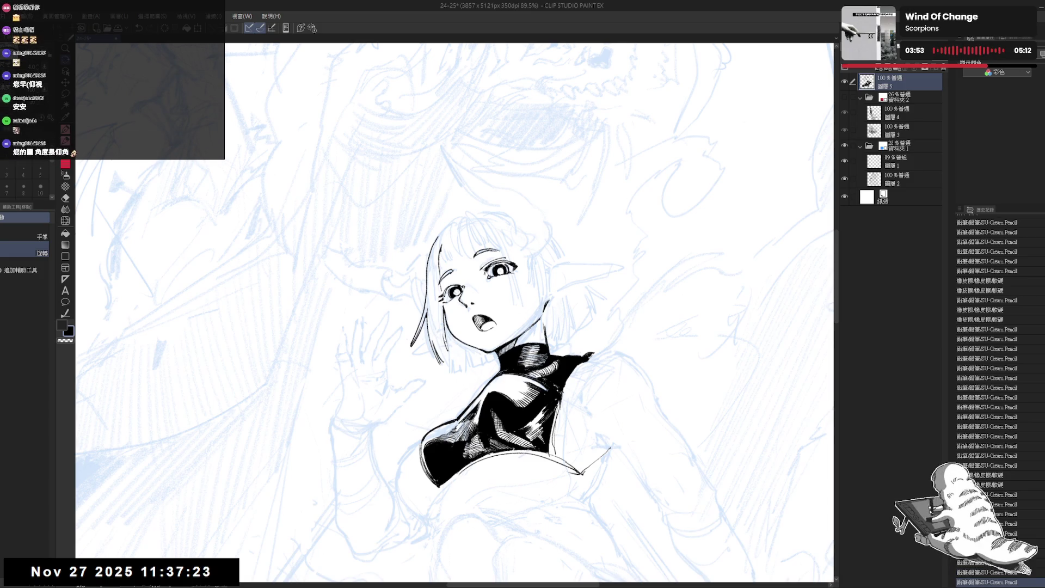
left_click_drag(443, 337, 447, 356)
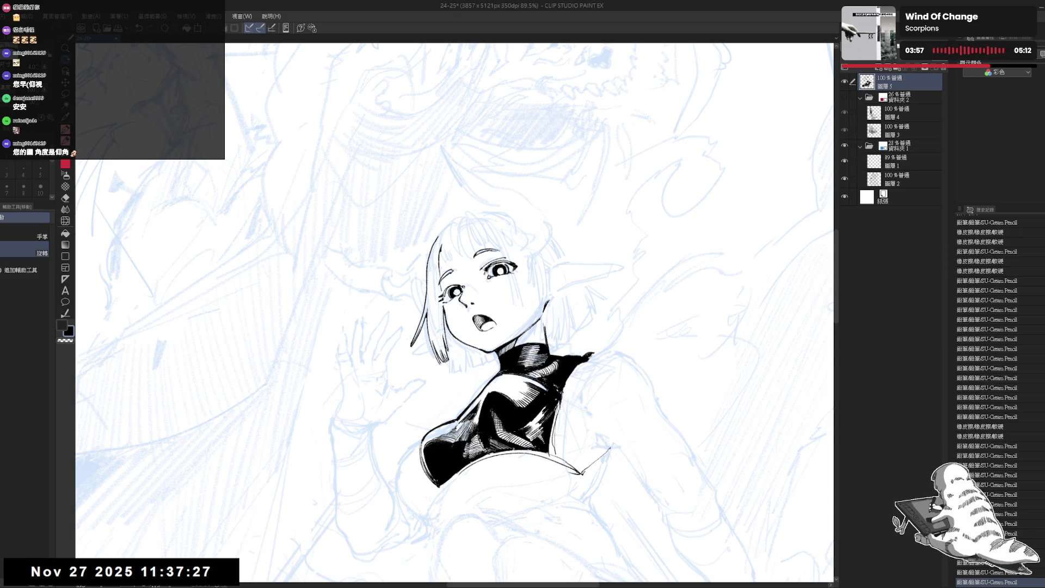
- Erase the stray mark near the hair tip and add a tiny ink dot beside it
key("h")
scroll(490, 336, "up", 2)
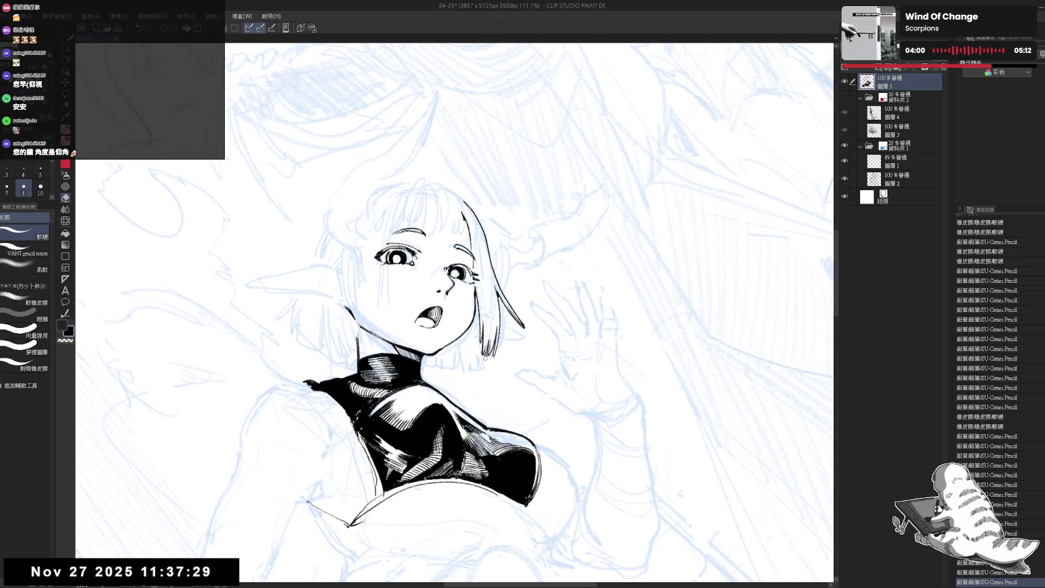
mouse_move(485, 352)
left_mouse_down()
mouse_move(475, 339)
mouse_move(490, 368)
mouse_move(471, 377)
mouse_move(467, 366)
left_mouse_up()
key("p")
key("ctrl+z")
key("ctrl+z")
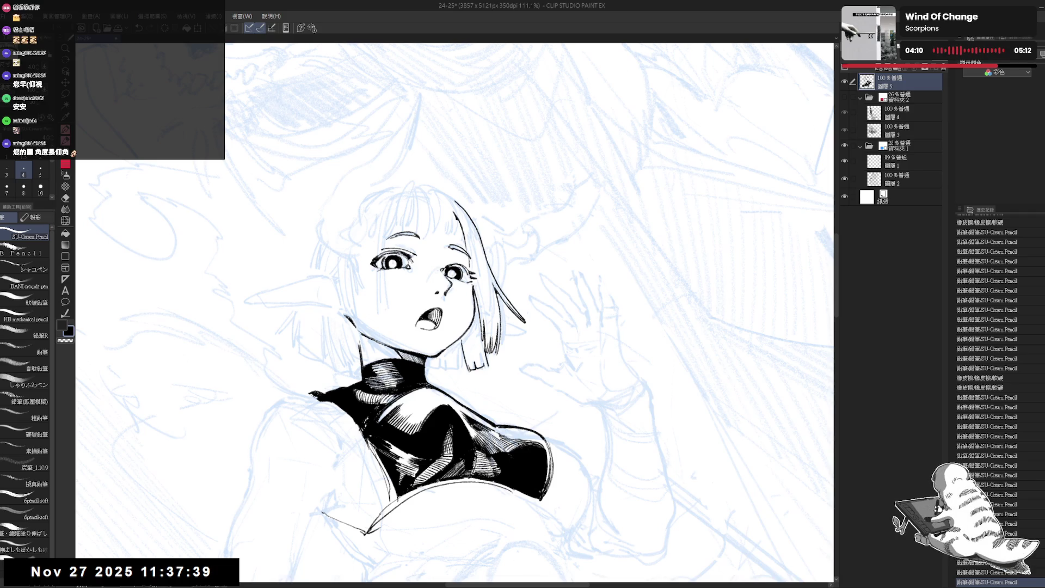
left_click(521, 403)
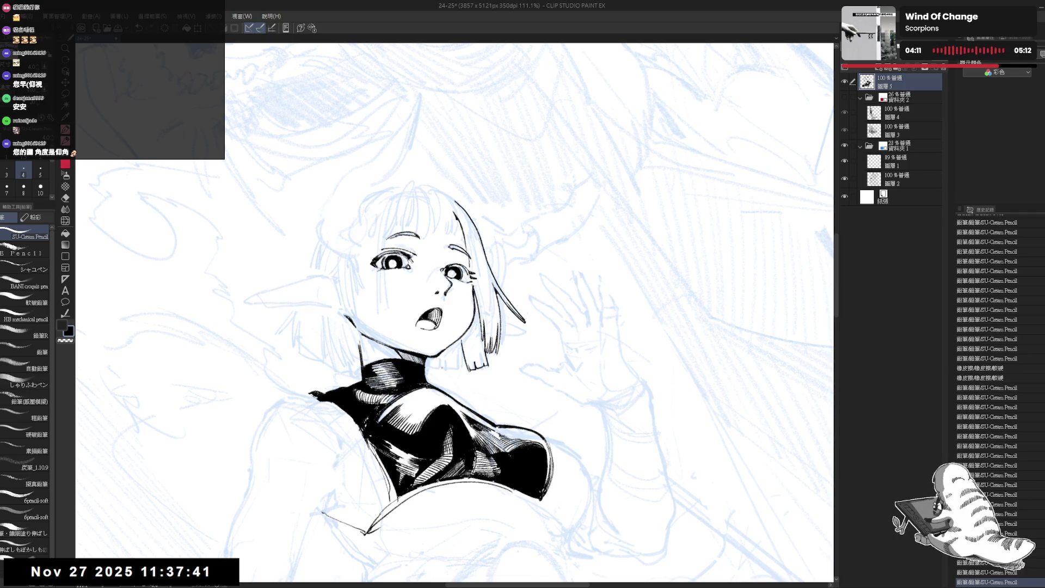
- Unmirror and zoom the view, then test a tiny stroke at the hair tip and undo it
key("h")
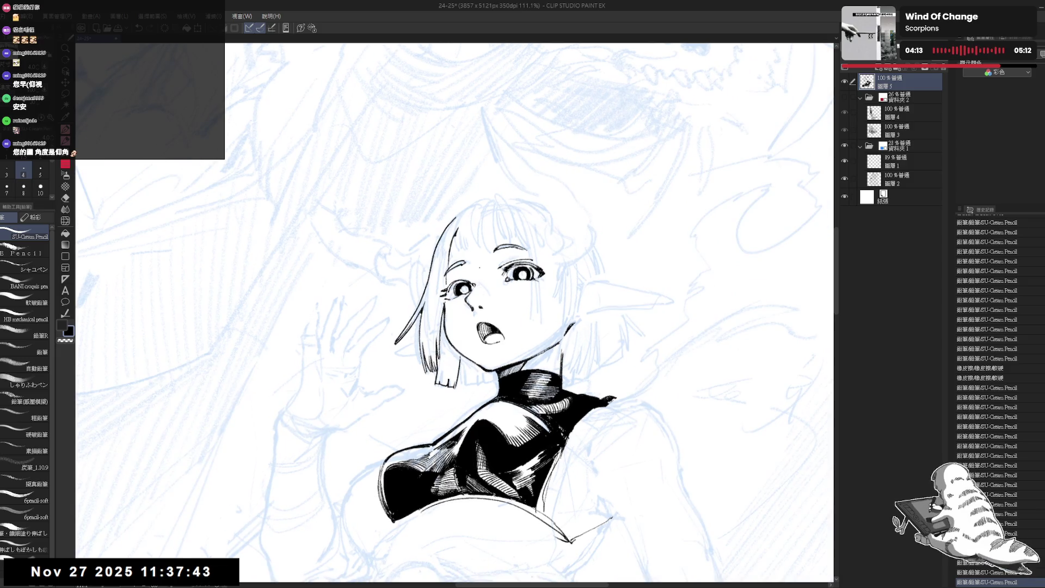
scroll(475, 266, "down", 5)
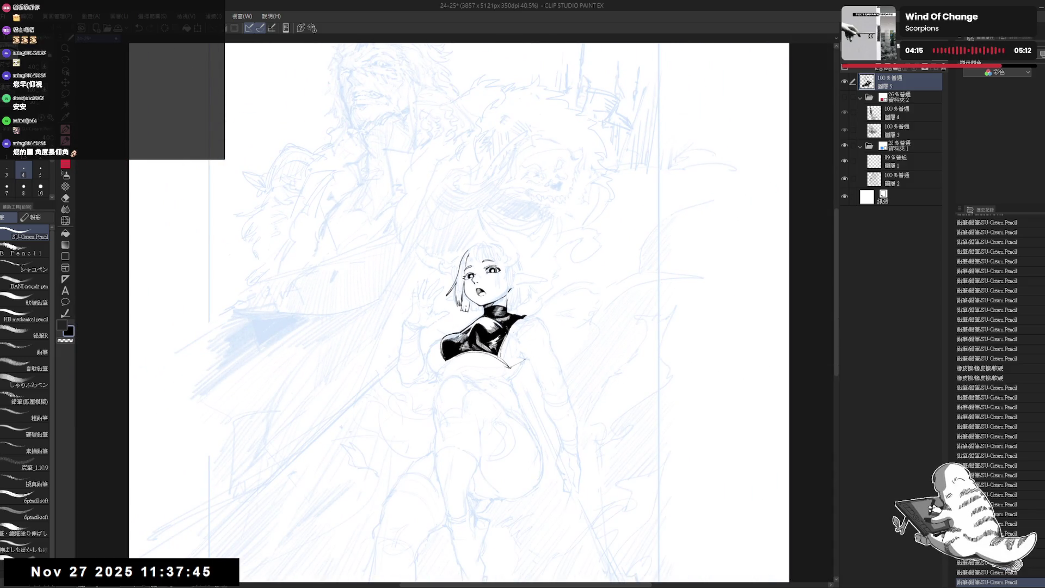
scroll(465, 309, "up", 3)
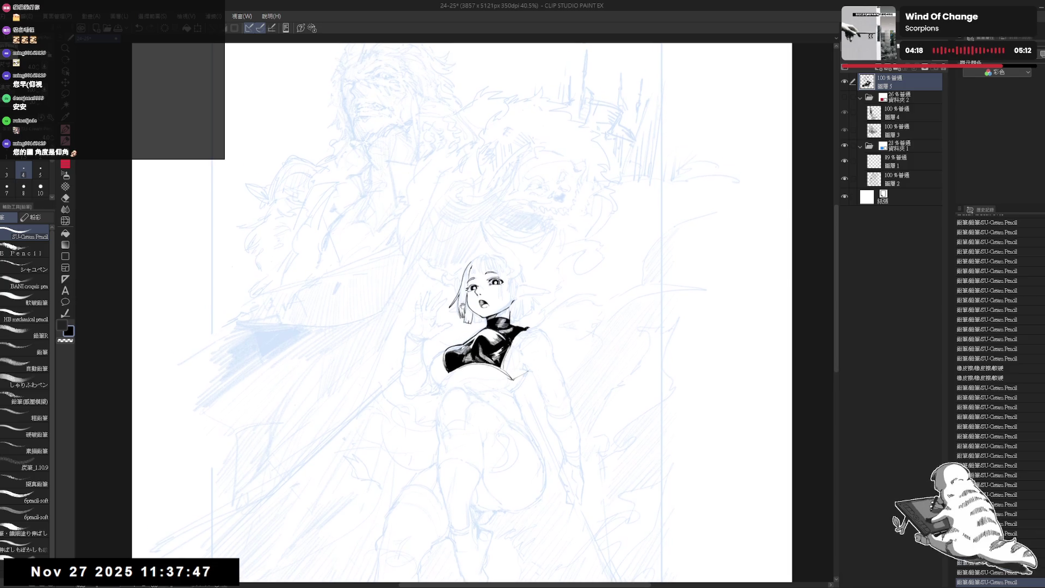
scroll(486, 308, "up", 2)
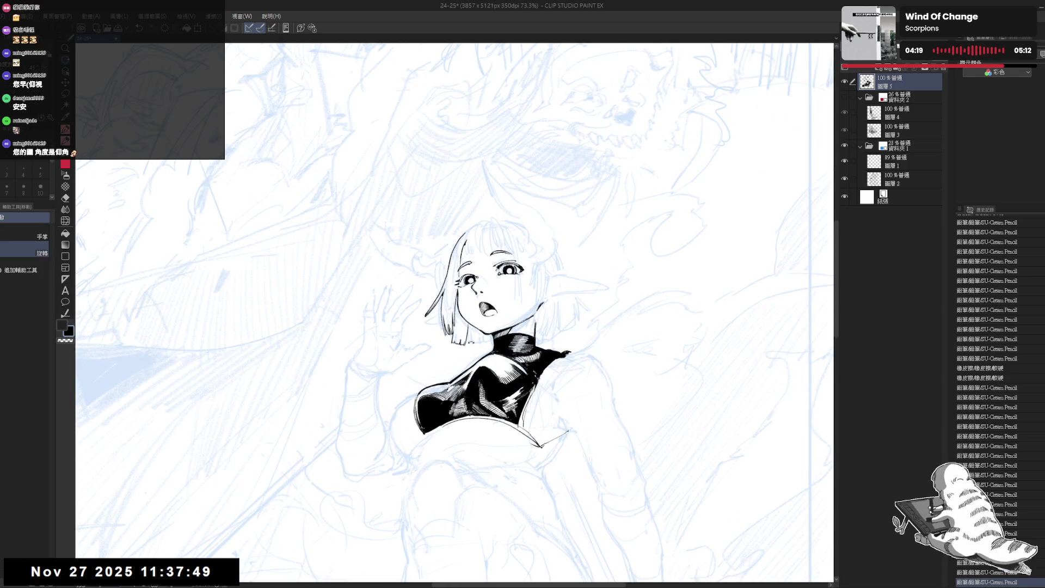
left_click_drag(545, 272, 560, 294)
key("ctrl+z")
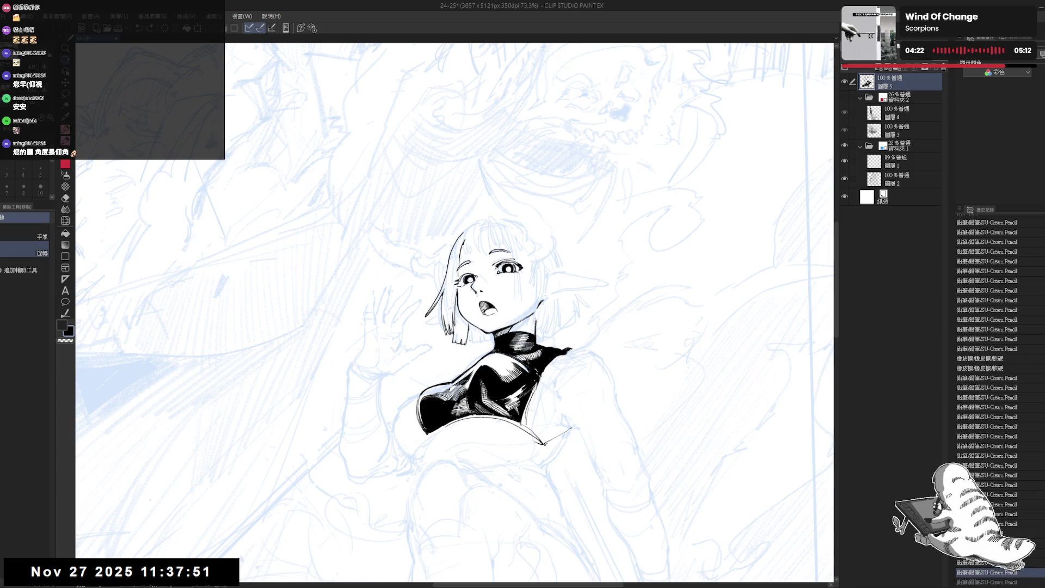
left_click_drag(468, 332, 473, 343)
key("ctrl+z")
key("ctrl+z")
key("ctrl+z")
key("ctrl+z")
- Bring the girl's head into view and erase part of her bob outline
scroll(547, 394, "down", 5)
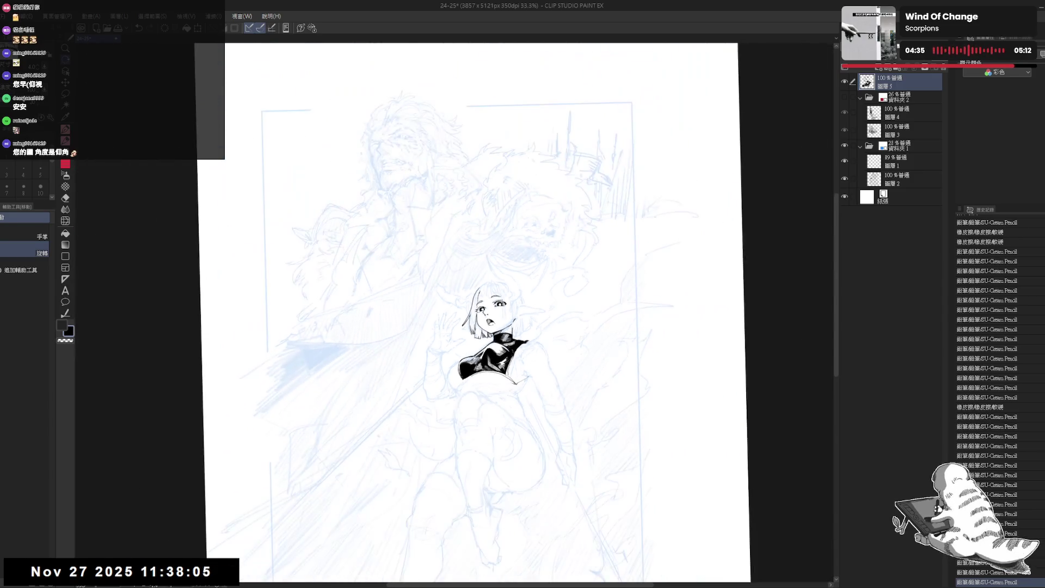
left_click_drag(547, 394, 545, 279)
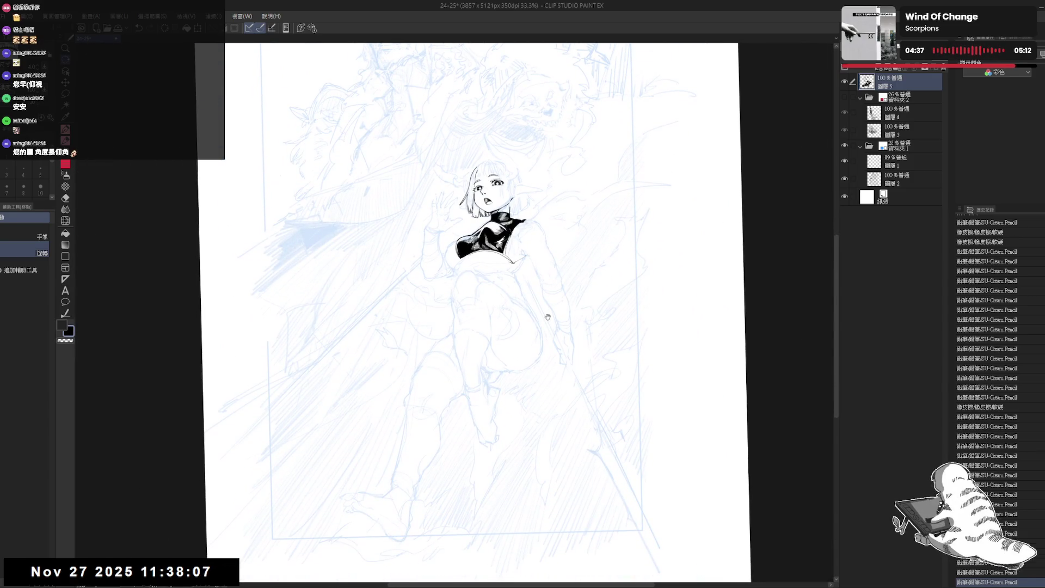
left_click_drag(546, 315, 548, 402)
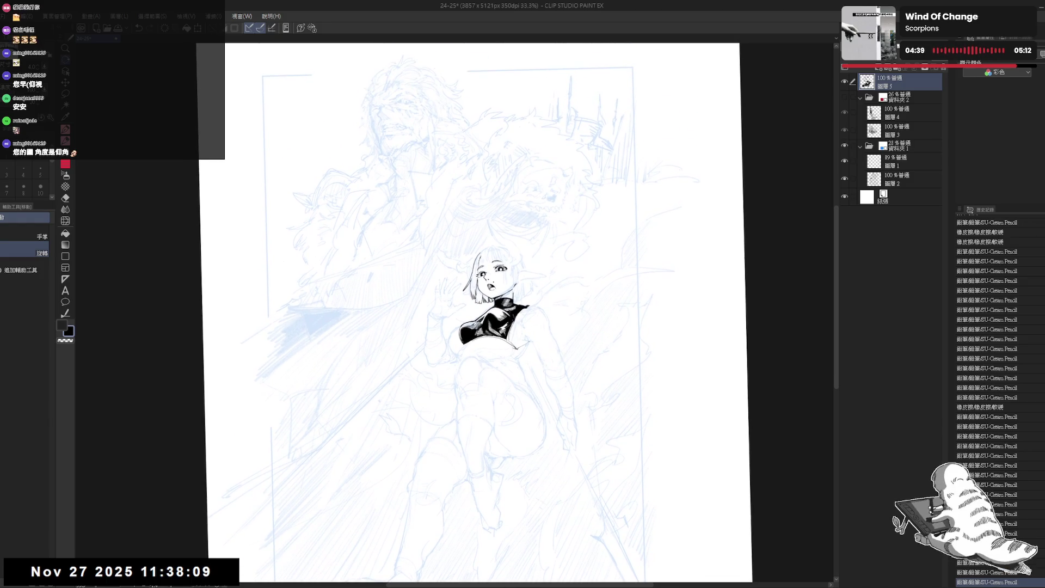
scroll(481, 266, "up", 4)
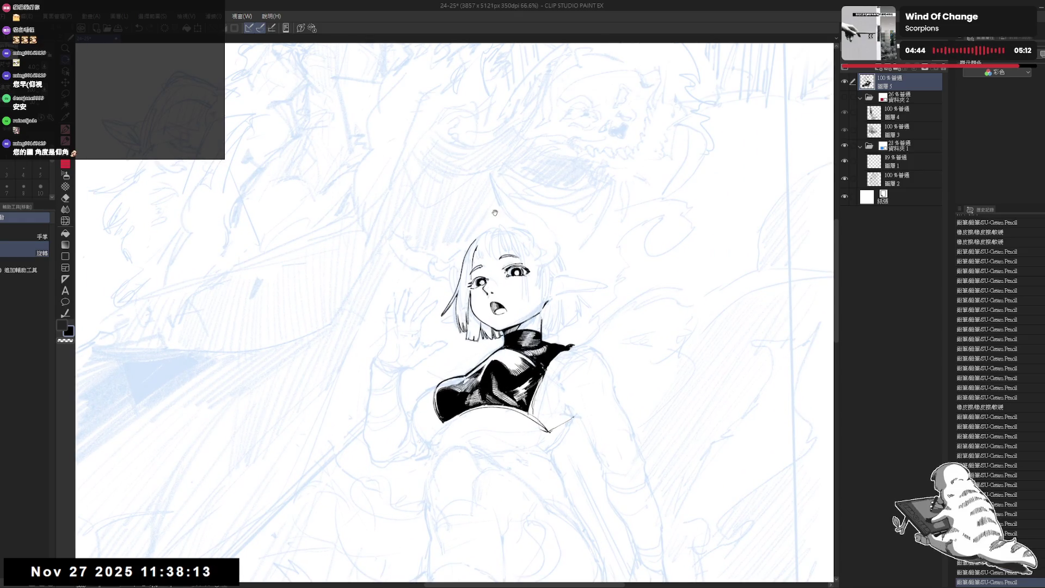
scroll(504, 234, "up", 3)
key("e")
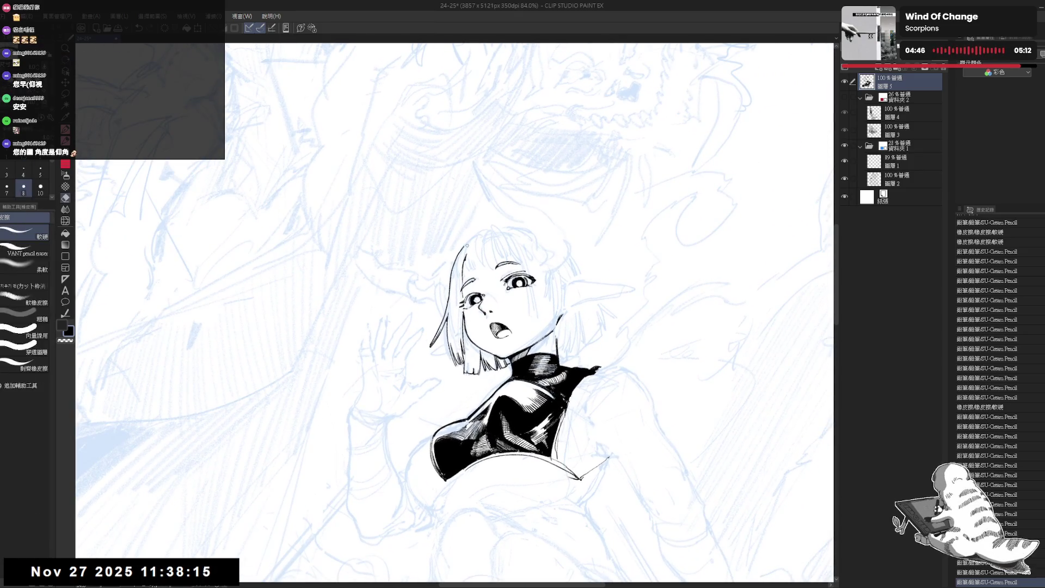
key("minus")
left_click_drag(446, 243, 442, 272)
key("p")
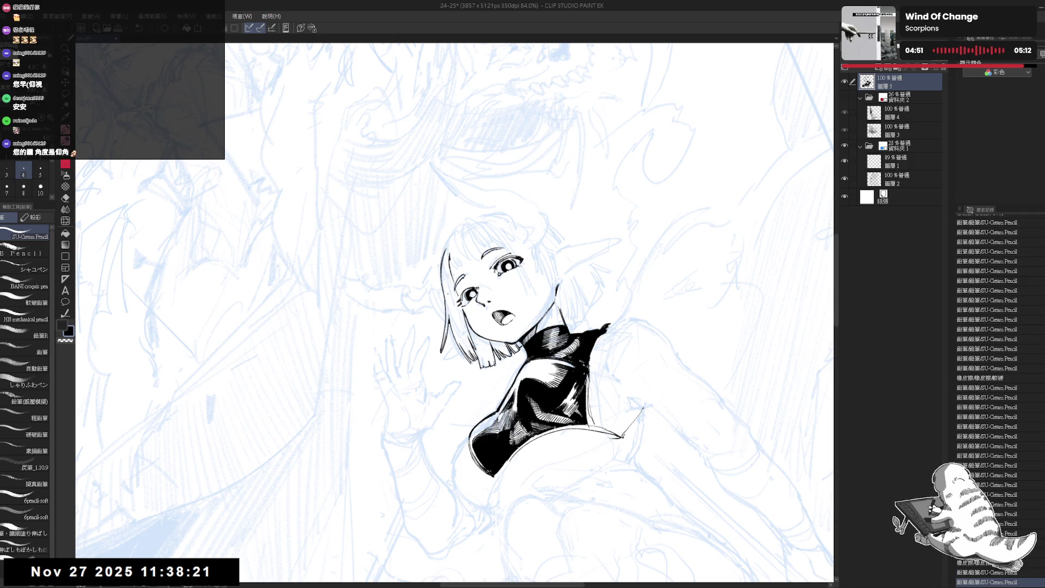
- Erase another stretch of the hair outline and redraw a small piece of the line
key("minus")
key("h")
key("h")
key("e")
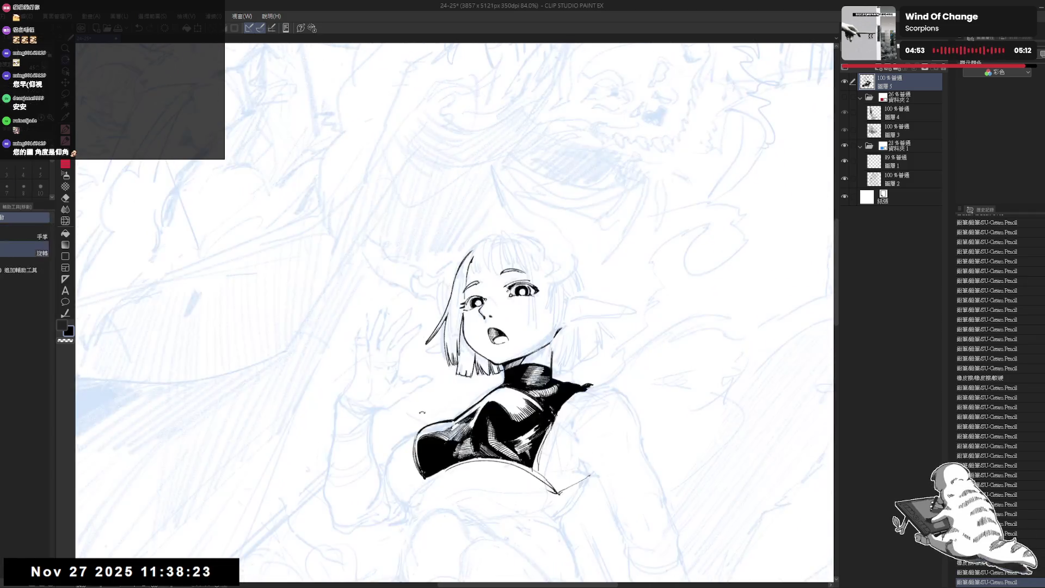
left_click_drag(458, 264, 453, 278)
key("p")
key("ctrl+z")
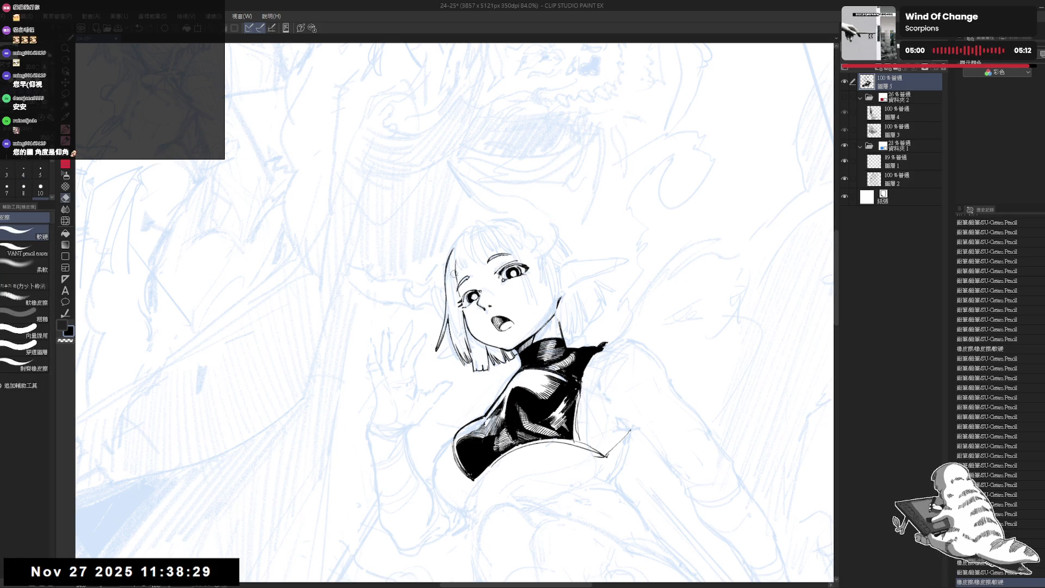
left_click_drag(452, 271, 456, 279)
left_click_drag(419, 544, 381, 537)
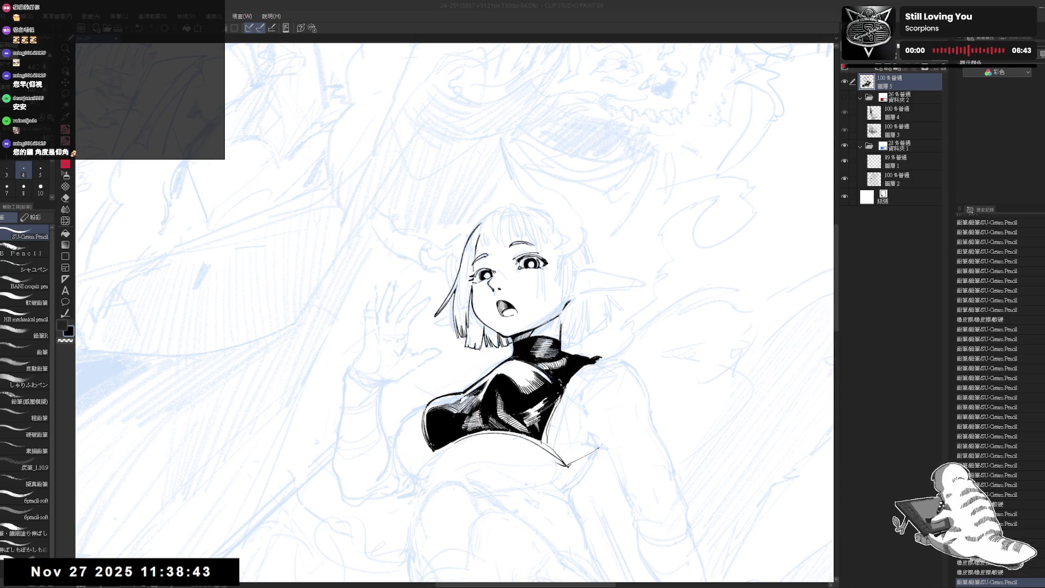
- Try a short stroke along the top of the bob, undo it, and mirror the view
scroll(533, 241, "down", 3)
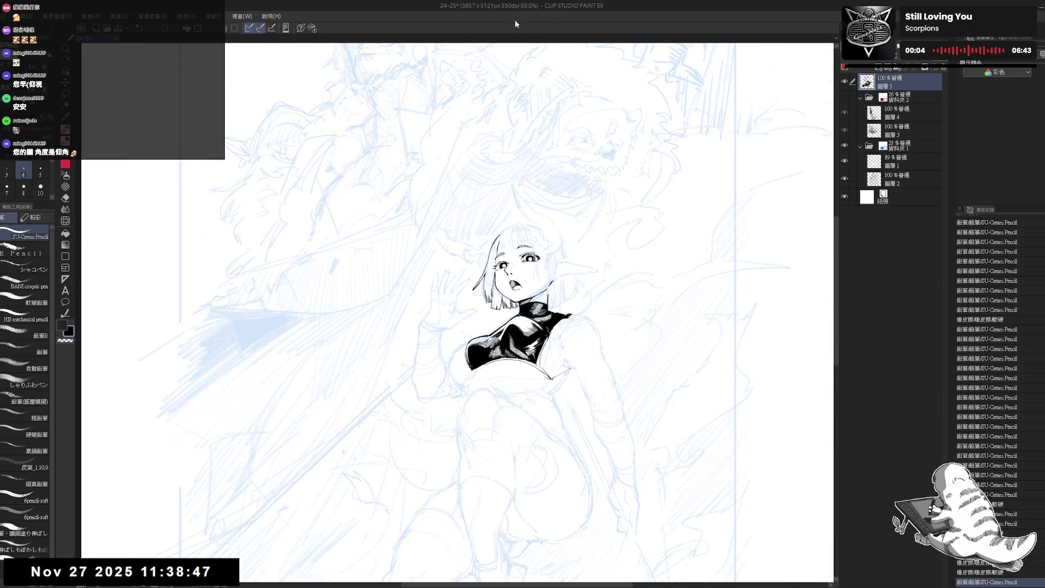
scroll(457, 313, "up", 3)
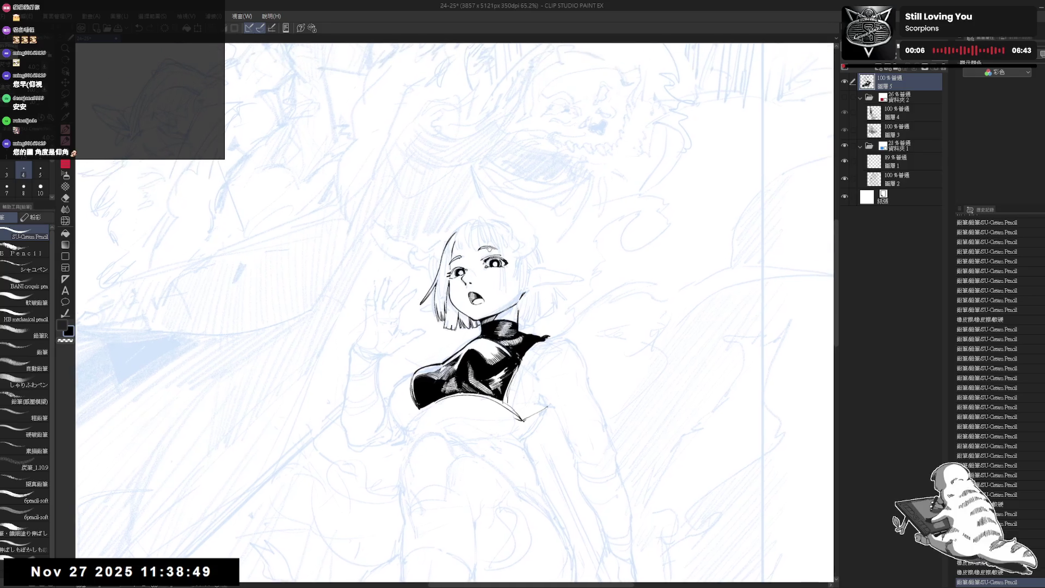
scroll(506, 269, "up", 2)
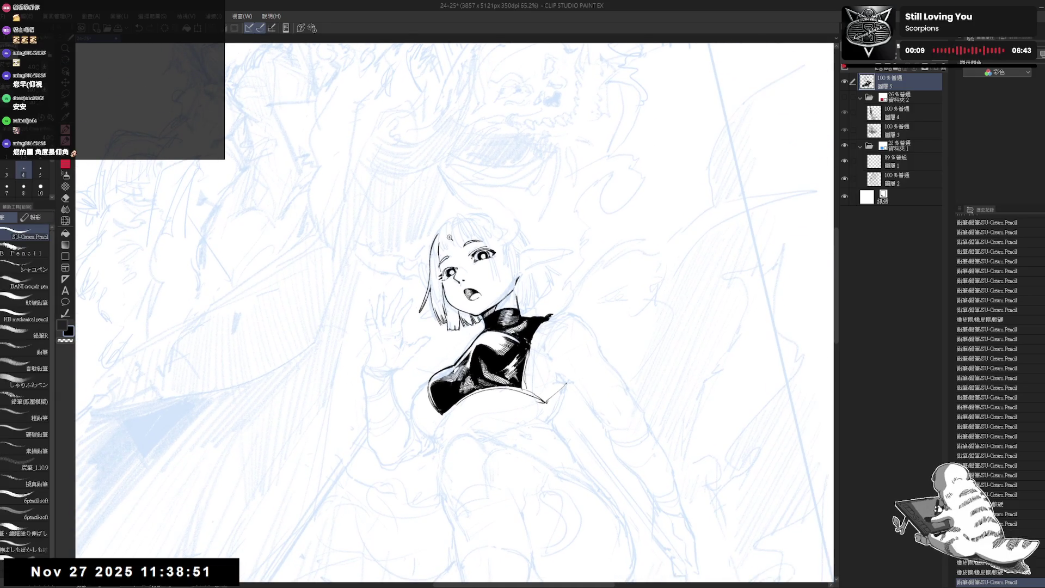
mouse_move(438, 238)
left_mouse_down()
mouse_move(439, 267)
mouse_move(462, 252)
left_mouse_up()
key("ctrl+z")
key("ctrl+z")
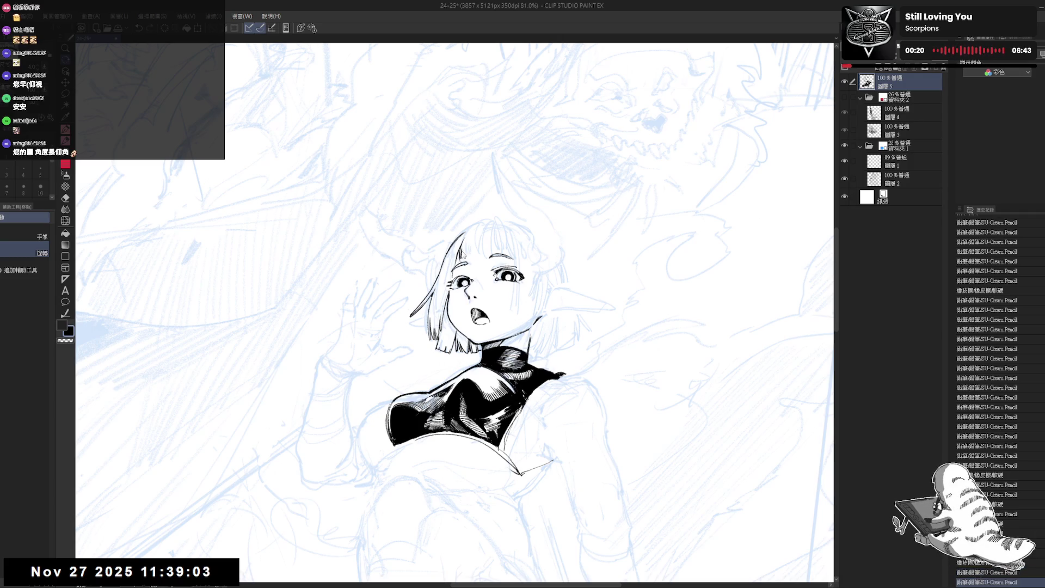
key("ctrl+z")
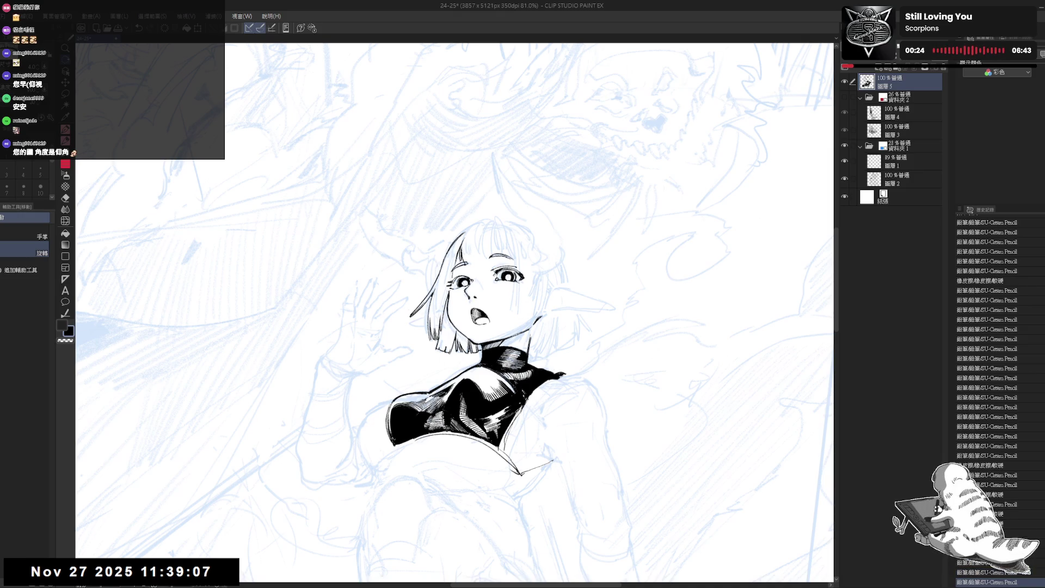
left_click_drag(464, 253, 458, 254)
key("h")
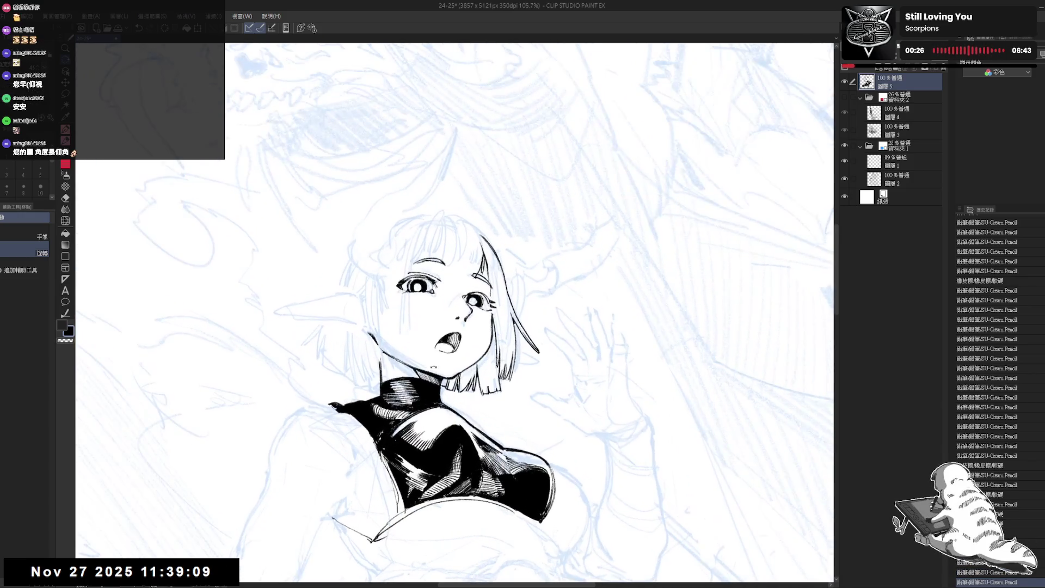
- Erase a small bit of the hair and redraw it with the brush at size 5
key("e")
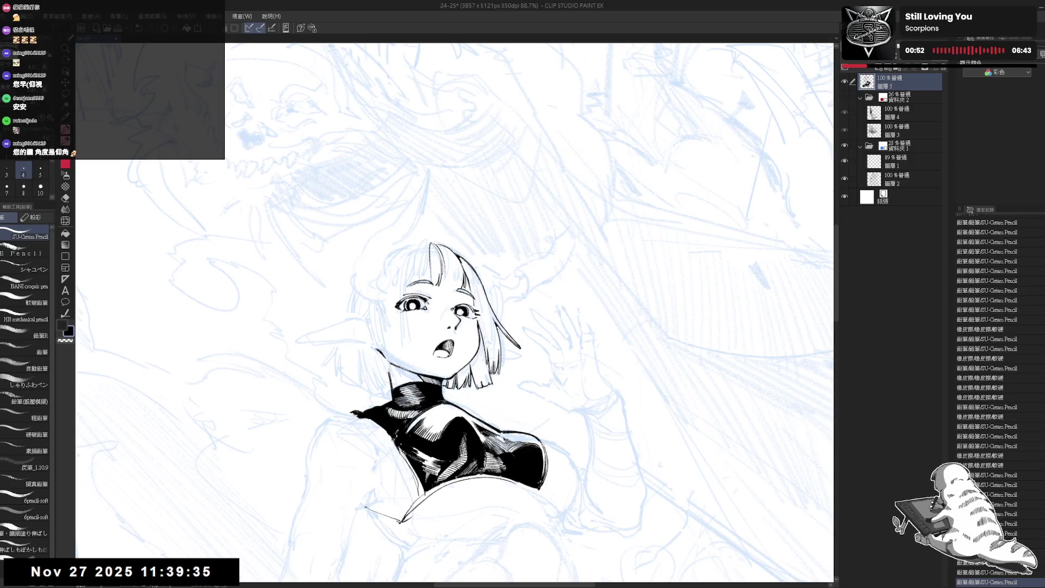
left_click_drag(452, 261, 450, 285)
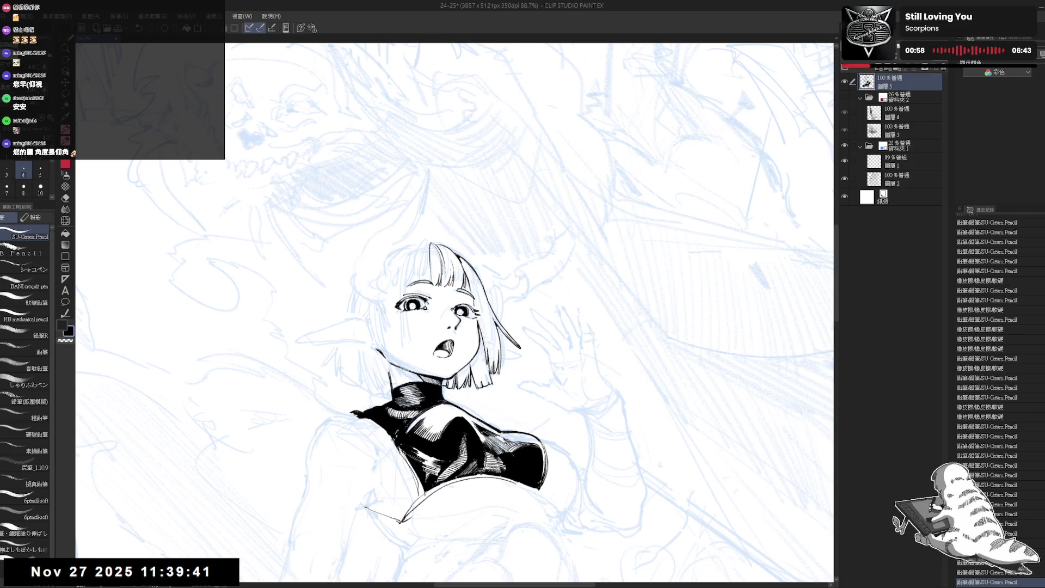
left_click_drag(453, 274, 457, 285)
key("ctrl+z")
key("bracketright")
key("ctrl+y")
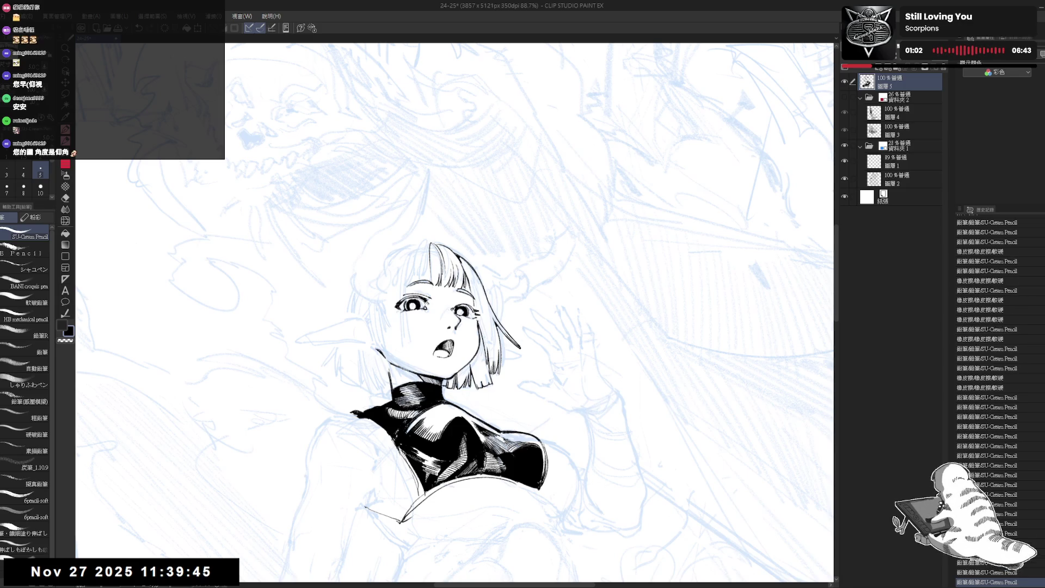
key("h")
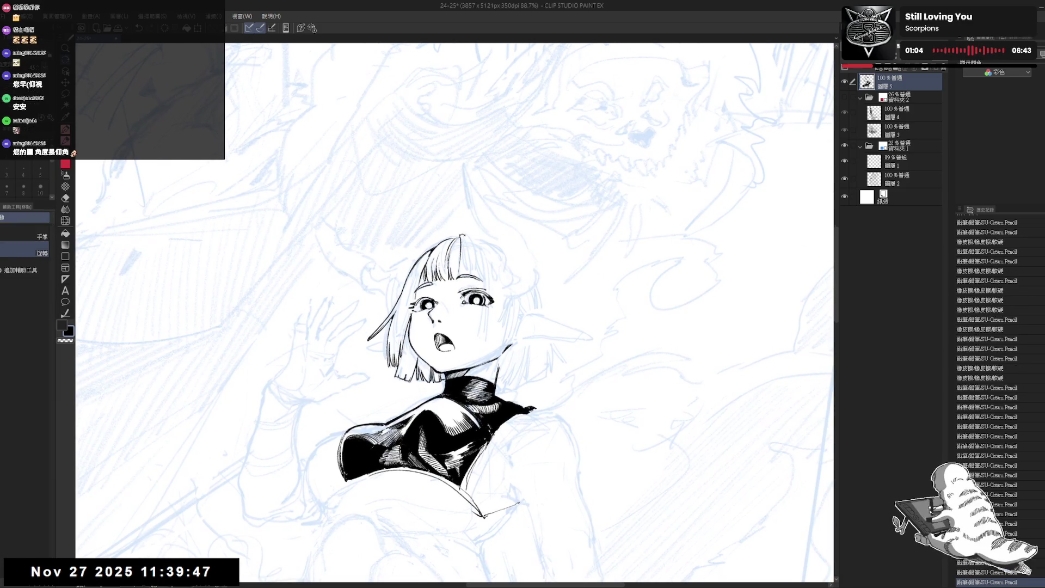
key("p")
left_click_drag(460, 238, 466, 234)
key("ctrl+z")
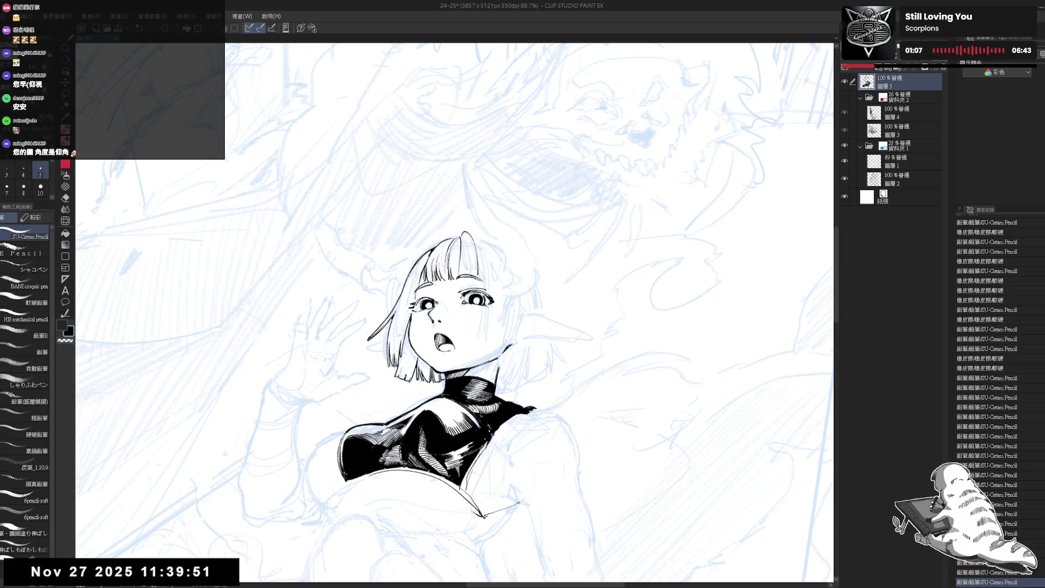
mouse_move(471, 251)
left_mouse_down()
mouse_move(474, 267)
mouse_move(461, 266)
mouse_move(469, 261)
left_mouse_up()
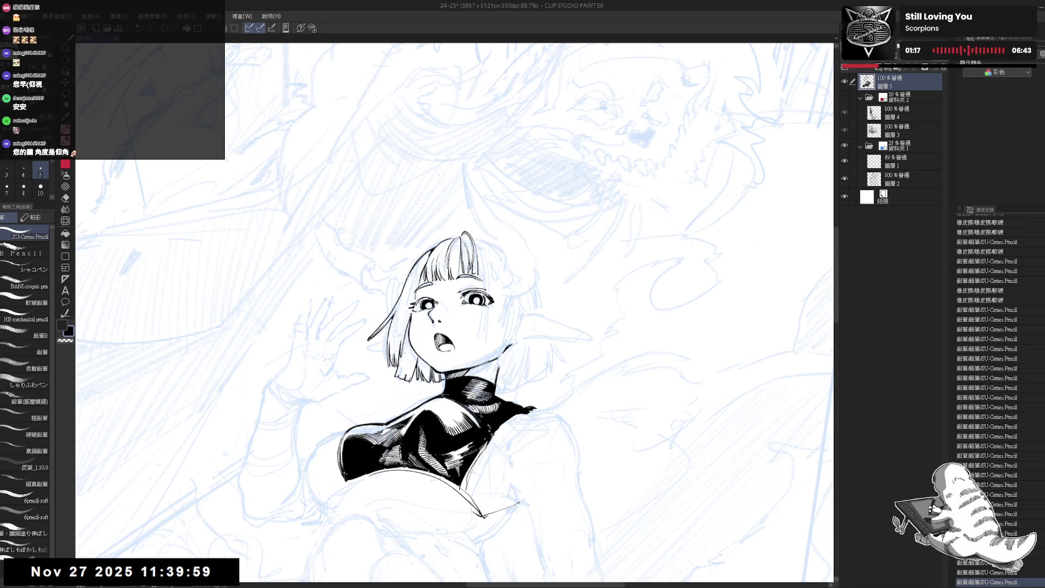
- Draw short strand lines along the bob's edges, discarding the last one
left_click_drag(544, 218, 626, 305)
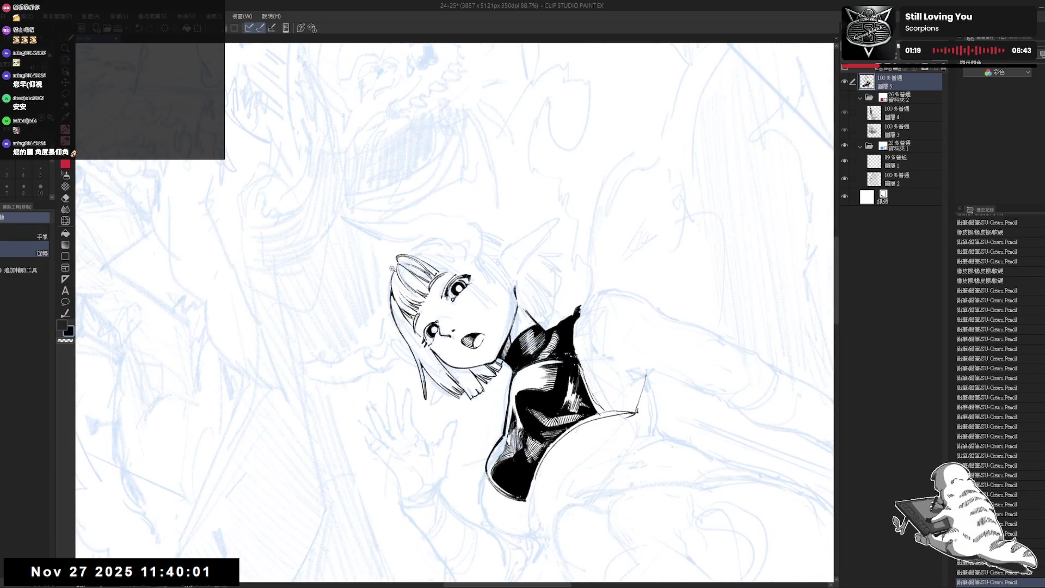
scroll(390, 261, "up", 3)
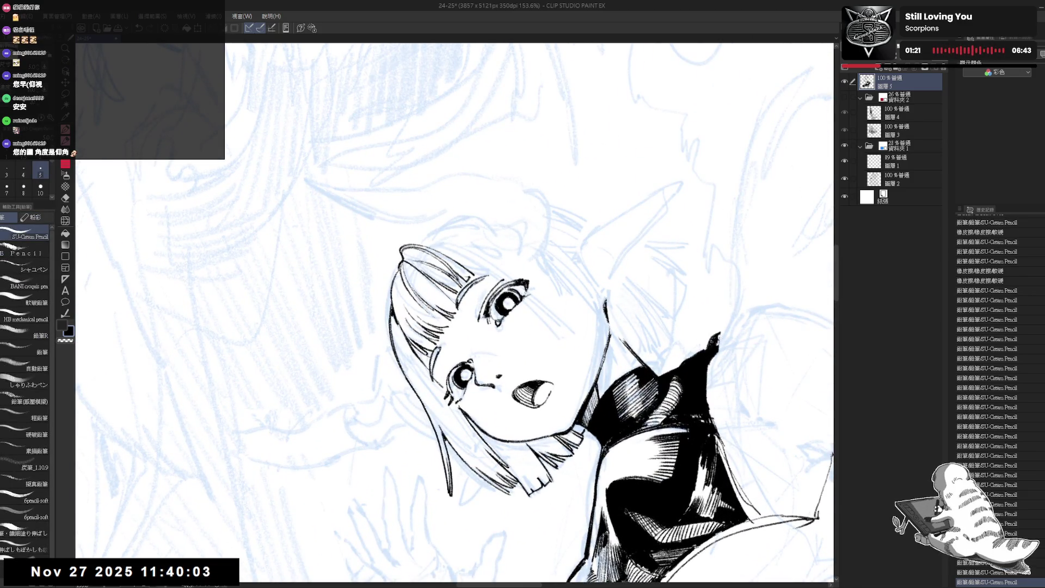
mouse_move(399, 269)
left_mouse_down()
mouse_move(391, 292)
mouse_move(412, 256)
left_mouse_up()
scroll(412, 256, "down", 5)
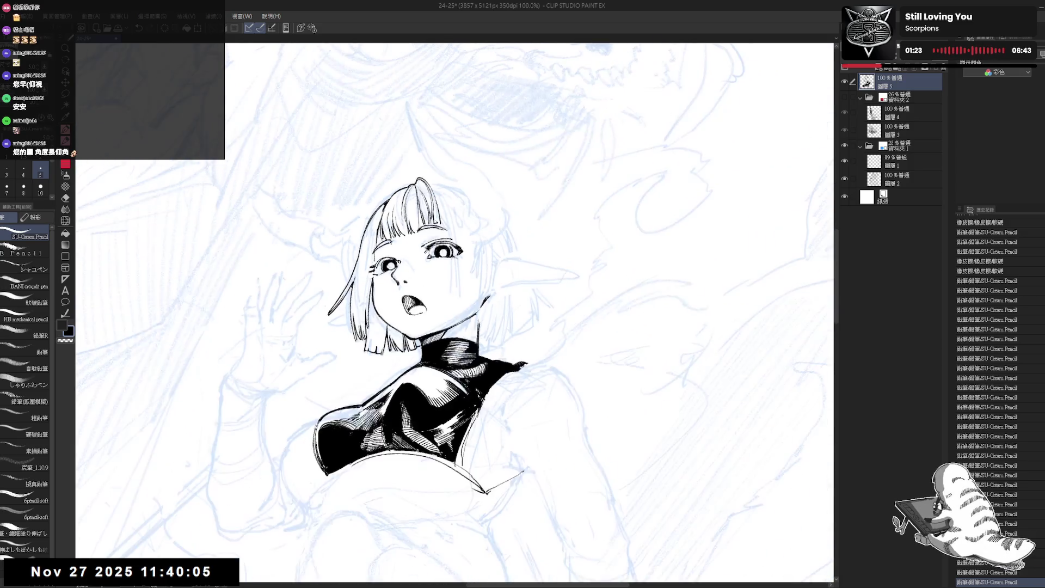
scroll(450, 234, "up", 3)
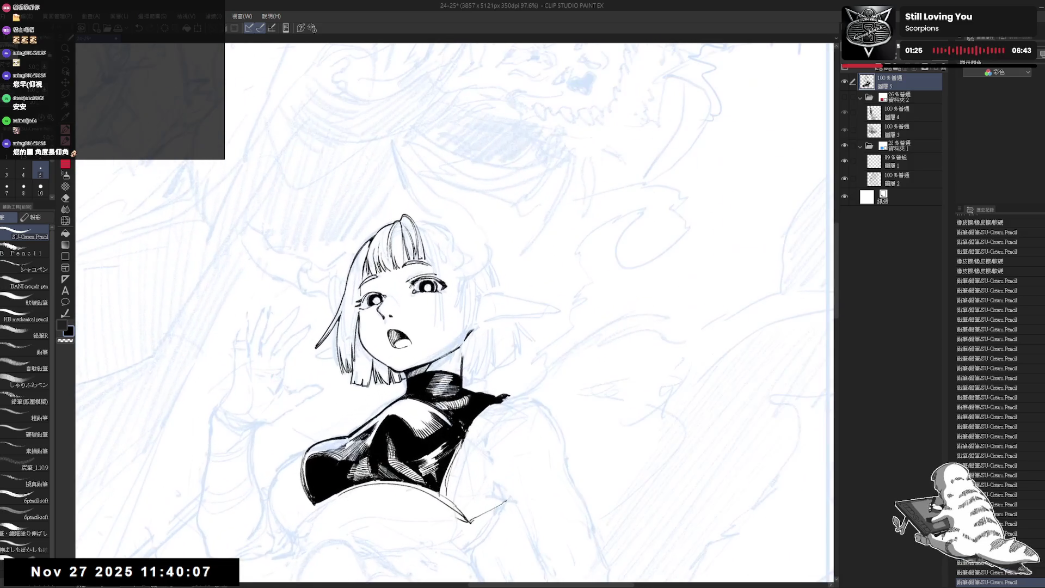
left_click_drag(414, 326, 446, 349)
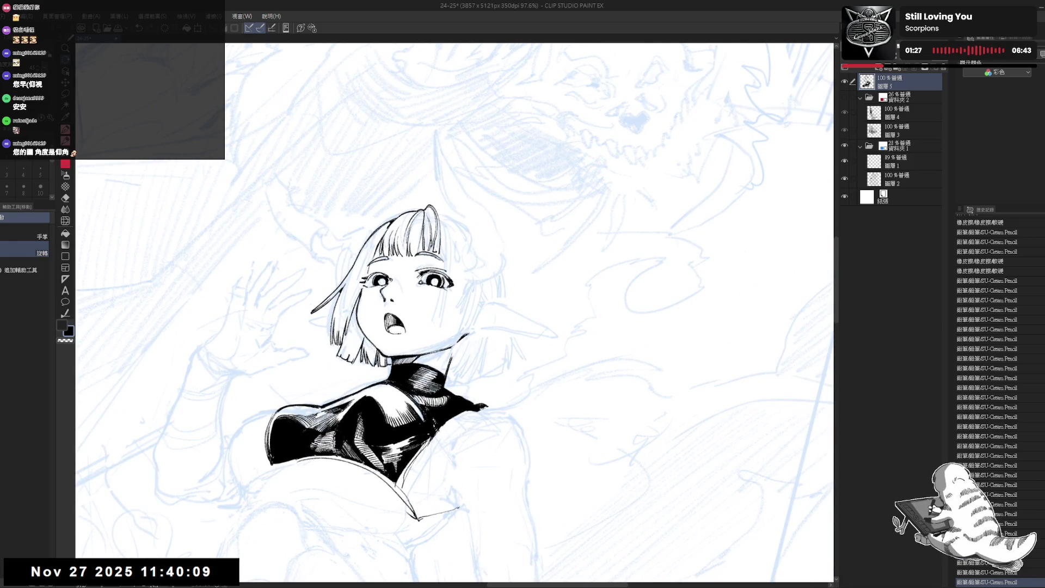
left_click_drag(431, 198, 392, 256)
left_click_drag(478, 326, 501, 348)
mouse_move(457, 218)
left_mouse_down()
mouse_move(533, 245)
mouse_move(560, 304)
mouse_move(517, 229)
mouse_move(495, 220)
mouse_move(466, 276)
mouse_move(471, 263)
left_mouse_up()
key("ctrl+z")
key("ctrl+z")
key("ctrl+y")
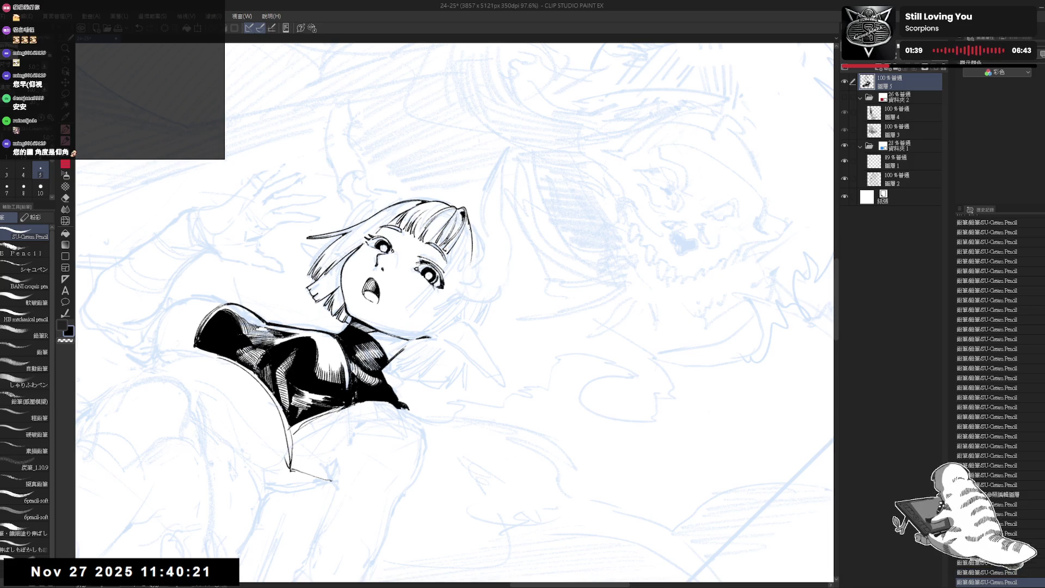
key("ctrl+@")
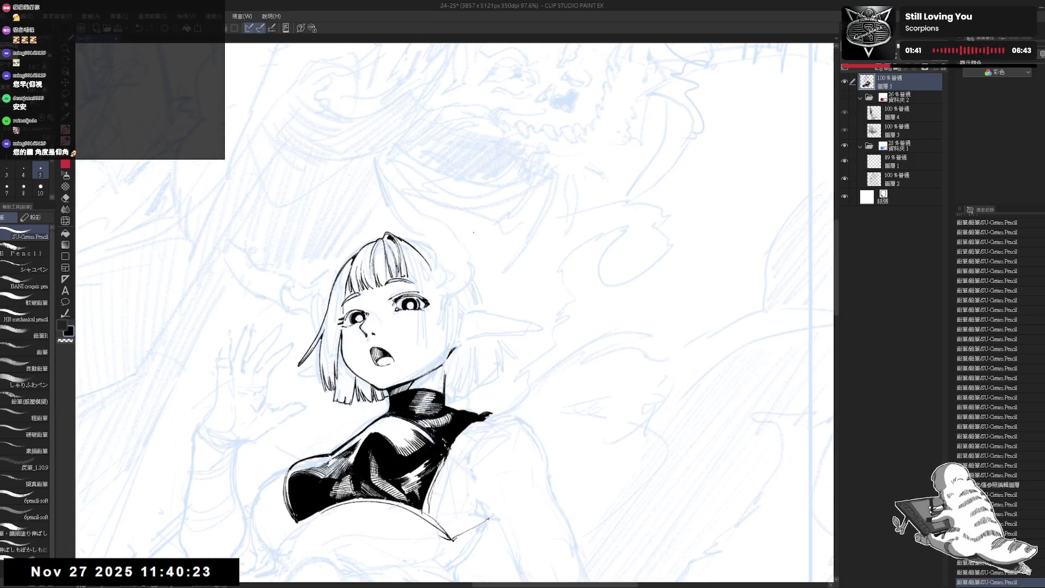
key("^")
key("^")
key("^")
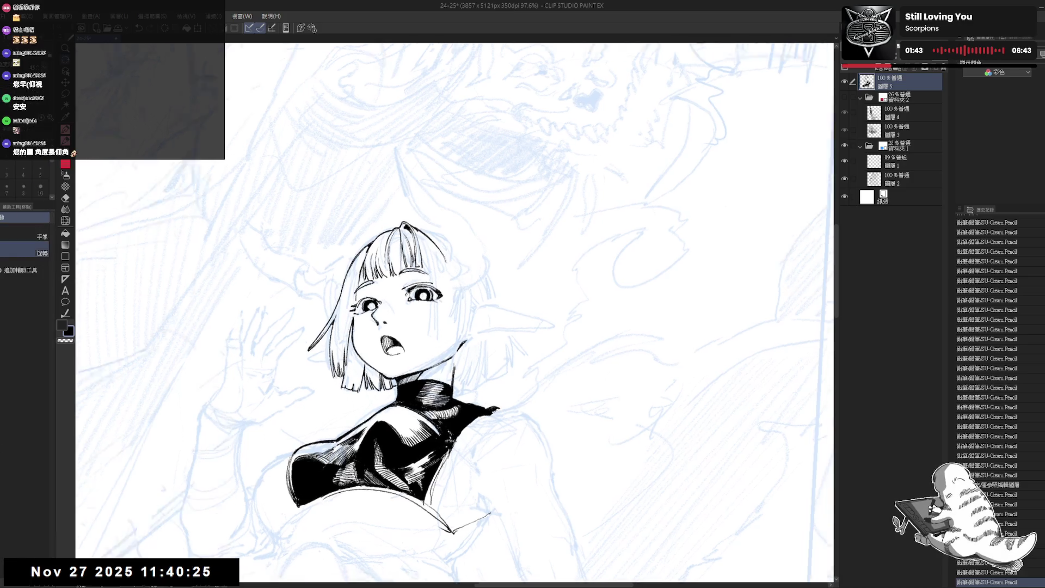
key("e")
left_click_drag(455, 220, 466, 282)
key("p")
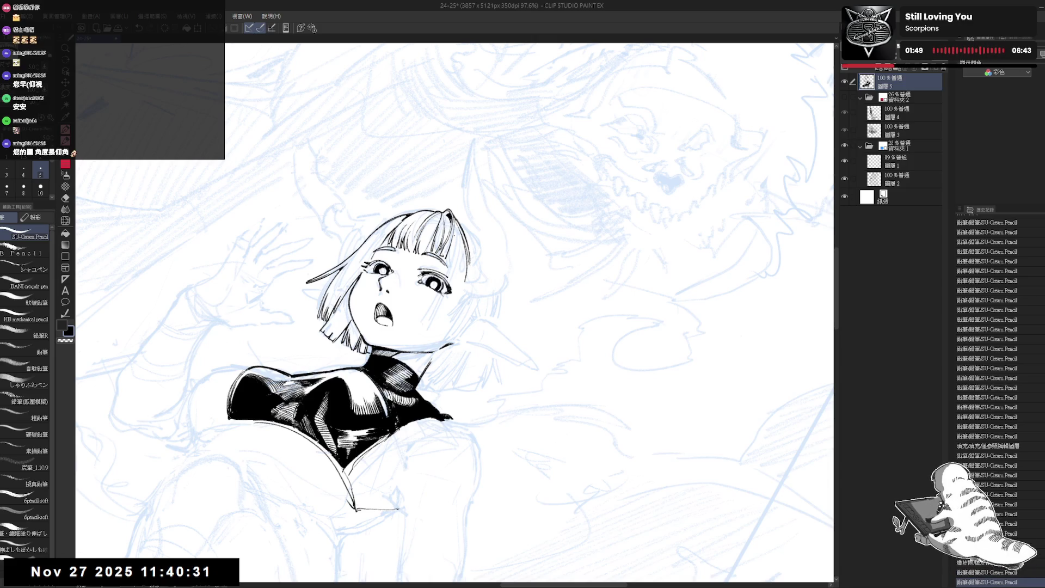
left_click_drag(456, 243, 455, 273)
key("ctrl+z")
key("e")
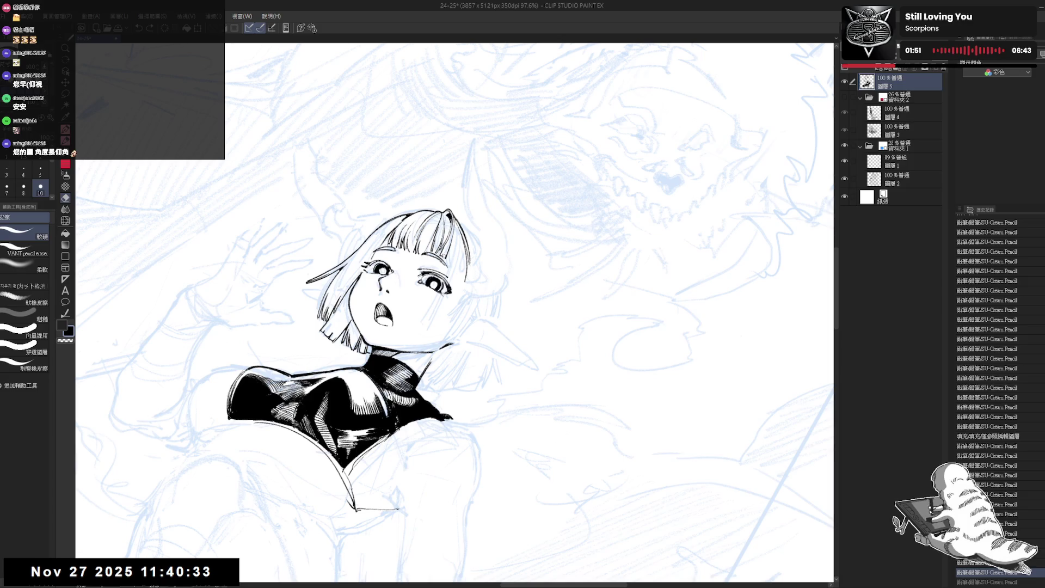
key("p")
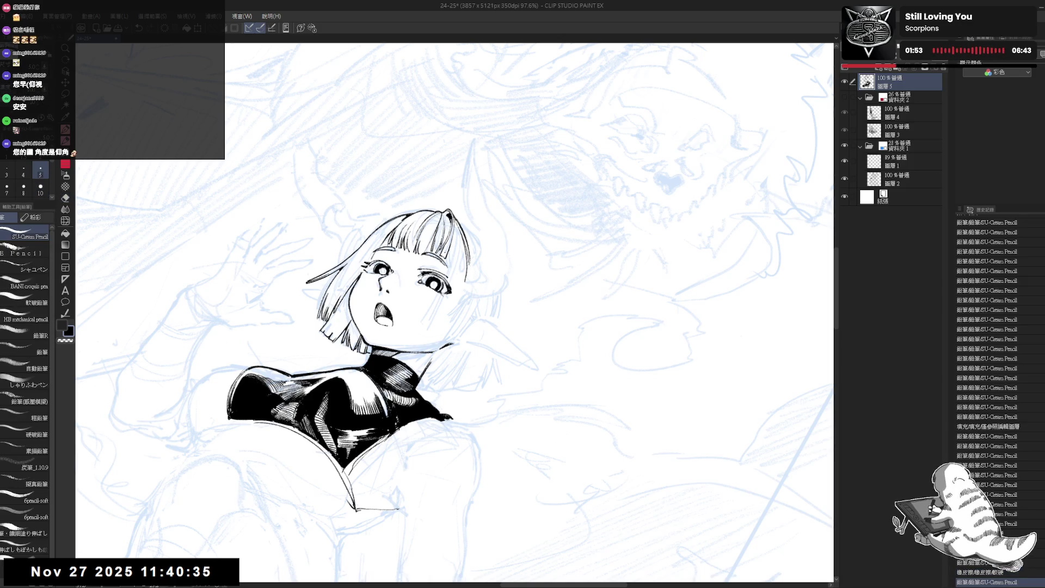
left_click_drag(453, 232, 453, 278)
key("ctrl+z")
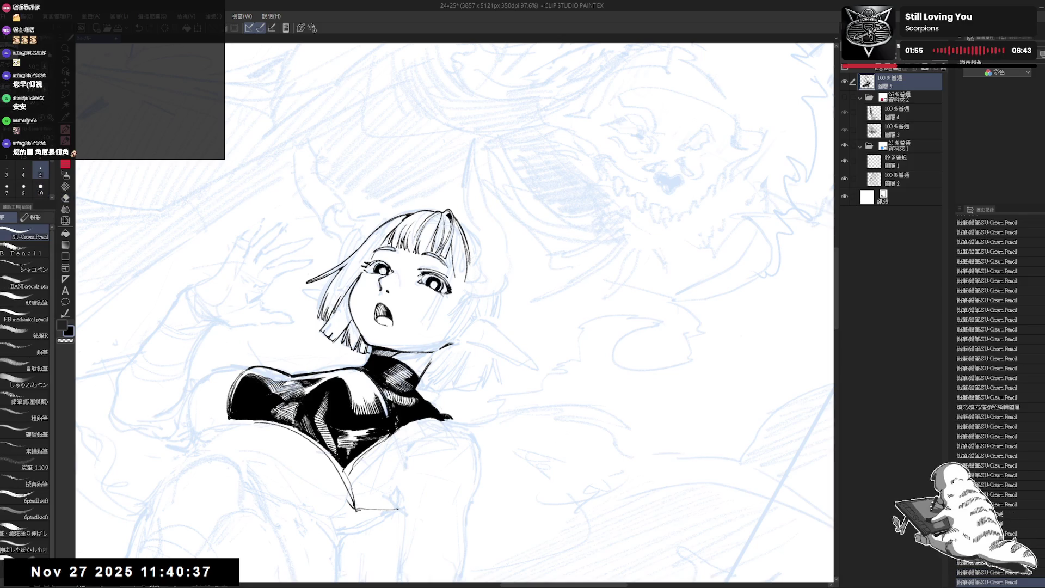
left_click_drag(453, 239, 453, 275)
key("ctrl+z")
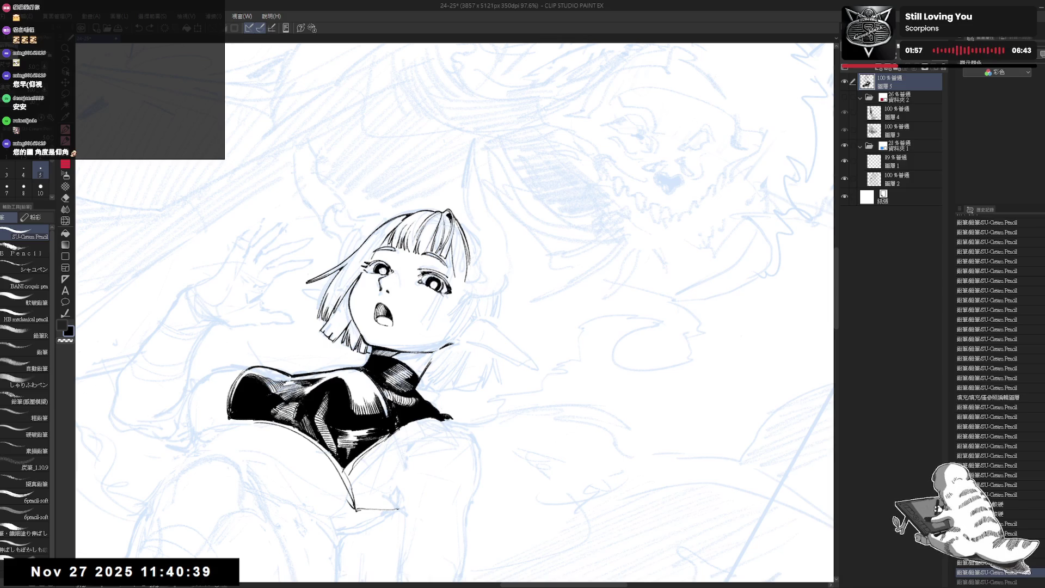
key("h")
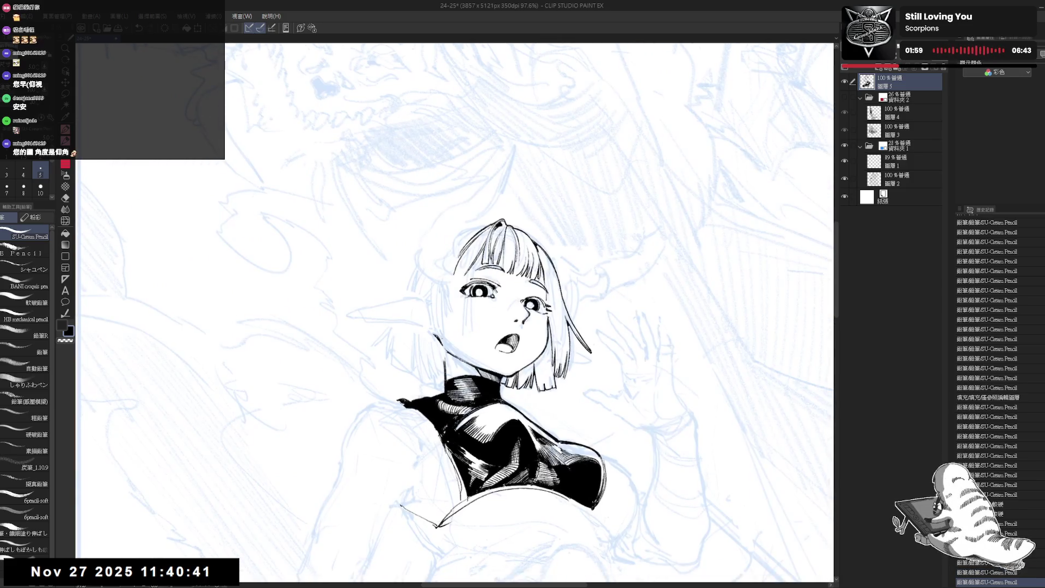
key("minus")
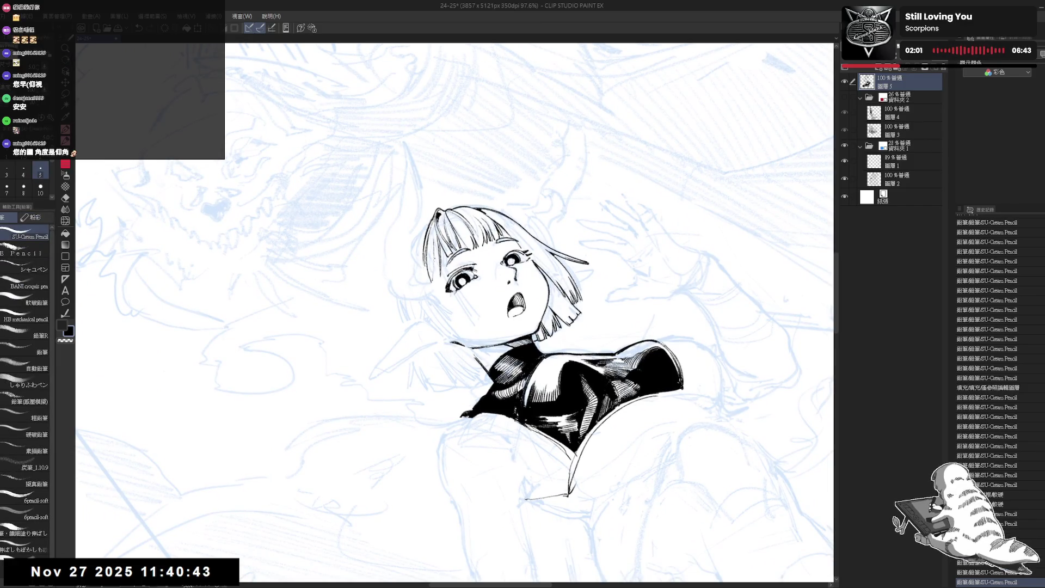
left_click_drag(434, 267, 435, 278)
key("ctrl+z")
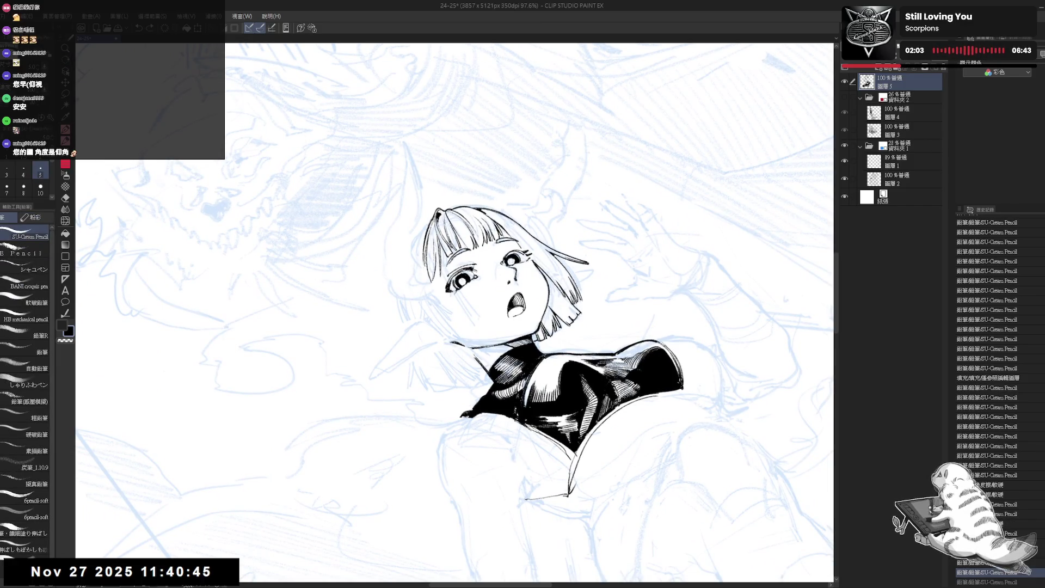
key("ctrl+minus")
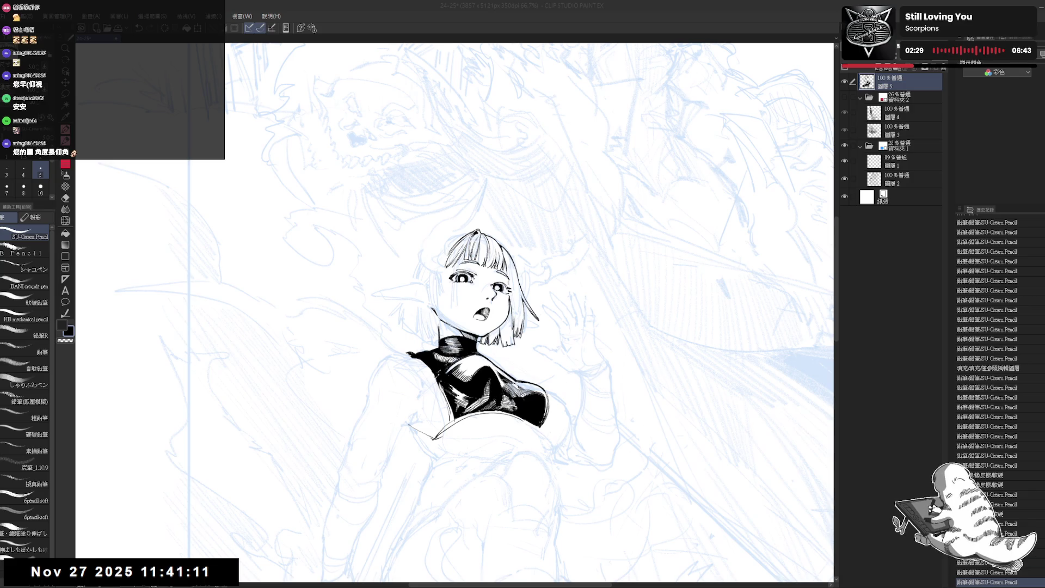
- Ink fine lines along the left edge of the girl's face, erasing a stray bit
key("ctrl+plus")
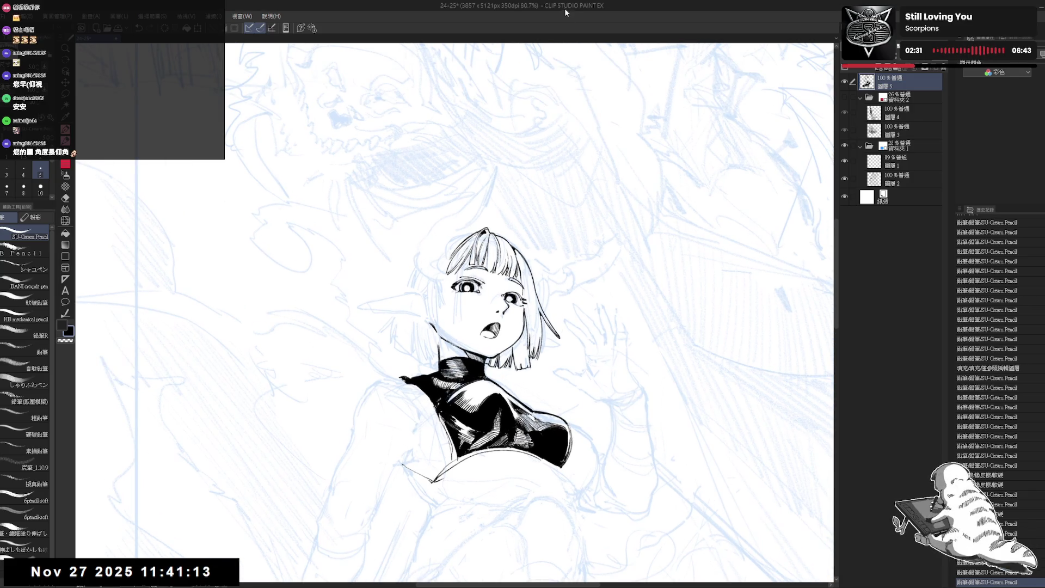
left_click_drag(598, 327, 620, 370)
key("p")
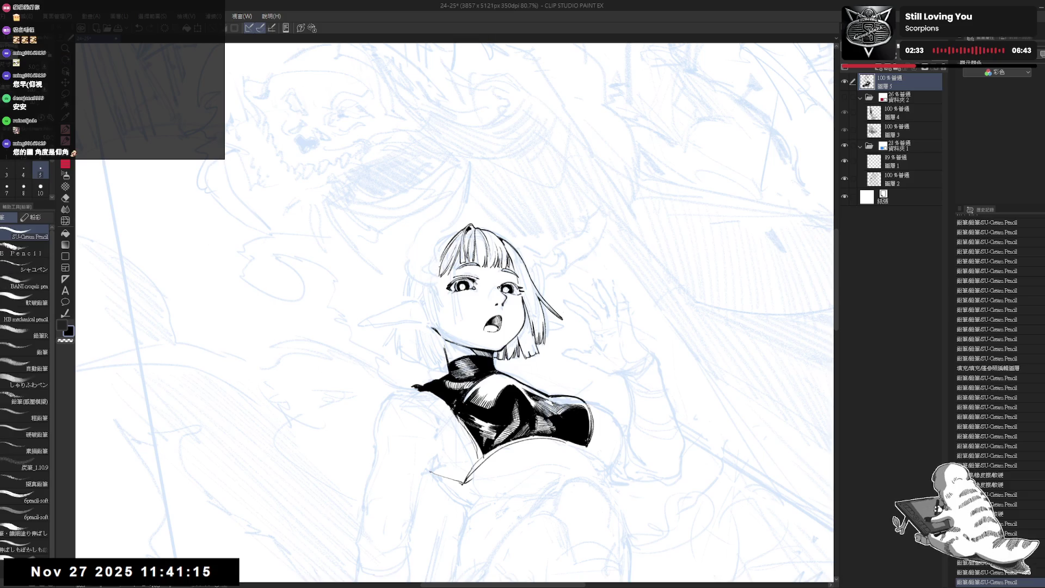
left_click_drag(439, 262, 440, 284)
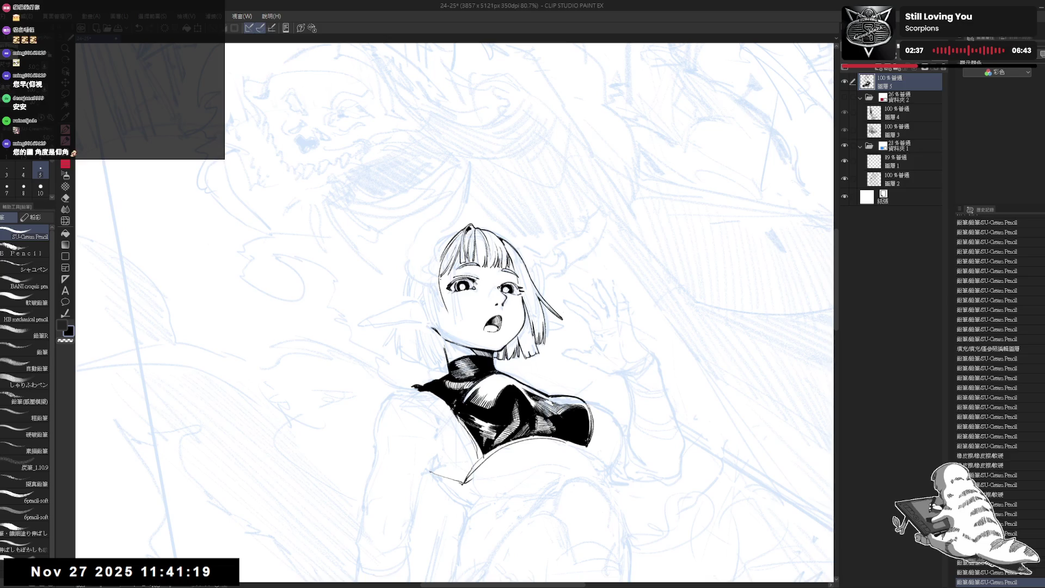
key("e")
left_click(441, 294)
key("p")
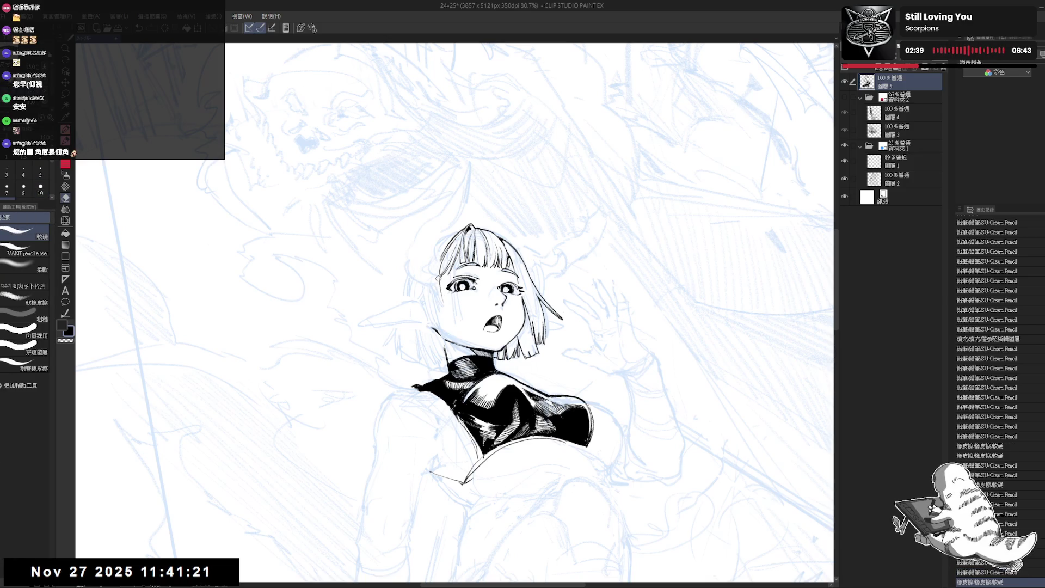
left_click_drag(440, 256, 446, 309)
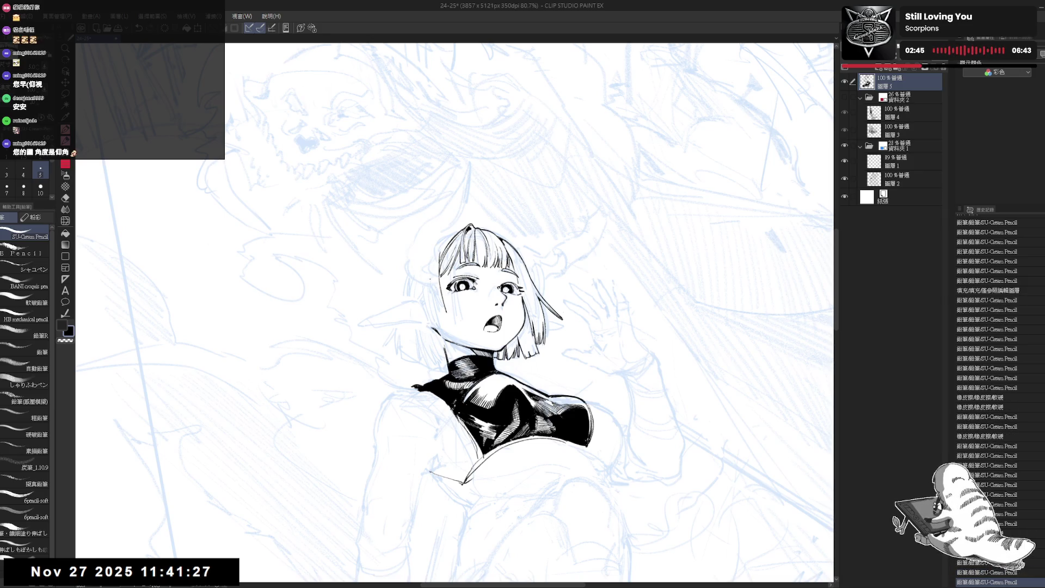
left_click_drag(433, 268, 439, 312)
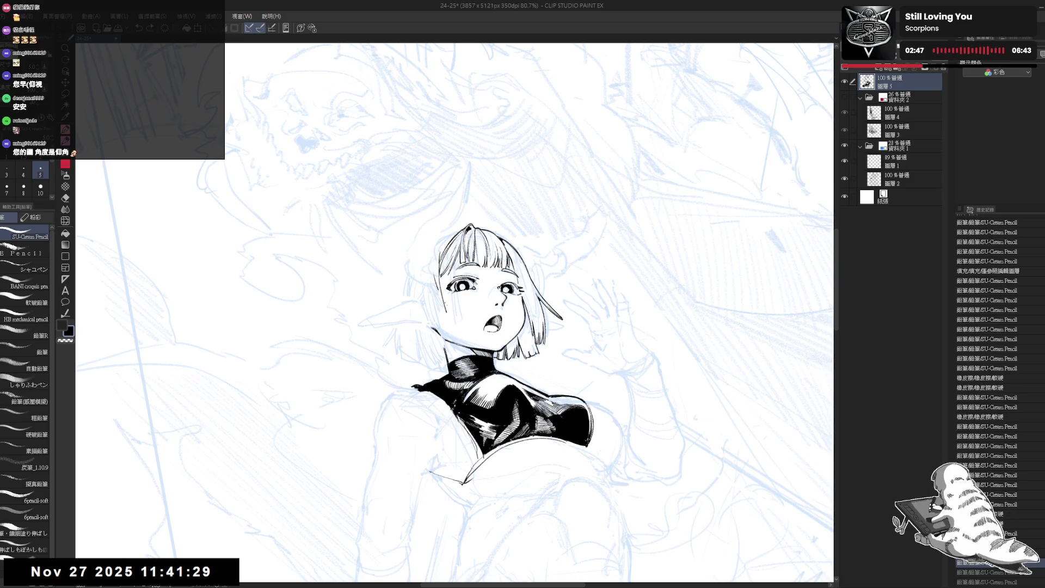
- Erase the stray mark near the girl's ear, undoing an extra stroke
key("e")
left_click_drag(440, 291, 443, 307)
left_click_drag(441, 294, 447, 311)
key("p")
key("ctrl+z")
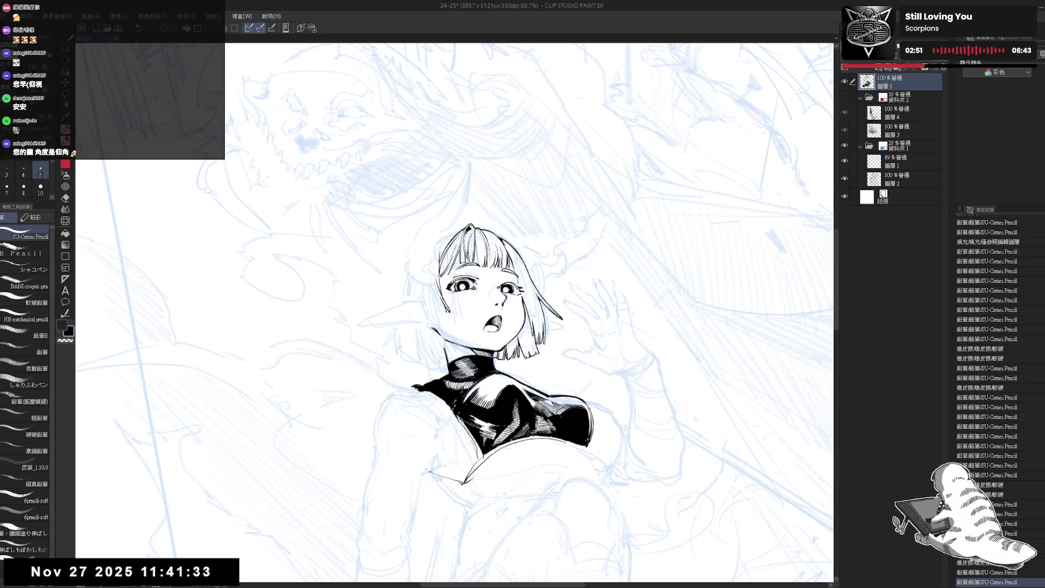
key("h")
key("e")
left_click_drag(457, 310, 462, 316)
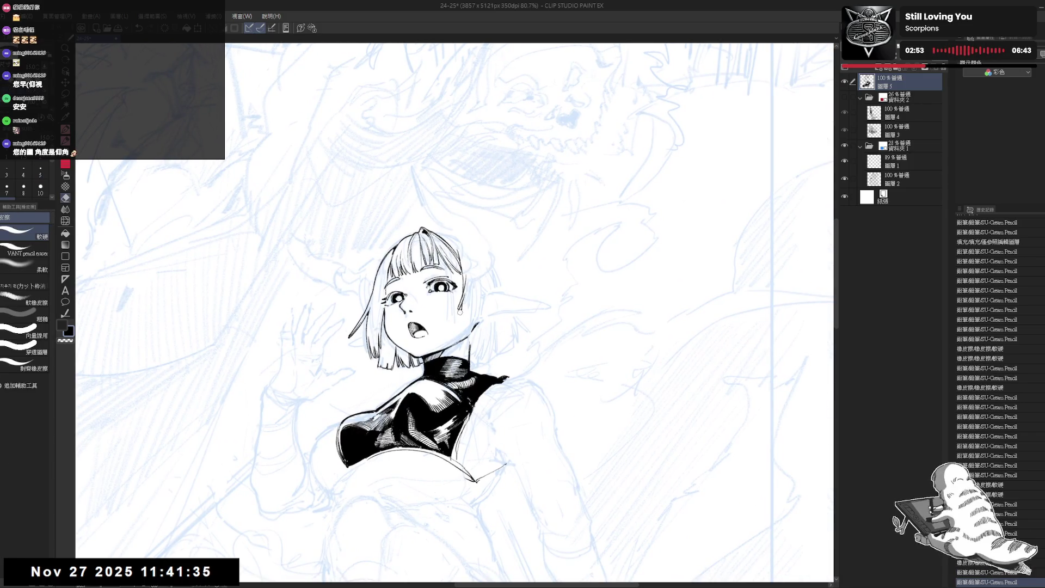
key("p")
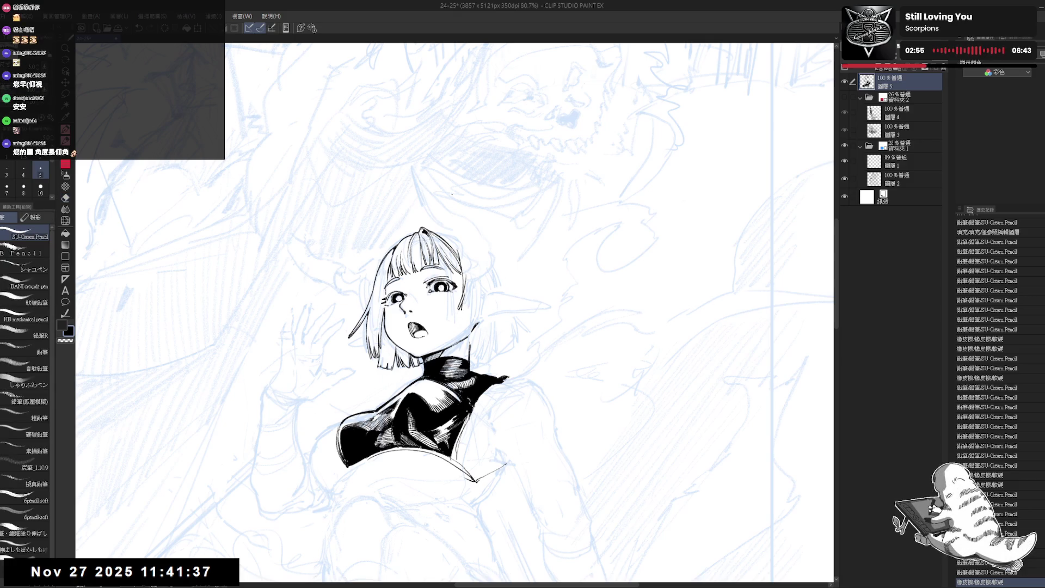
- Undo two extra strokes near the eye and reframe the view, rotated about 13° counterclockwise
mouse_move(452, 300)
left_mouse_down()
mouse_move(416, 426)
mouse_move(370, 438)
left_mouse_up()
key("ctrl+z")
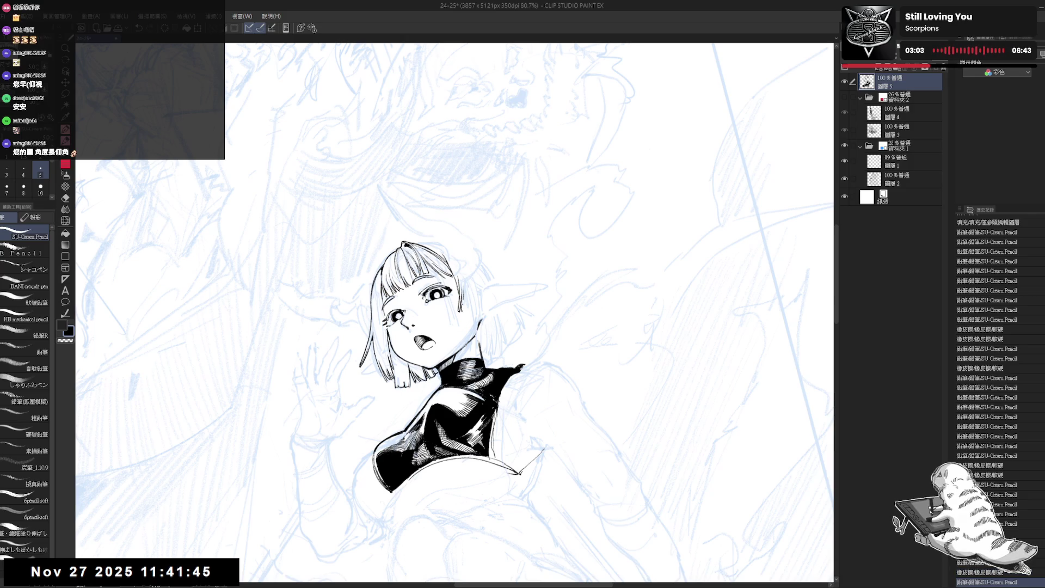
key("ctrl+z")
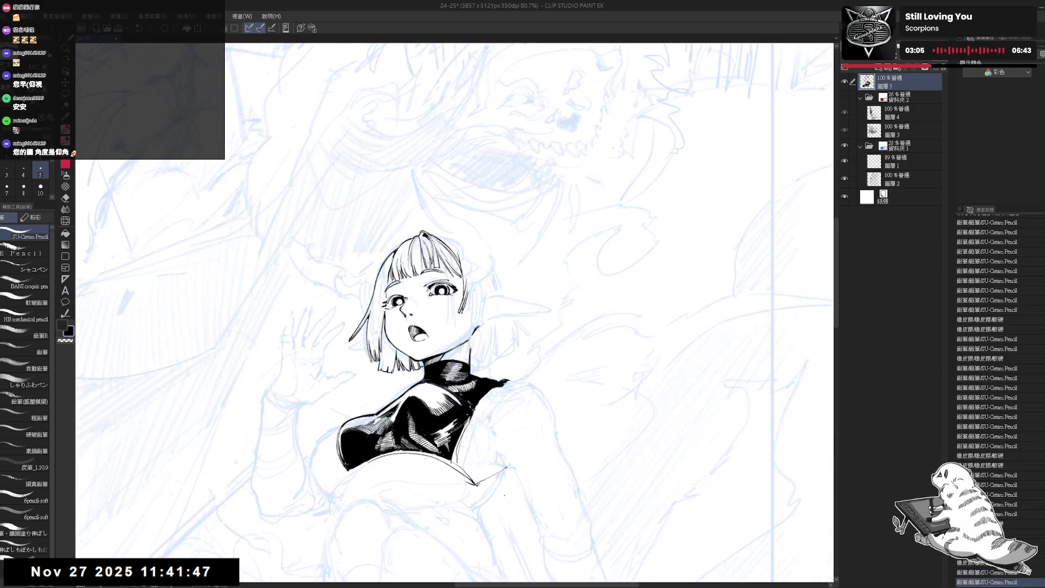
key("h")
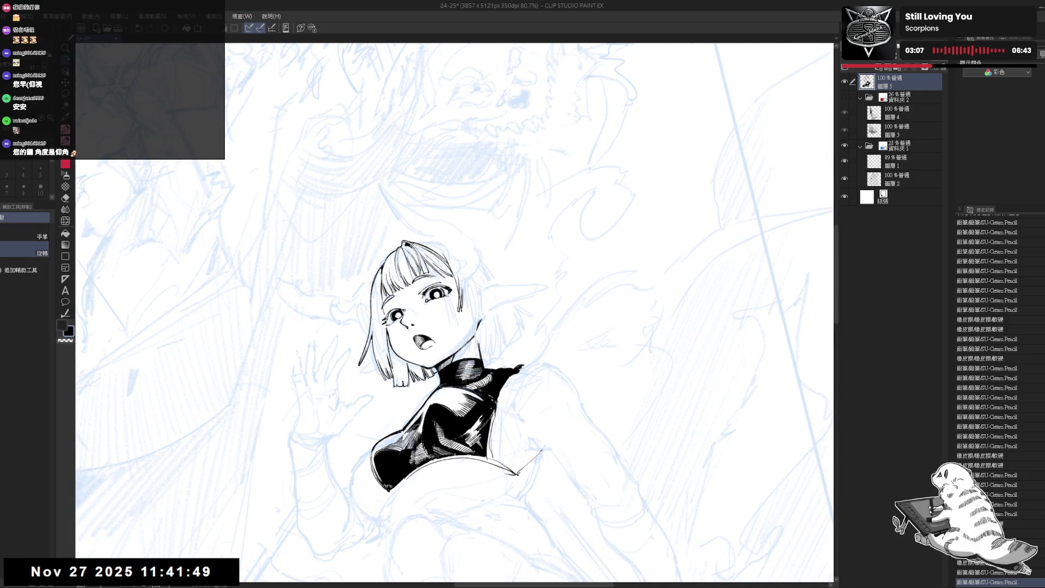
left_click_drag(653, 326, 653, 229)
mouse_move(436, 391)
left_mouse_down()
mouse_move(406, 330)
mouse_move(389, 340)
left_mouse_up()
mouse_move(434, 292)
left_mouse_down()
mouse_move(429, 302)
mouse_move(408, 261)
left_mouse_up()
- Zoom in on the elf girl's face and try a short ink stroke beside her hair, then undo it
scroll(427, 294, "up", 2)
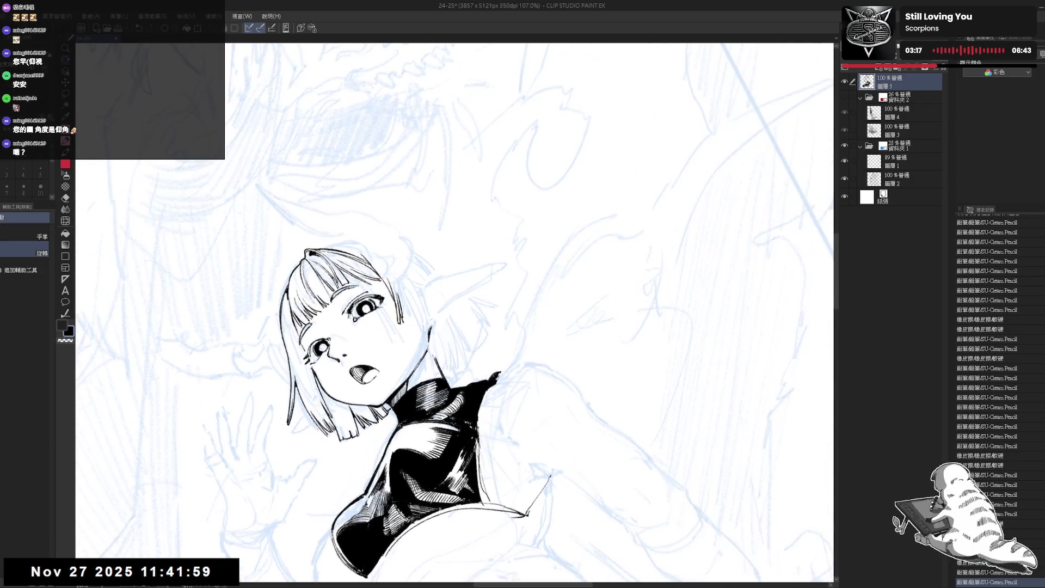
left_click_drag(432, 304, 382, 373)
key("ctrl+z")
key("p")
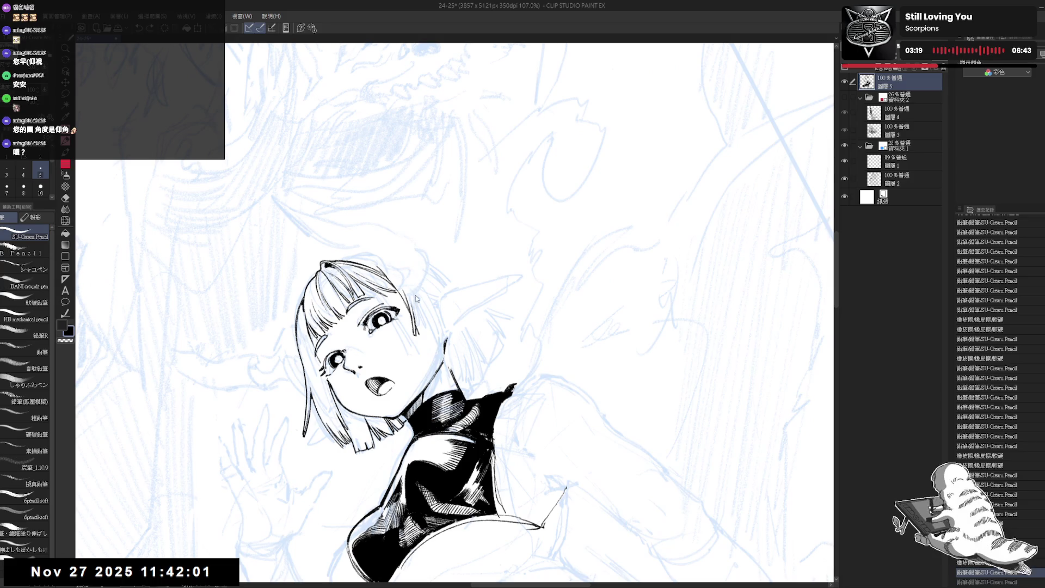
left_click_drag(413, 297, 417, 317)
key("ctrl+z")
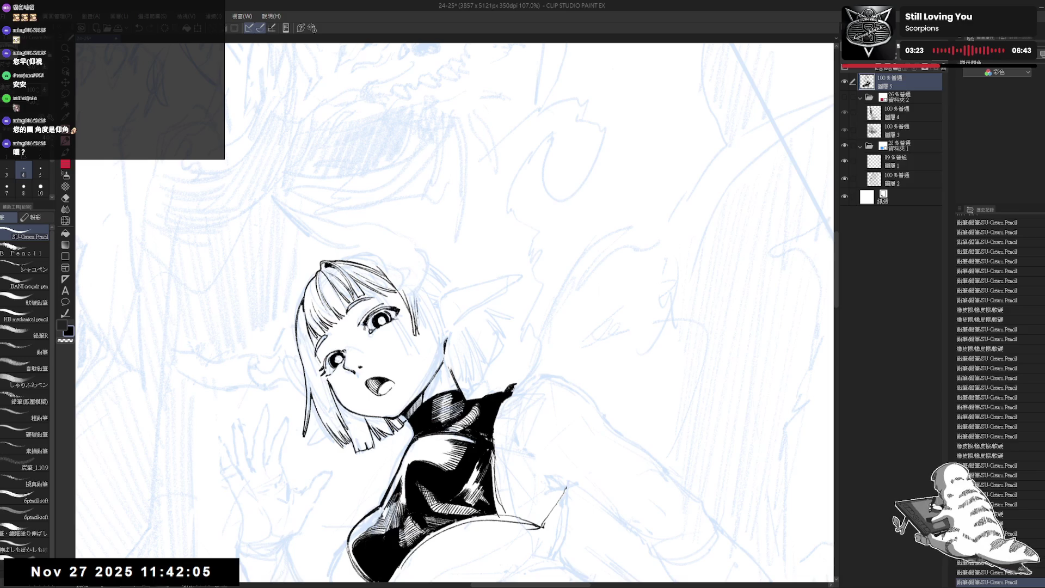
key("ctrl+minus")
key("ctrl+minus")
key("ctrl+minus")
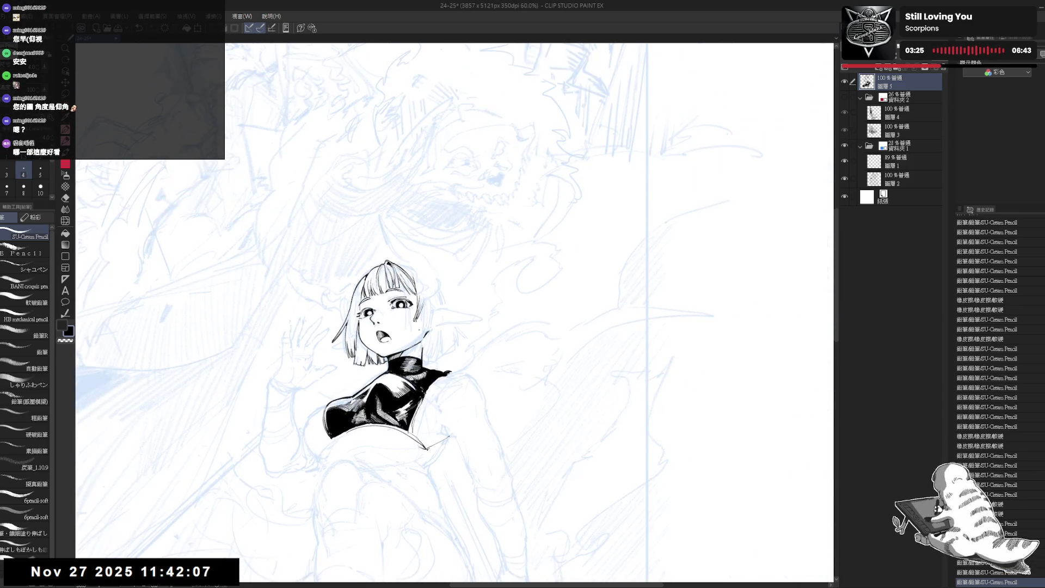
scroll(404, 343, "up", 3)
- Erase a tiny stray mark and add a small ink stroke on the girl's cheek
key("e")
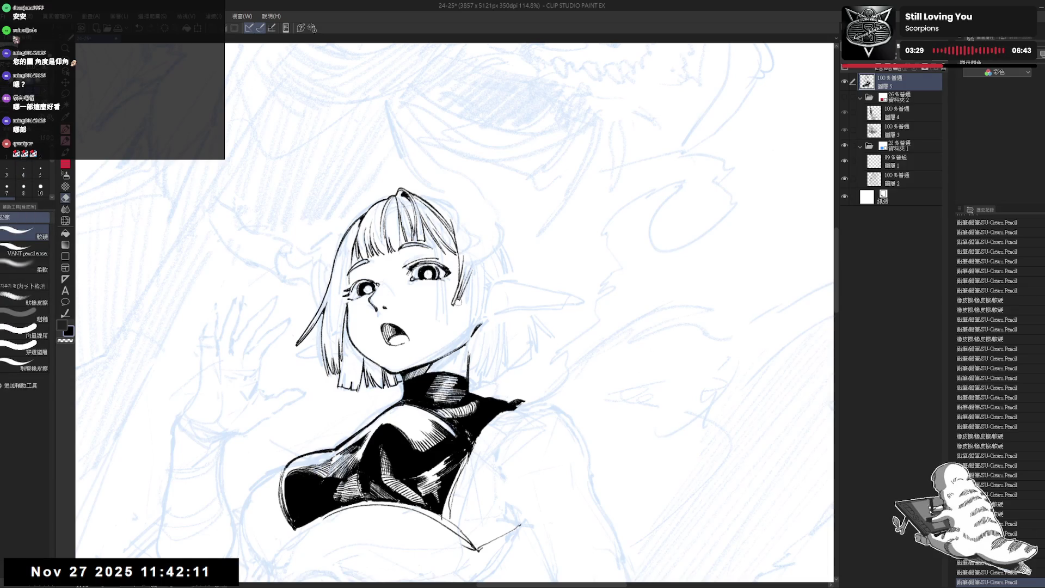
left_click(458, 303)
key("p")
left_click_drag(423, 325, 428, 325)
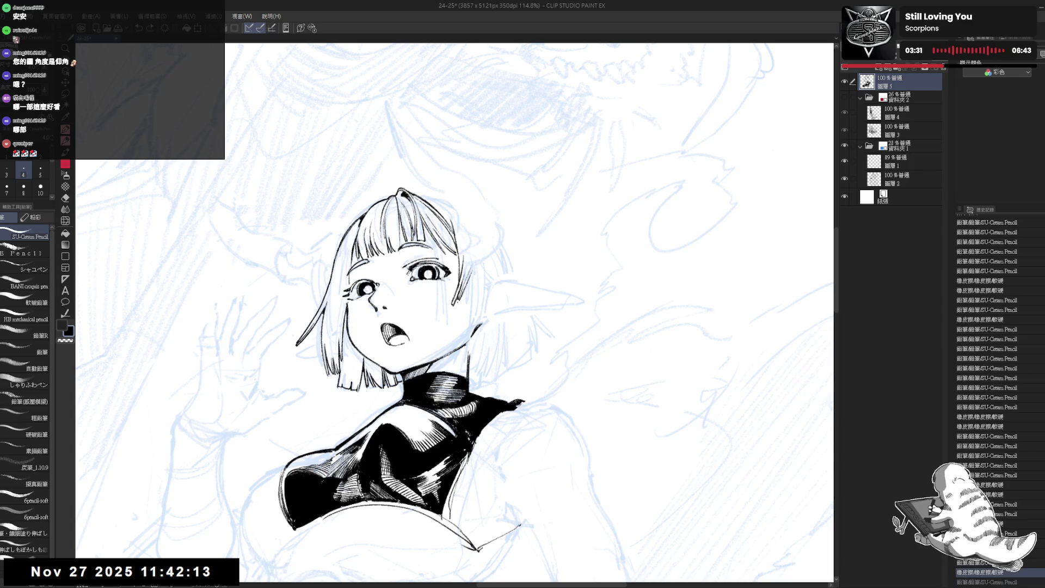
key("r")
left_click_drag(599, 313, 595, 280)
- Erase the small stroke at the hair end and retry a stroke along the hair edge
key("e")
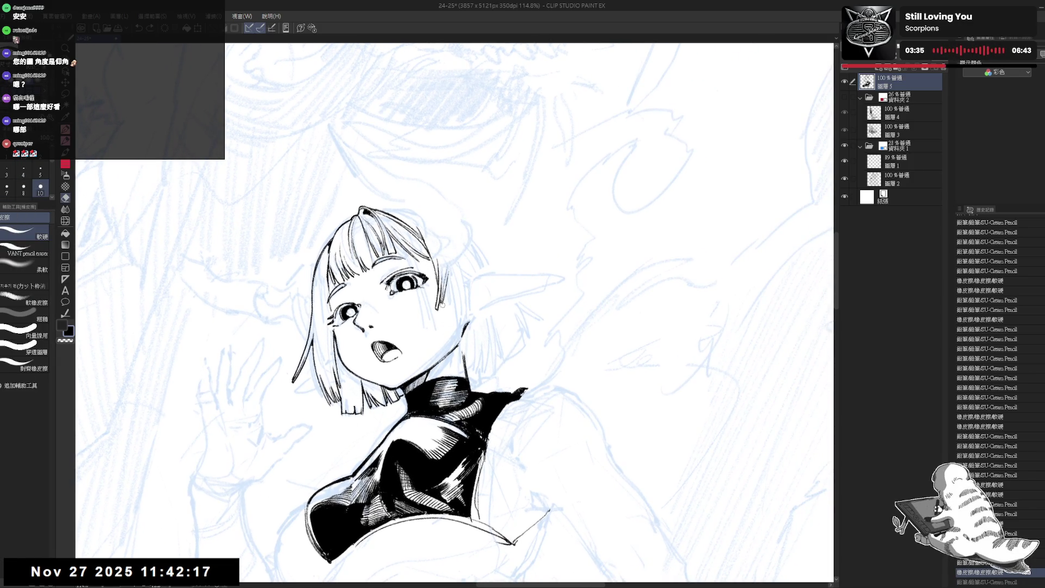
left_click_drag(443, 303, 420, 330)
key("p")
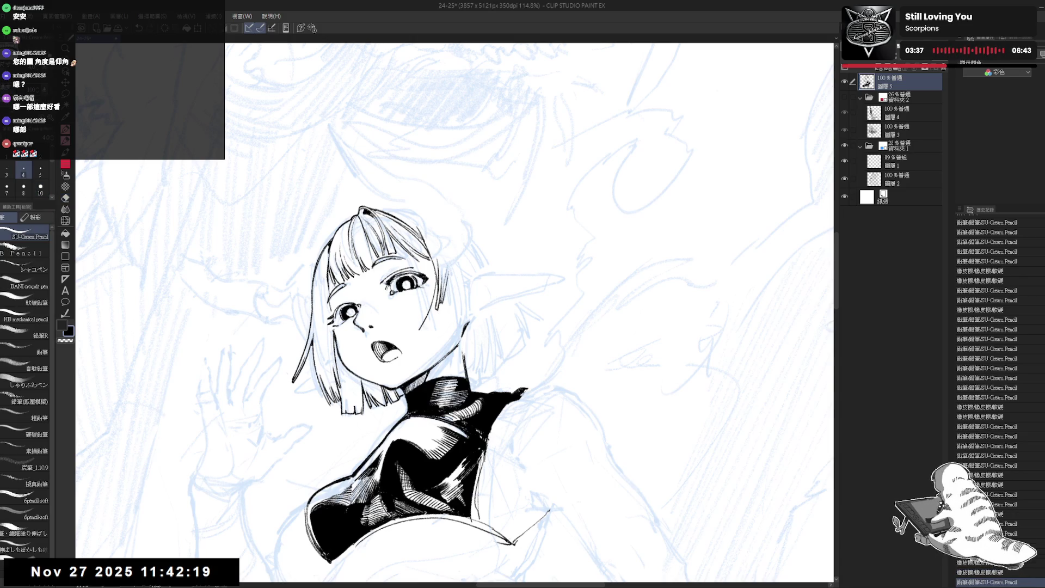
key("ctrl+z")
mouse_move(437, 278)
left_mouse_down()
mouse_move(423, 332)
mouse_move(449, 332)
left_mouse_up()
key("ctrl+z")
key("ctrl+z")
key("ctrl+z")
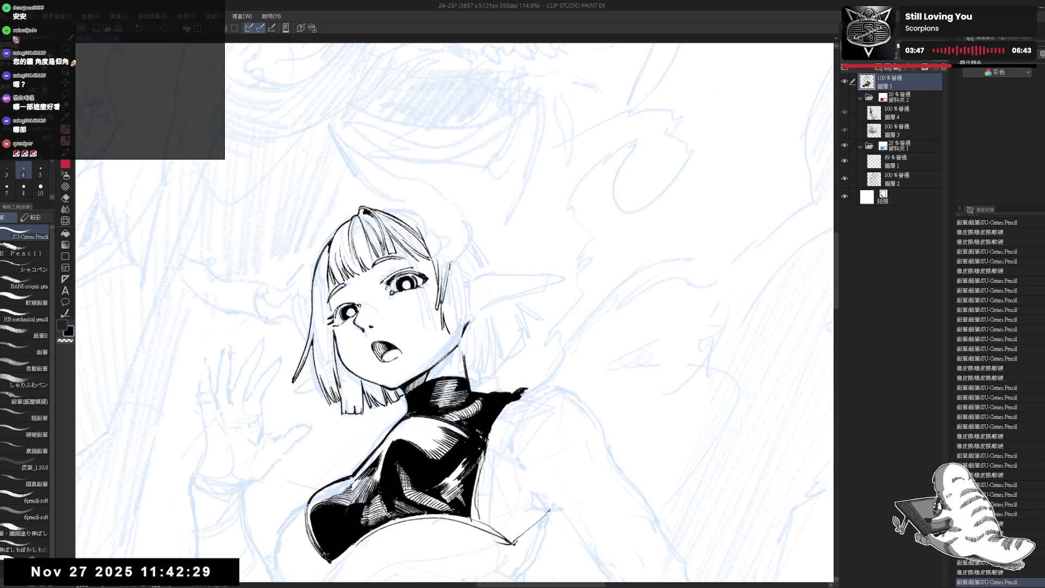
- Zoom out, mirror the view, and compare the short stroke left of the face by undoing and redoing
key("ctrl+minus")
key("ctrl+minus")
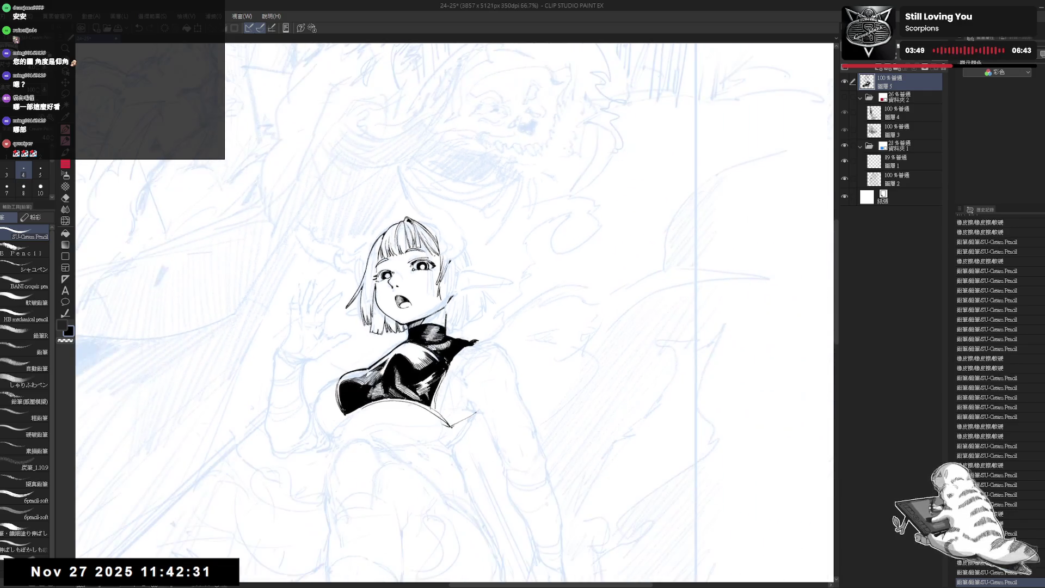
key("h")
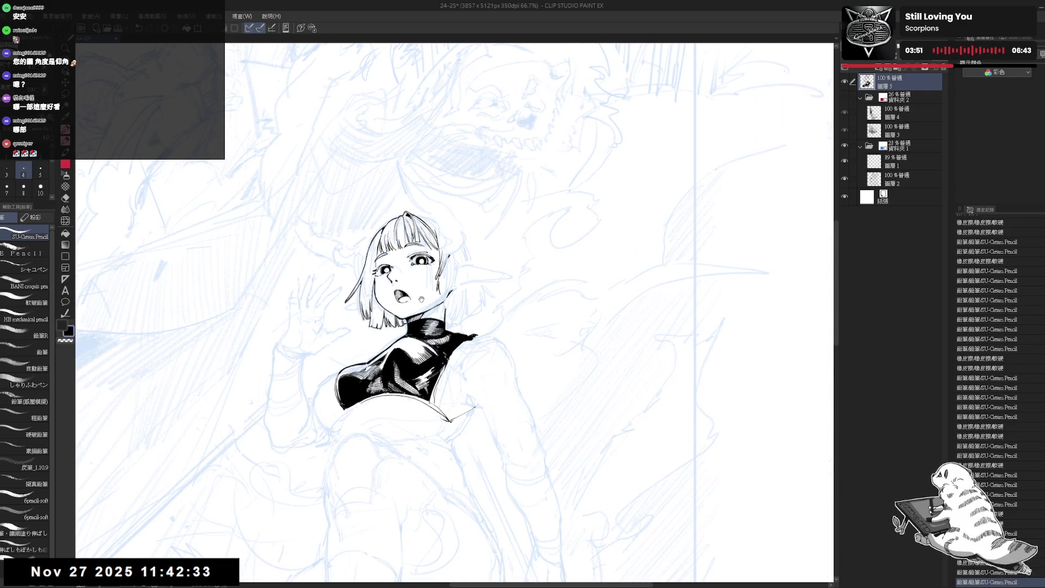
scroll(414, 325, "up", 4)
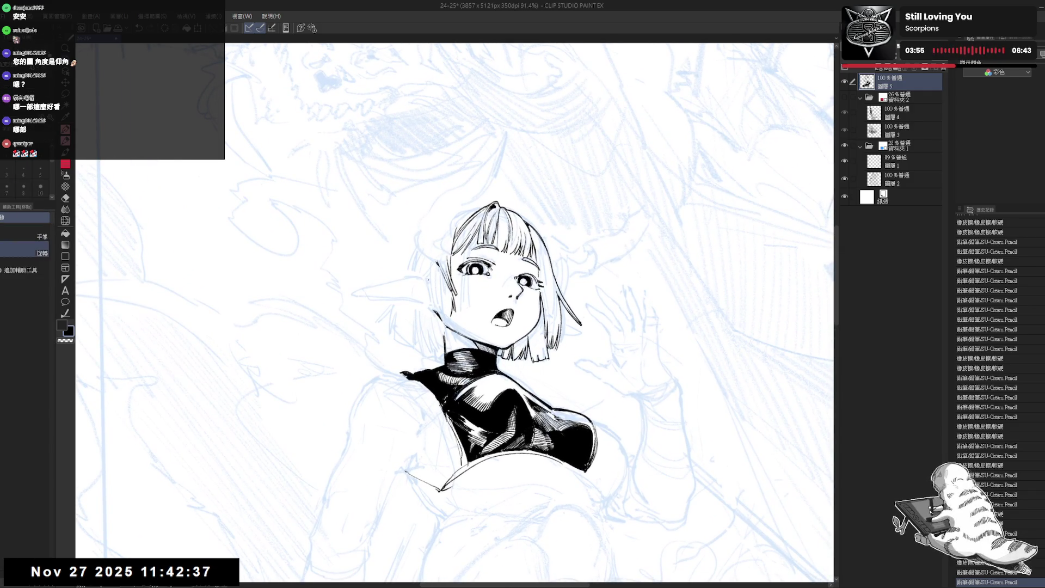
key("ctrl+z")
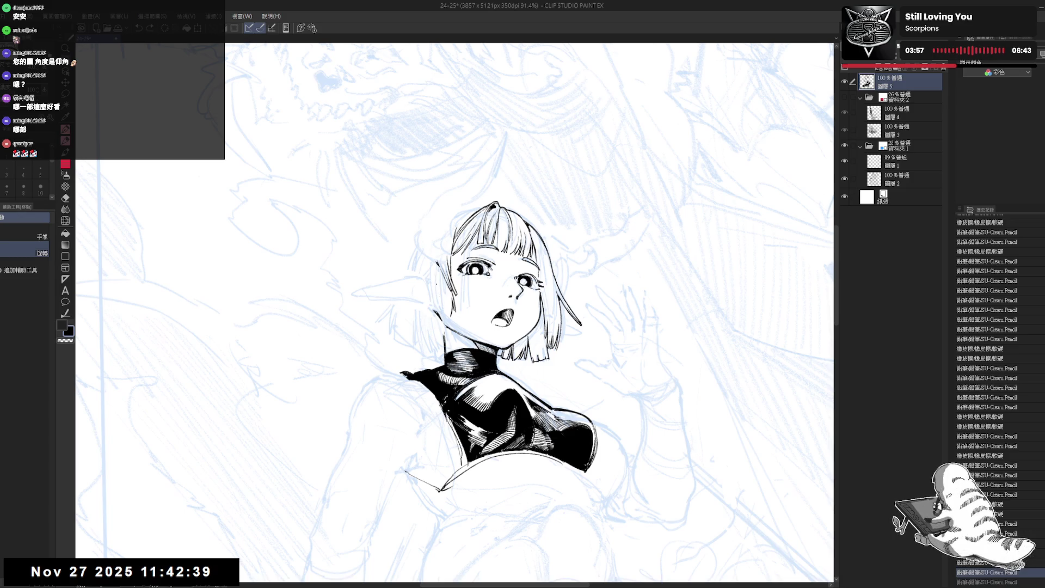
key("ctrl+y")
key("ctrl+z")
key("ctrl+y")
- Keep the short stroke left of the face, erase a small mark and add a small hair stroke
key("ctrl+z")
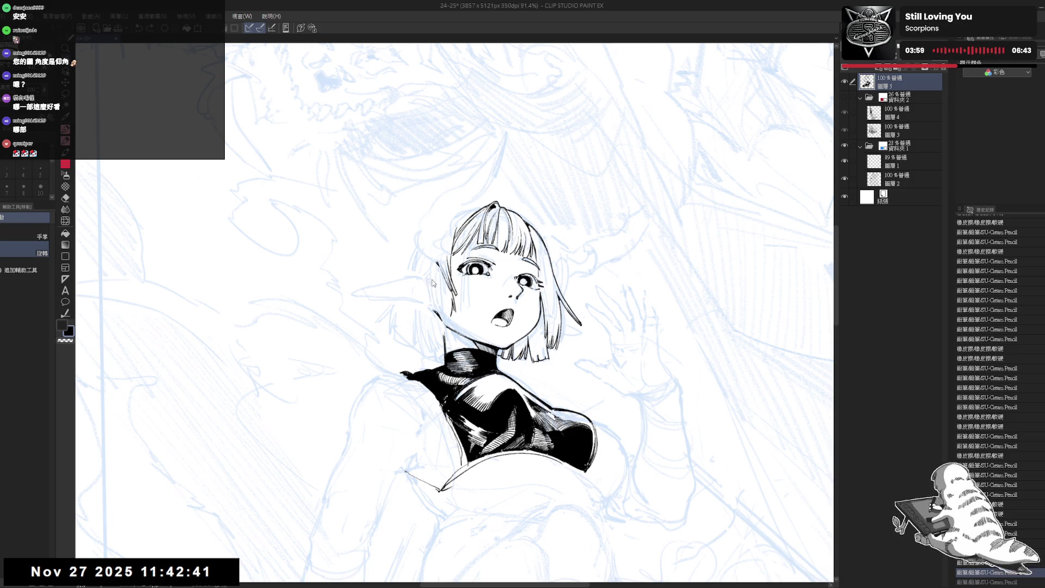
key("ctrl+y")
key("ctrl+z")
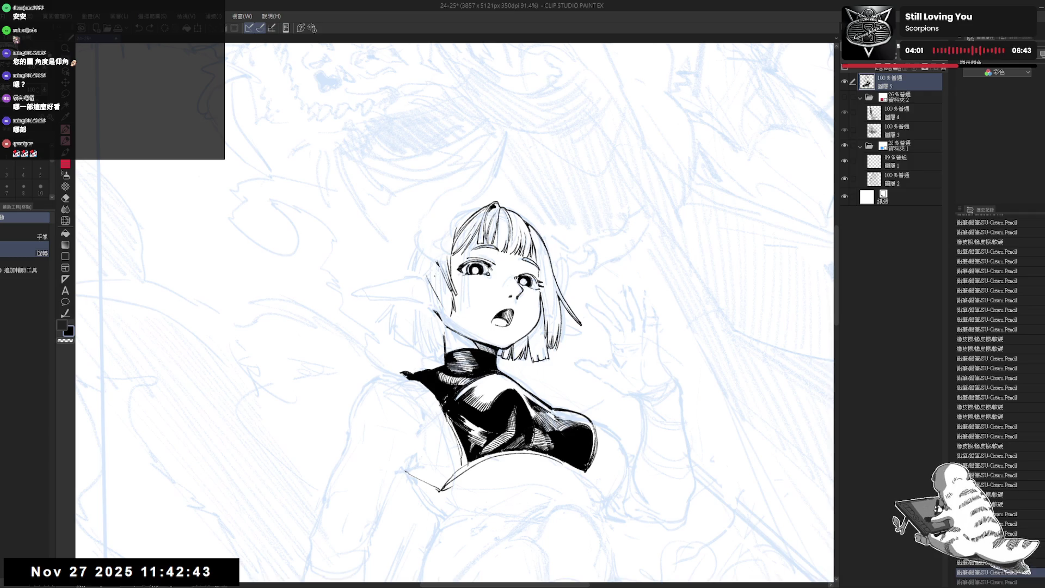
key("ctrl+y")
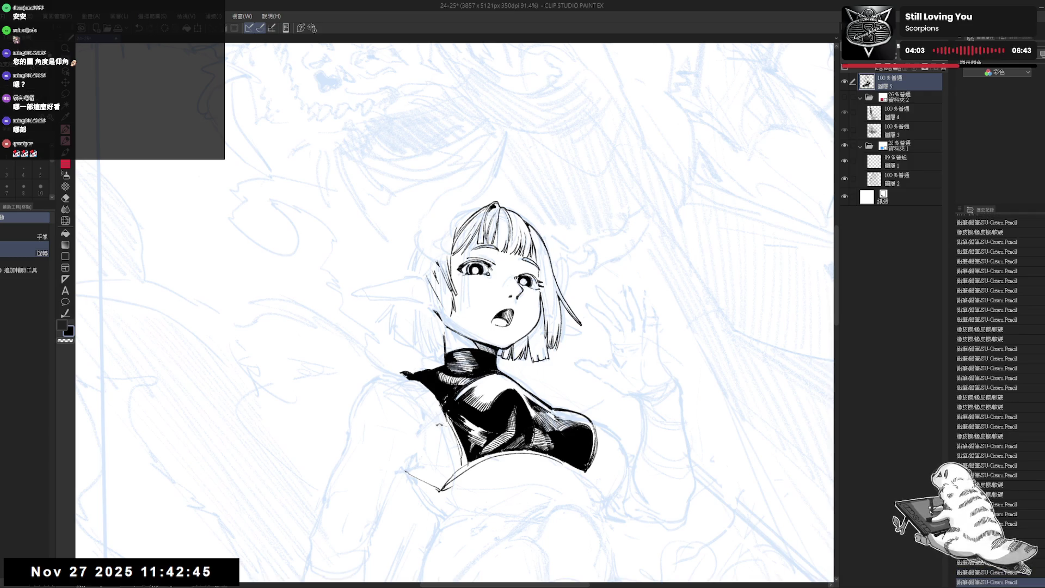
left_click_drag(435, 261, 415, 284)
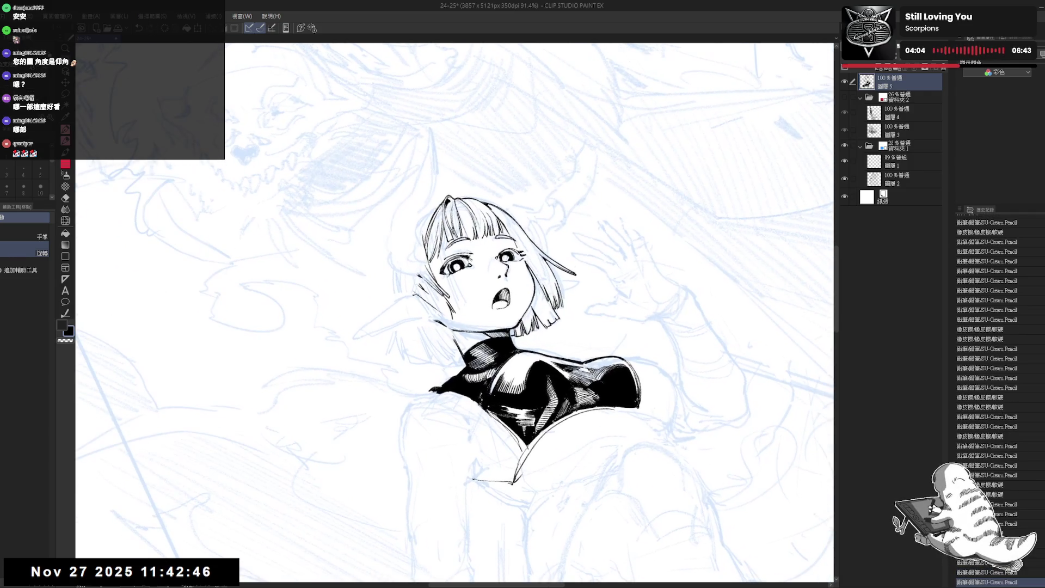
left_click(415, 290)
key("p")
left_click_drag(418, 273, 418, 290)
- Try short darkening strokes along the hair edge beside the face, undoing the unsatisfactory ones
mouse_move(563, 204)
left_mouse_down()
mouse_move(598, 258)
mouse_move(608, 326)
left_mouse_up()
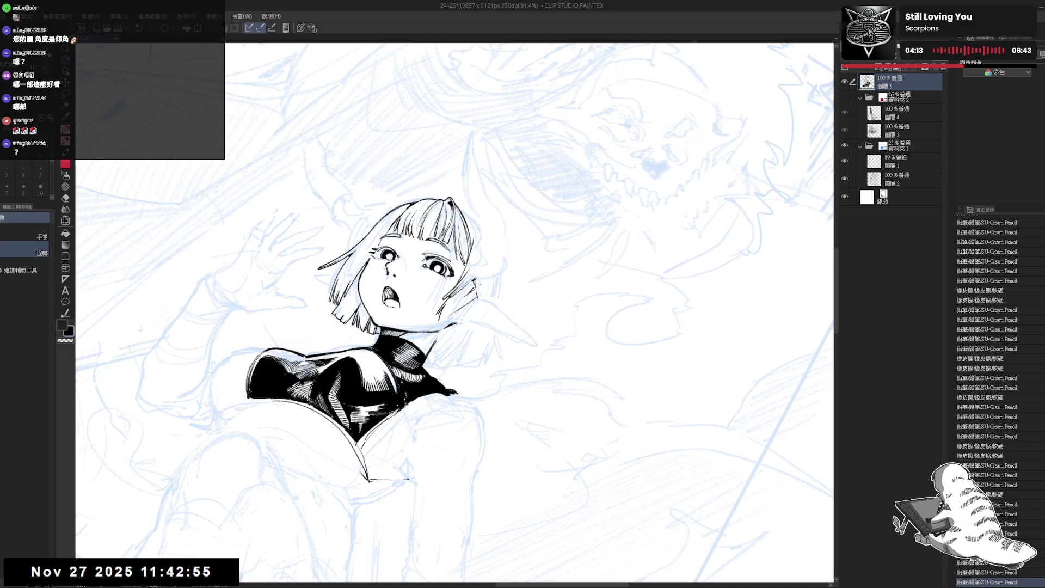
key("e")
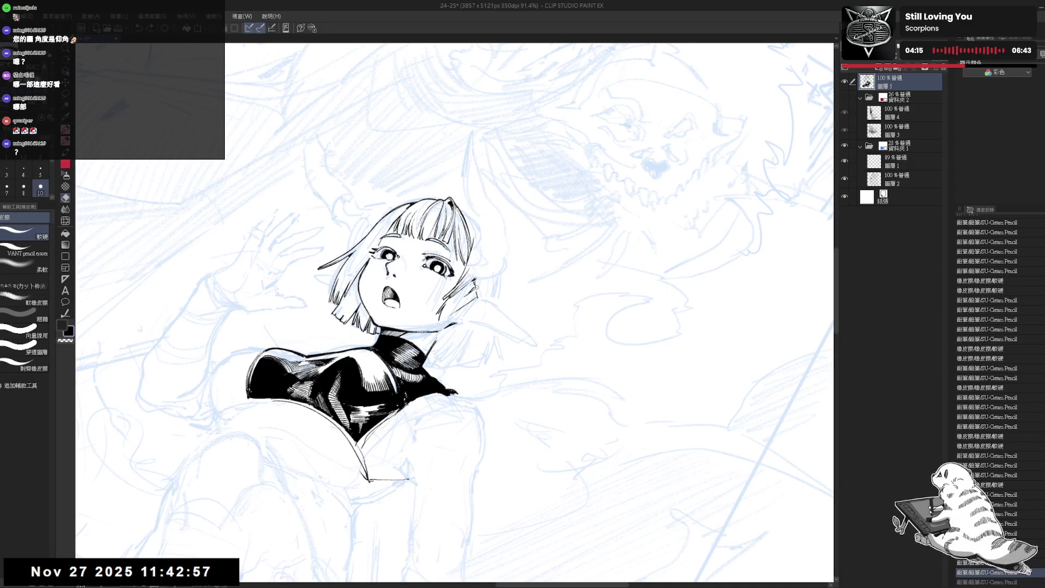
key("p")
left_click_drag(480, 278, 479, 299)
key("ctrl+z")
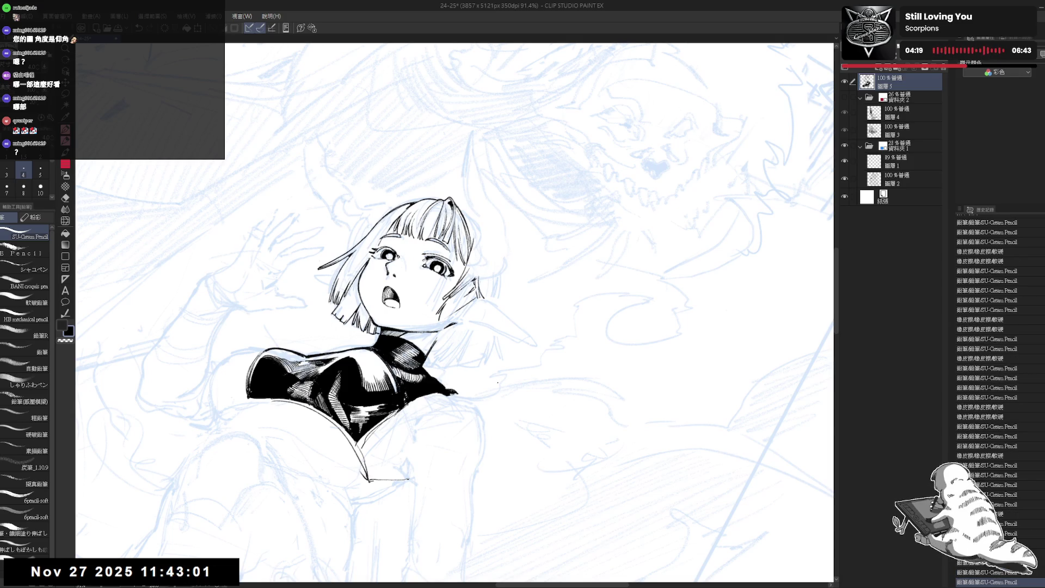
left_click_drag(608, 326, 582, 201)
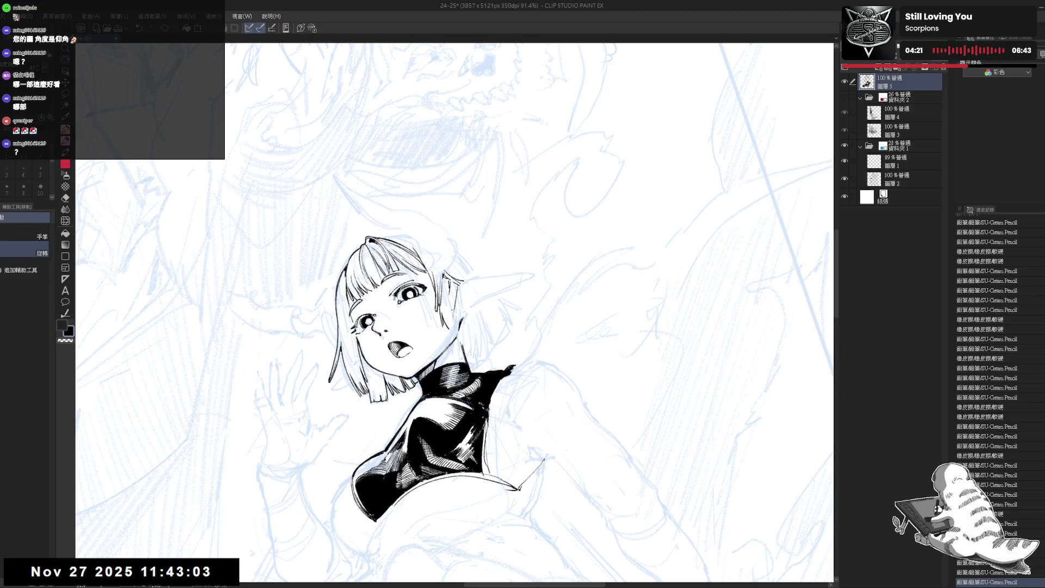
key("ctrl+z")
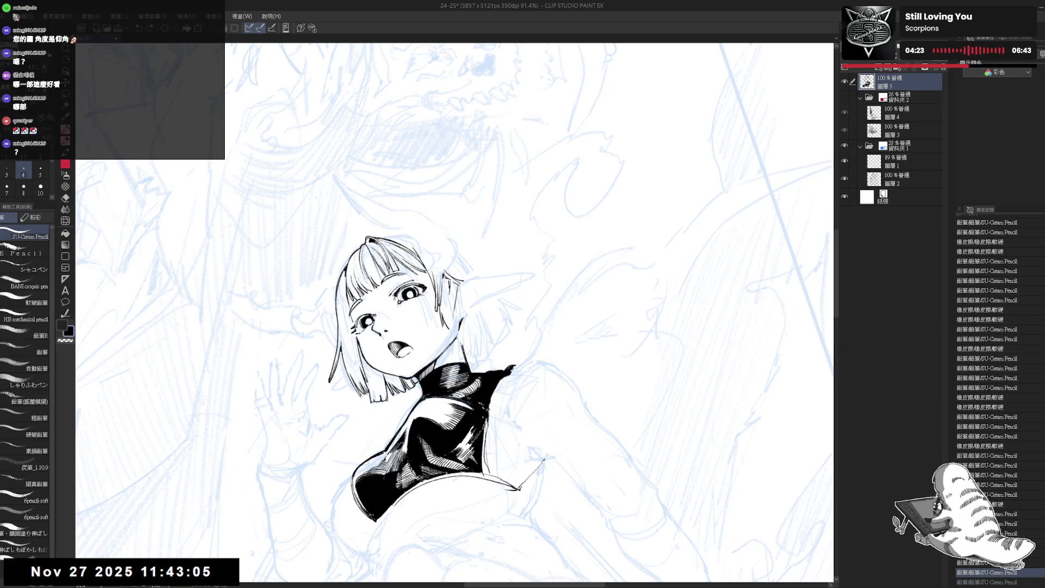
key("ctrl+z")
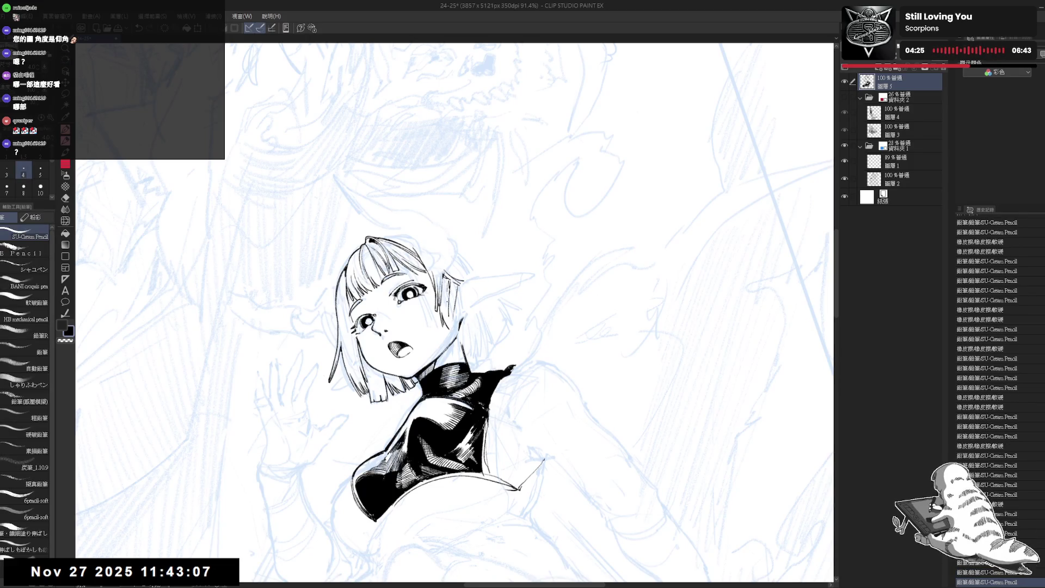
- Erase stray marks along the hair edge, then reset the view rotation and zoom out
mouse_move(452, 309)
left_mouse_down()
mouse_move(452, 282)
mouse_move(449, 332)
left_mouse_up()
key("ctrl+z")
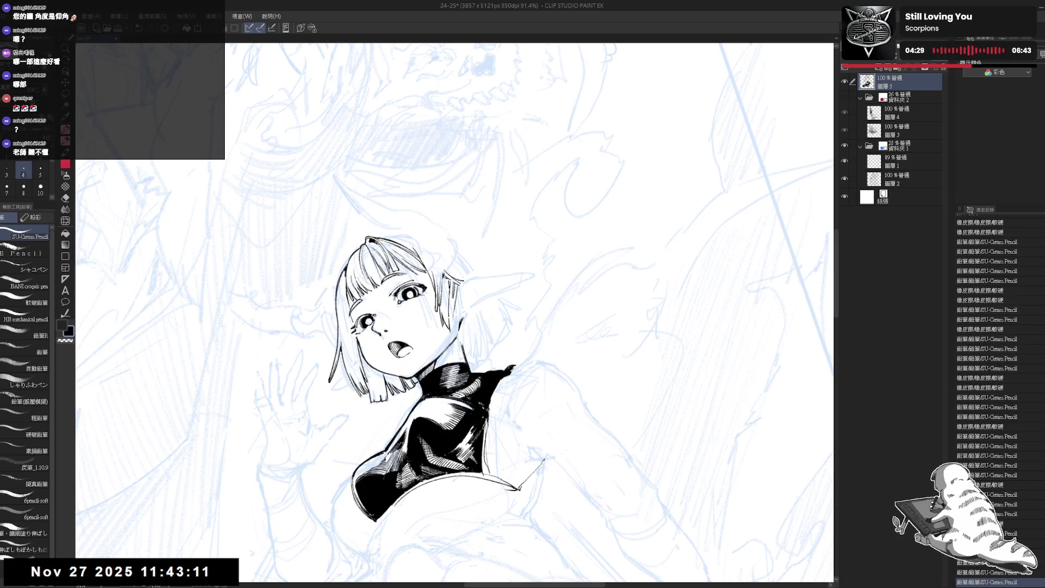
key("ctrl+z")
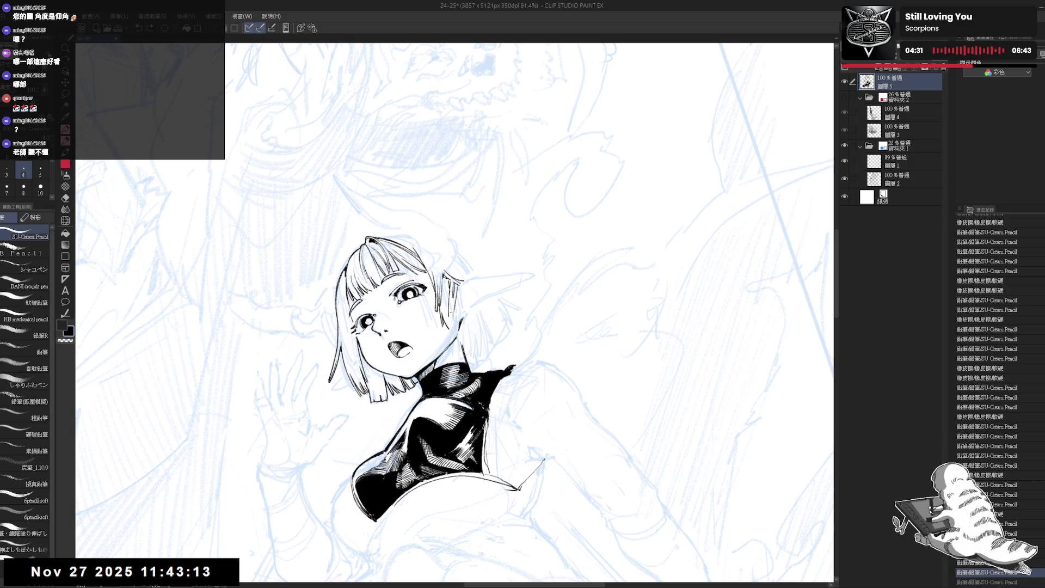
key("e")
mouse_move(444, 313)
left_mouse_down()
mouse_move(443, 327)
mouse_move(442, 307)
left_mouse_up()
key("p")
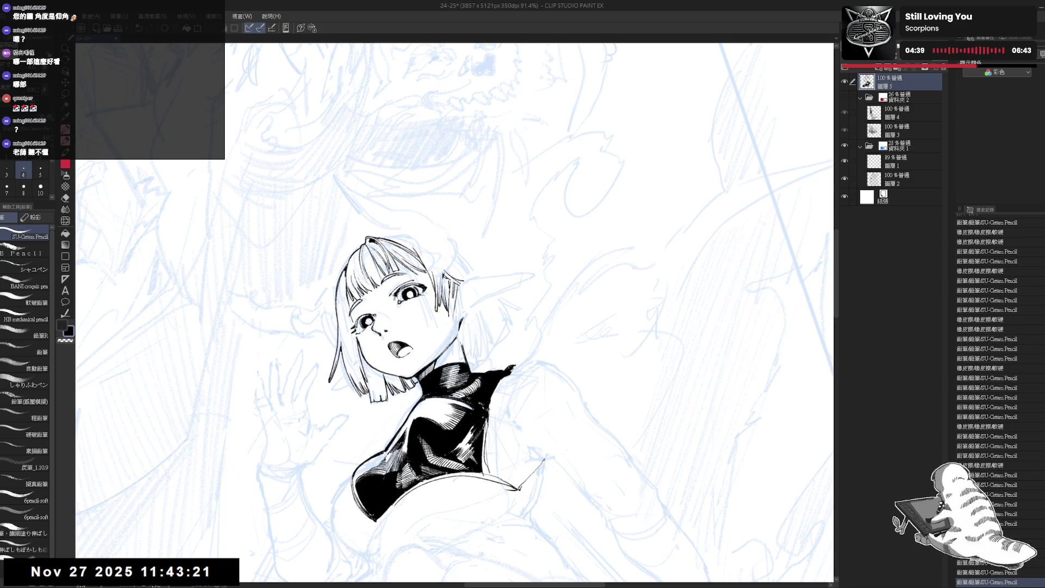
key("minus")
key("minus")
key("ctrl+minus")
key("ctrl+minus")
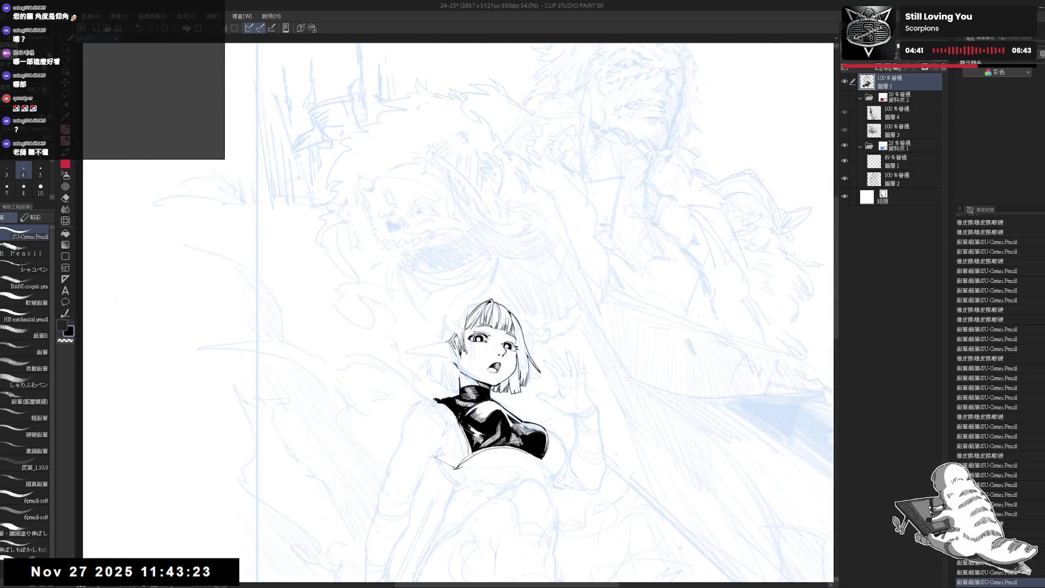
- Zoom in on the elf girl's face and hair, alternating between pencil and eraser
scroll(454, 414, "up", 3)
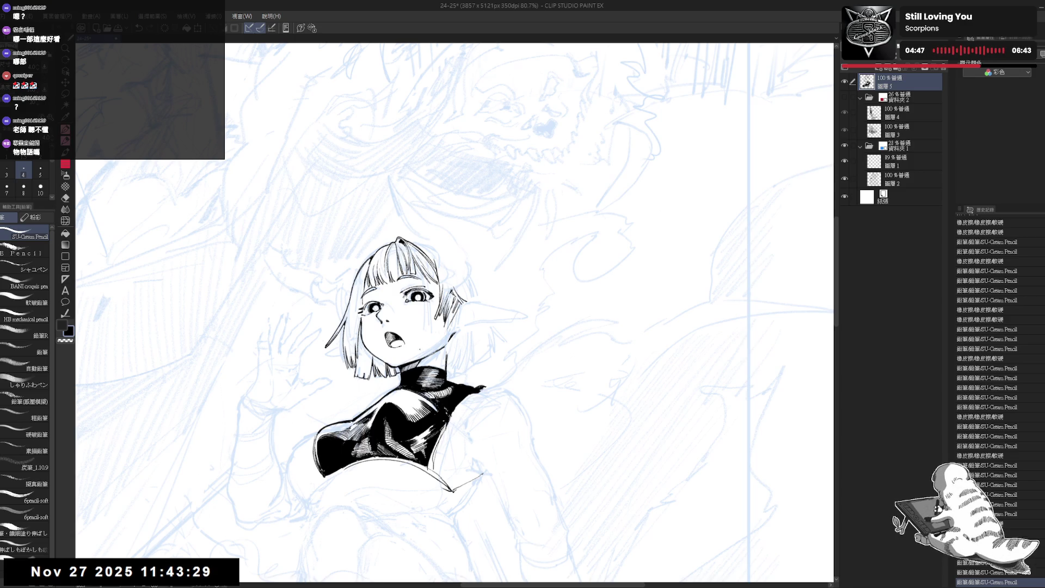
key("e")
key("minus")
key("p")
key("e")
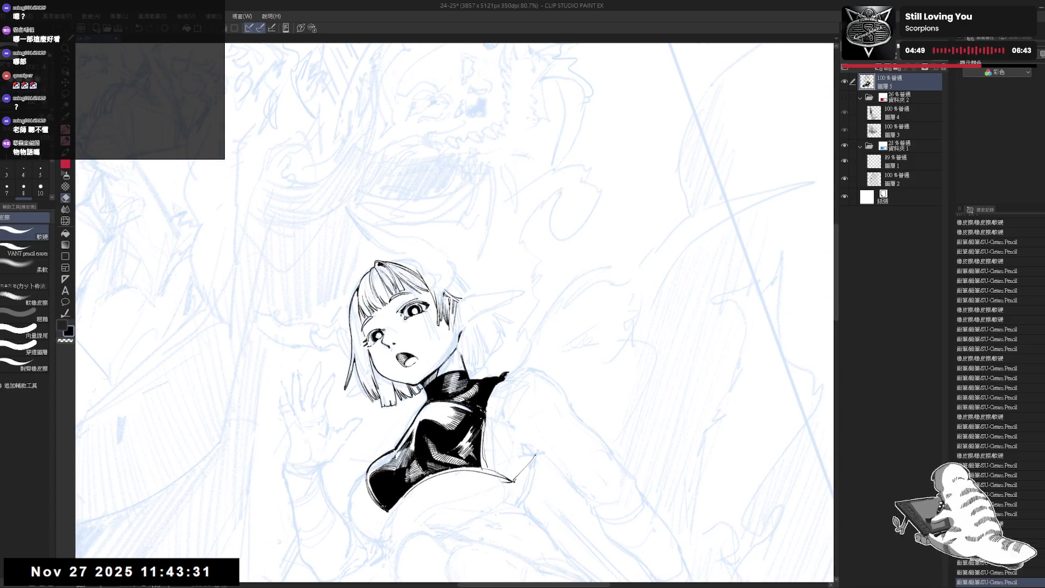
key("p")
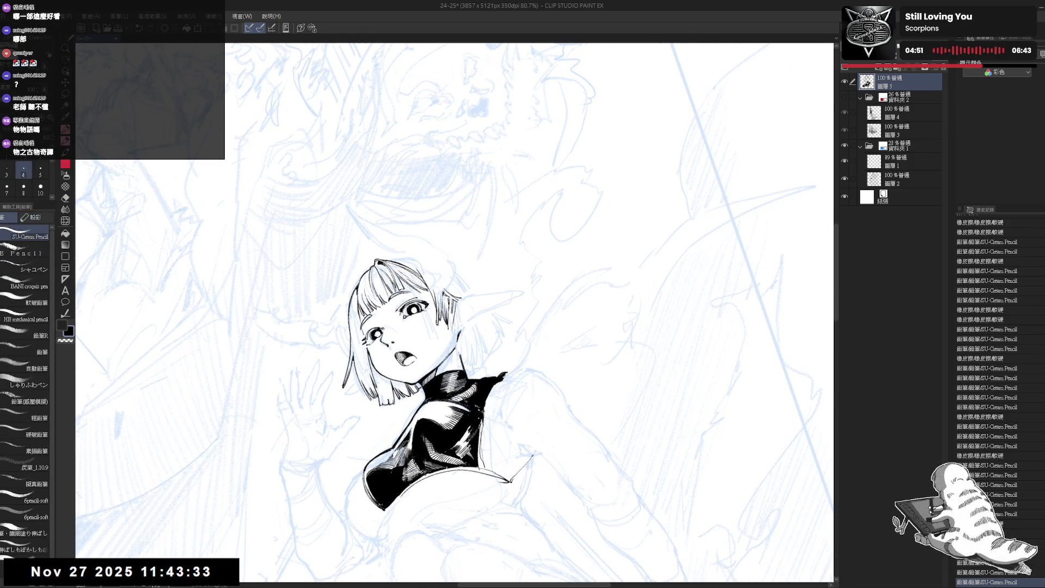
key("e")
key("p")
key("minus")
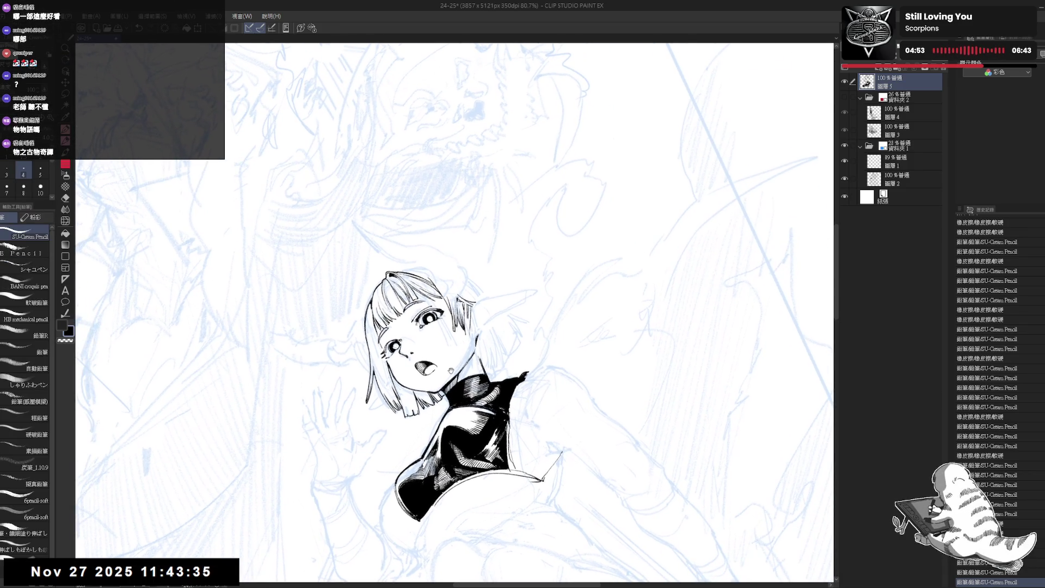
left_click_drag(485, 344, 506, 344)
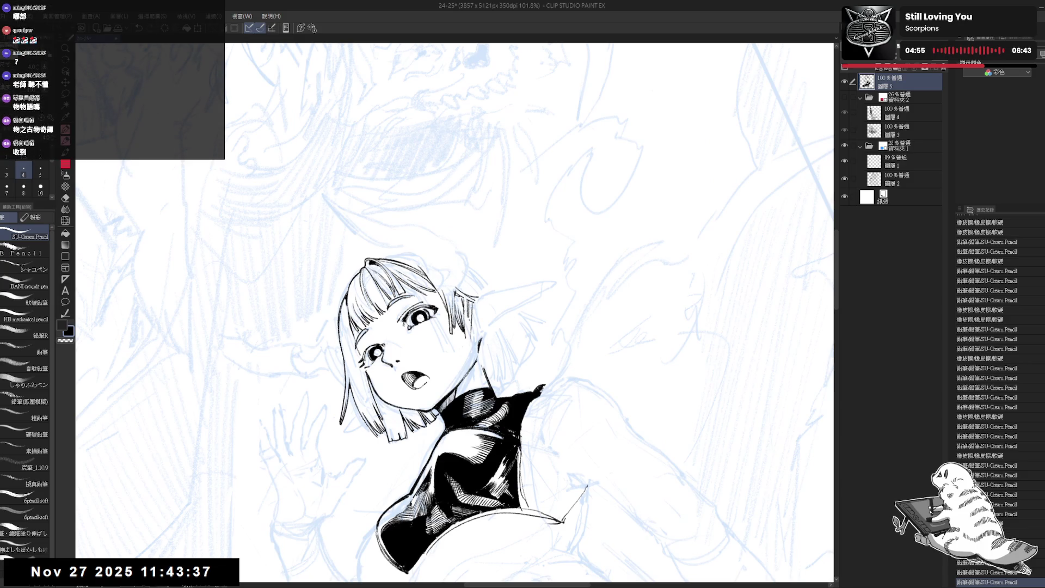
- Undo the last small stroke and erase the hair strokes beside the face
key("ctrl+z")
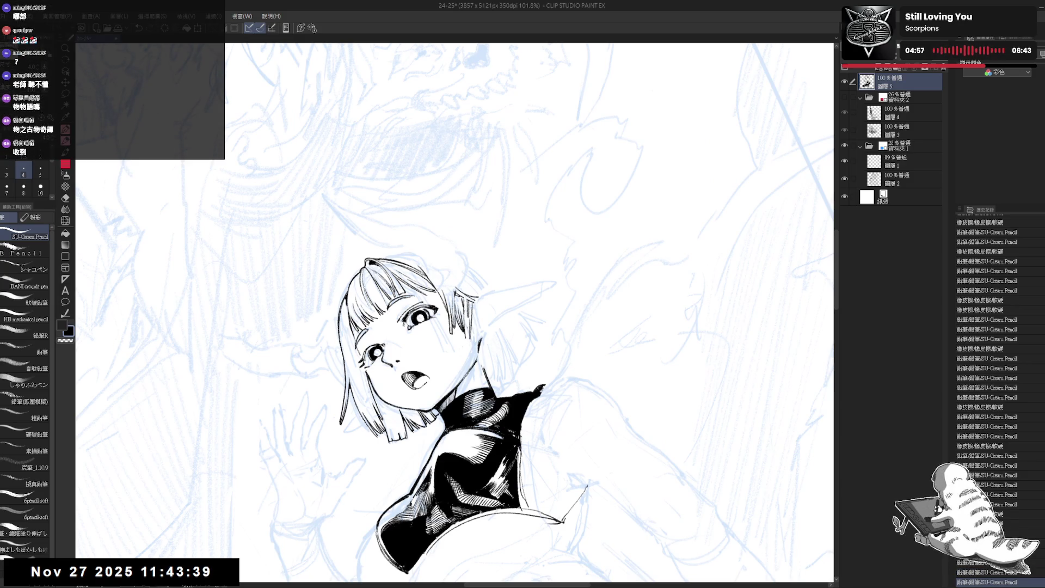
key("e")
mouse_move(465, 316)
left_mouse_down()
mouse_move(462, 305)
mouse_move(464, 329)
mouse_move(464, 308)
left_mouse_up()
key("p")
key("e")
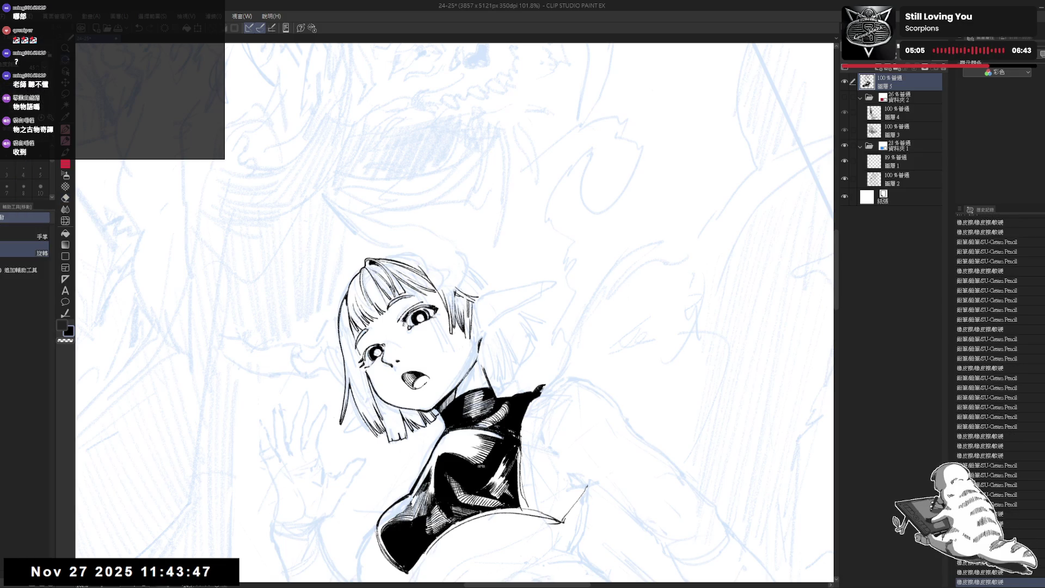
key("p")
key("minus")
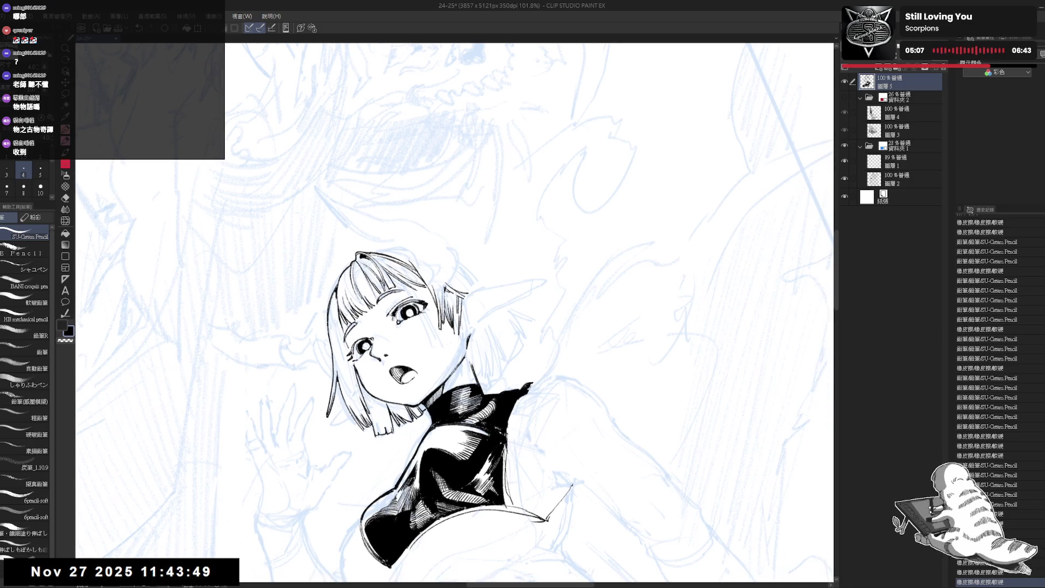
key("minus")
- Redraw a short hair strand beside the face, undoing the failed attempts
key("r")
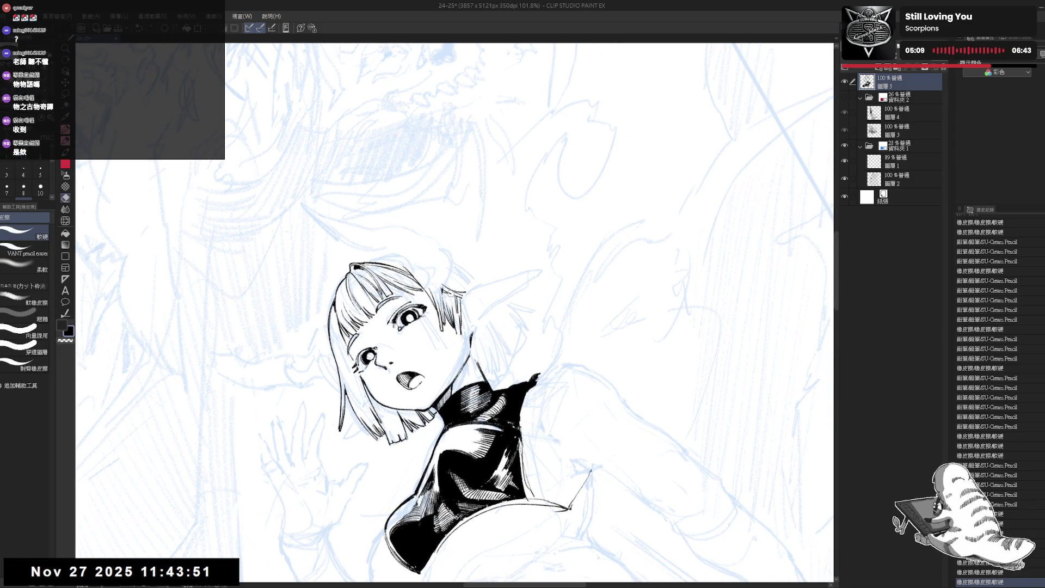
key("p")
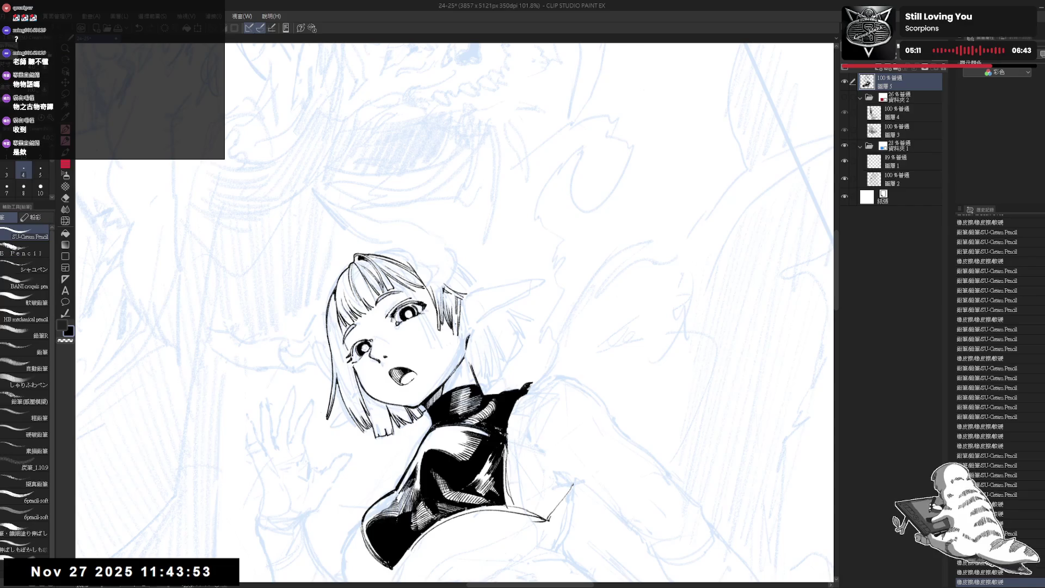
left_click_drag(454, 316, 456, 340)
key("ctrl+z")
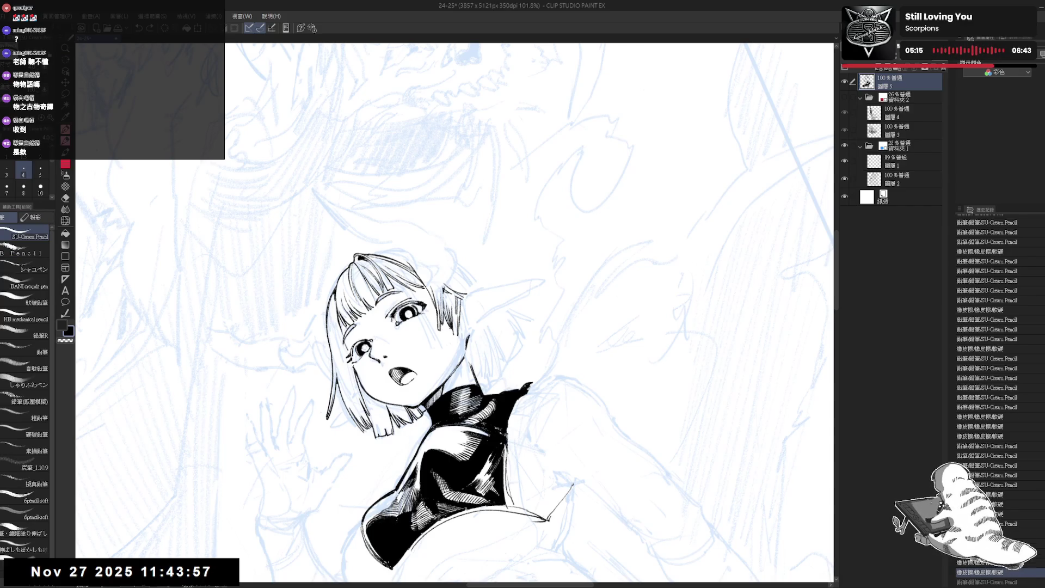
mouse_move(445, 327)
left_mouse_down()
mouse_move(446, 346)
mouse_move(459, 347)
left_mouse_up()
key("ctrl+z")
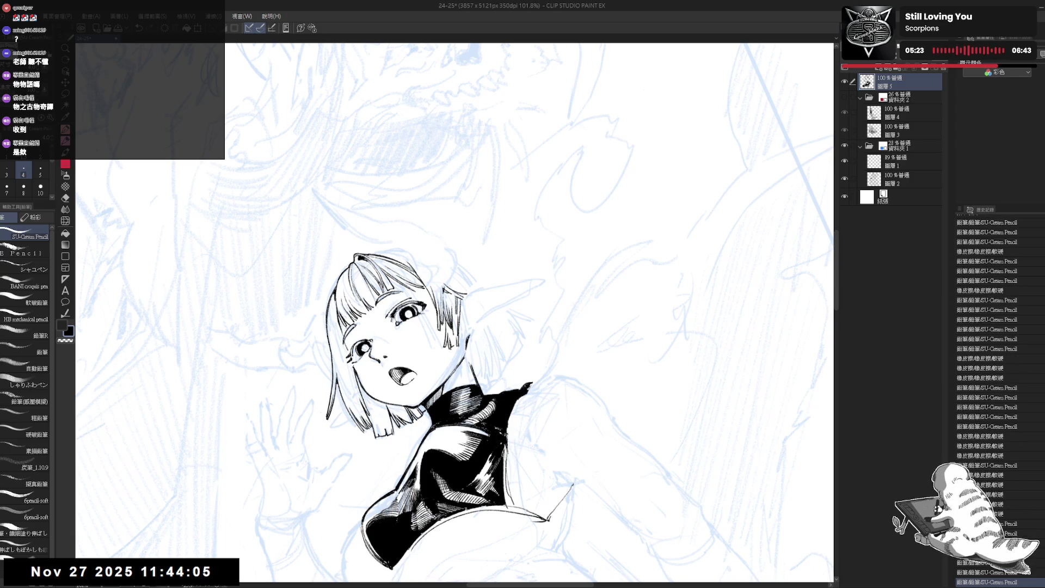
- Mirror the view to check the elf girl, then turn it upright and centre her
scroll(555, 183, "down", 2)
key("h")
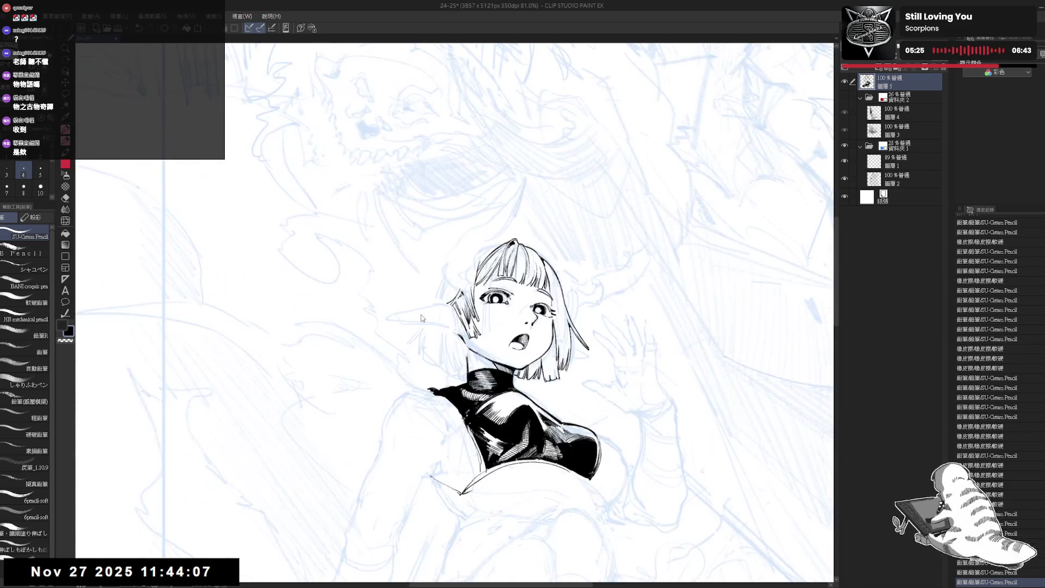
key("h")
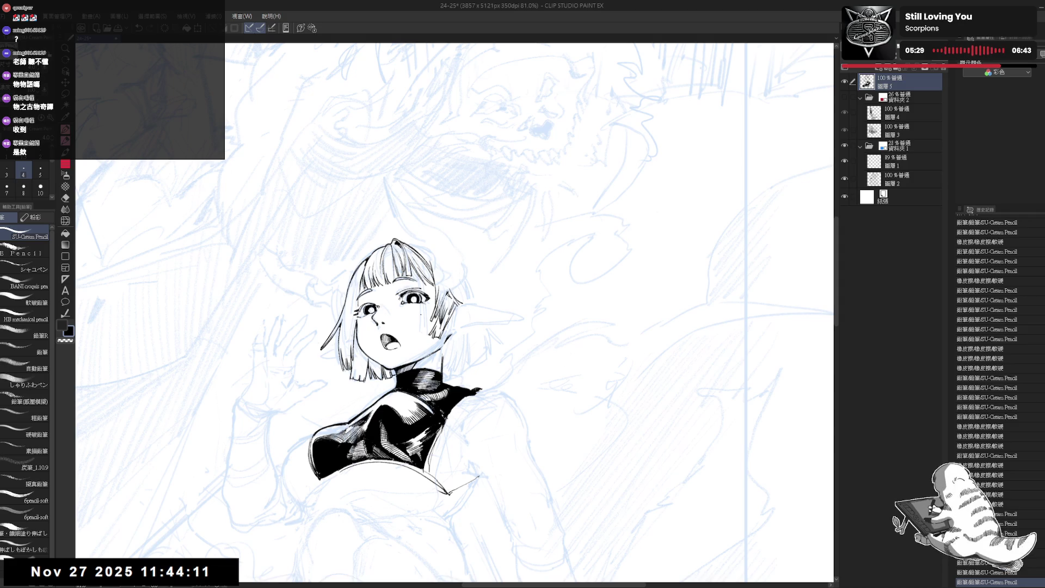
mouse_move(599, 218)
left_mouse_down()
mouse_move(650, 300)
mouse_move(637, 332)
left_mouse_up()
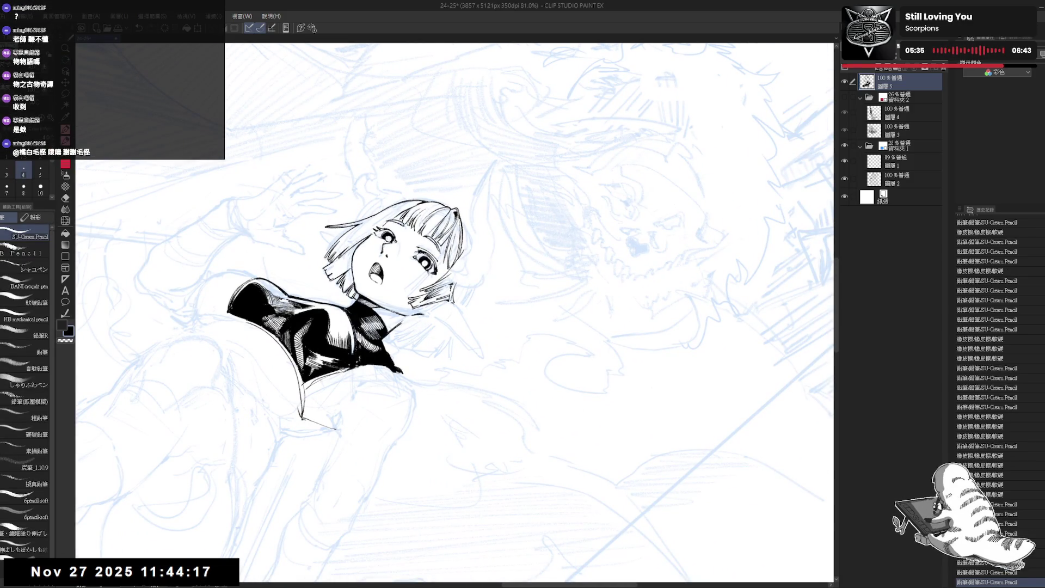
mouse_move(476, 340)
left_mouse_down()
mouse_move(498, 329)
mouse_move(434, 351)
mouse_move(436, 373)
left_mouse_up()
- Erase a small mark near the chin and place a small pencil mark there
key("e")
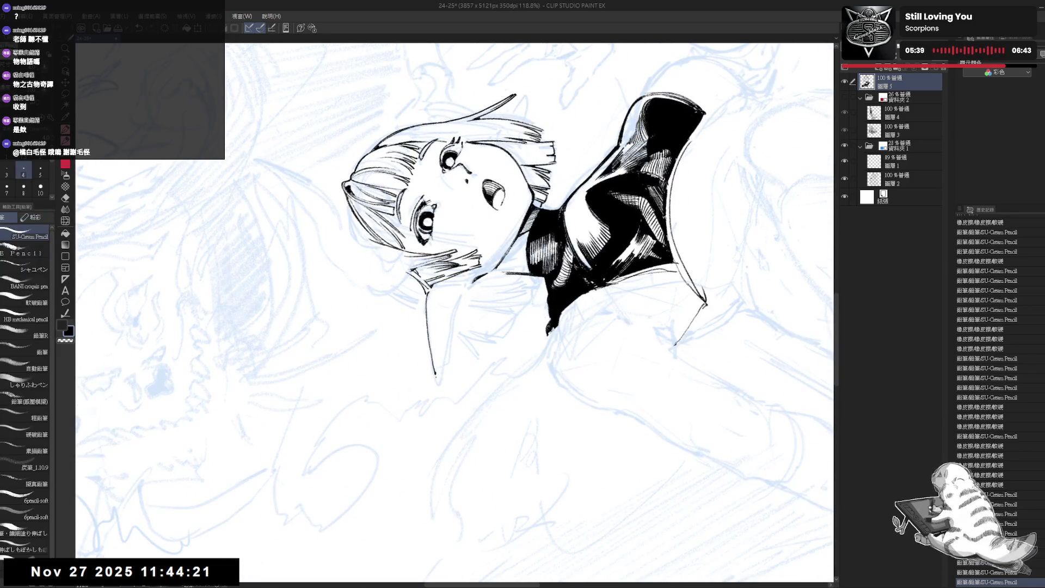
left_click(436, 373)
key("p")
left_click(436, 373)
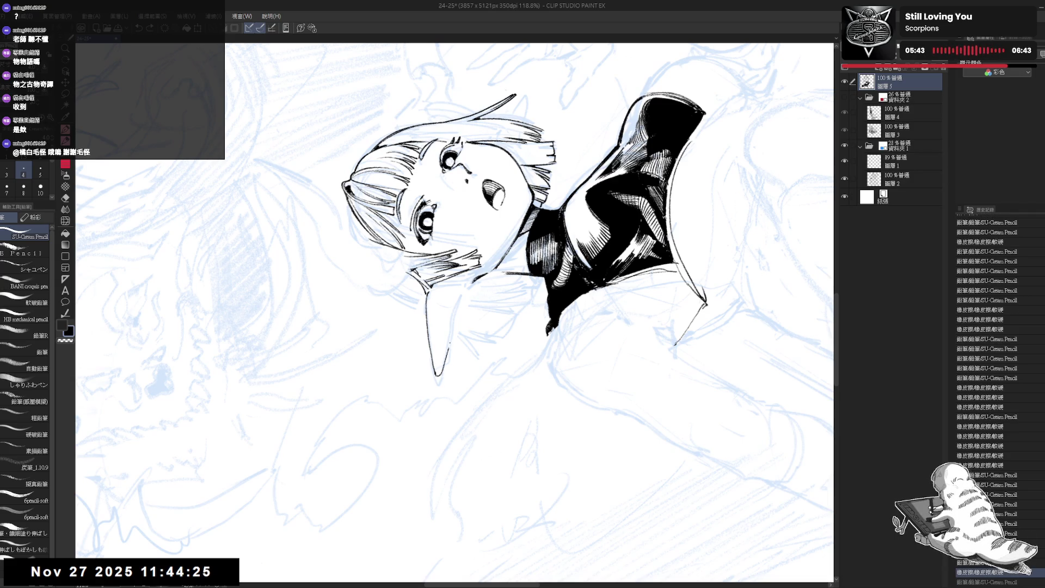
- Ink a line up from the chin along the neck and erase small marks near the ear
left_click_drag(449, 348, 463, 297)
key("e")
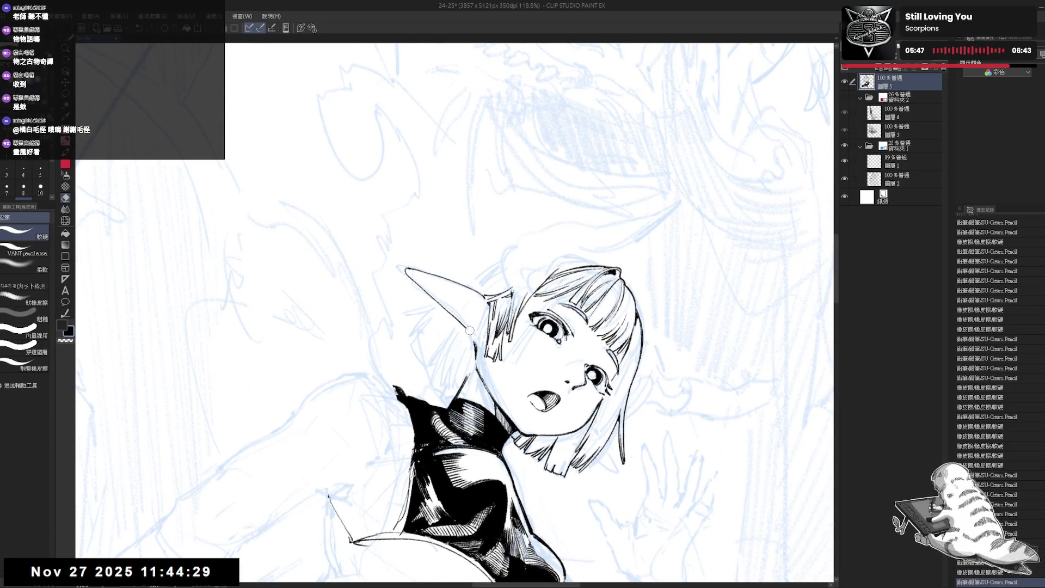
left_click_drag(472, 331, 457, 320)
key("p")
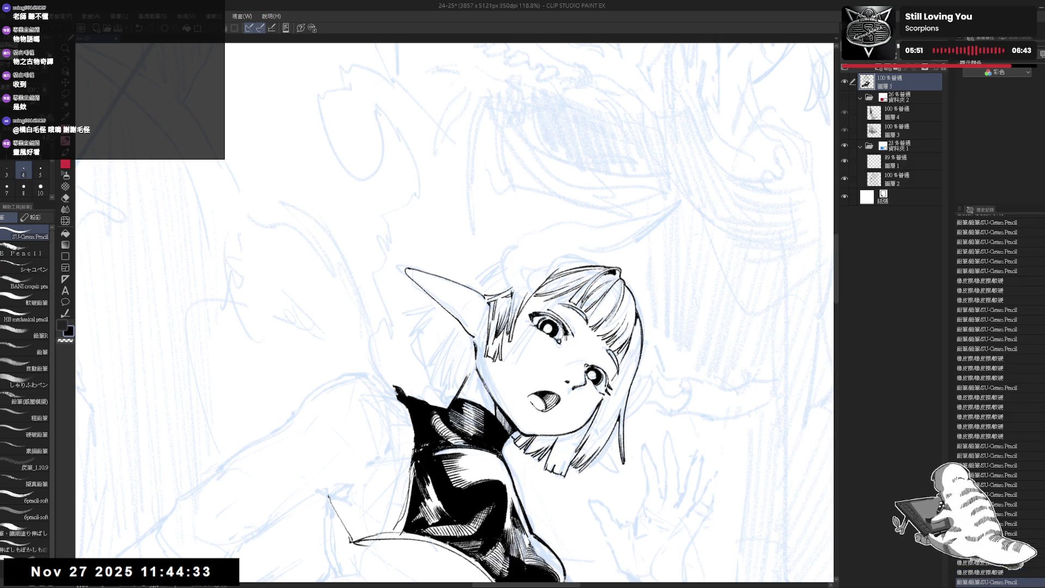
key("ctrl+z")
key("e")
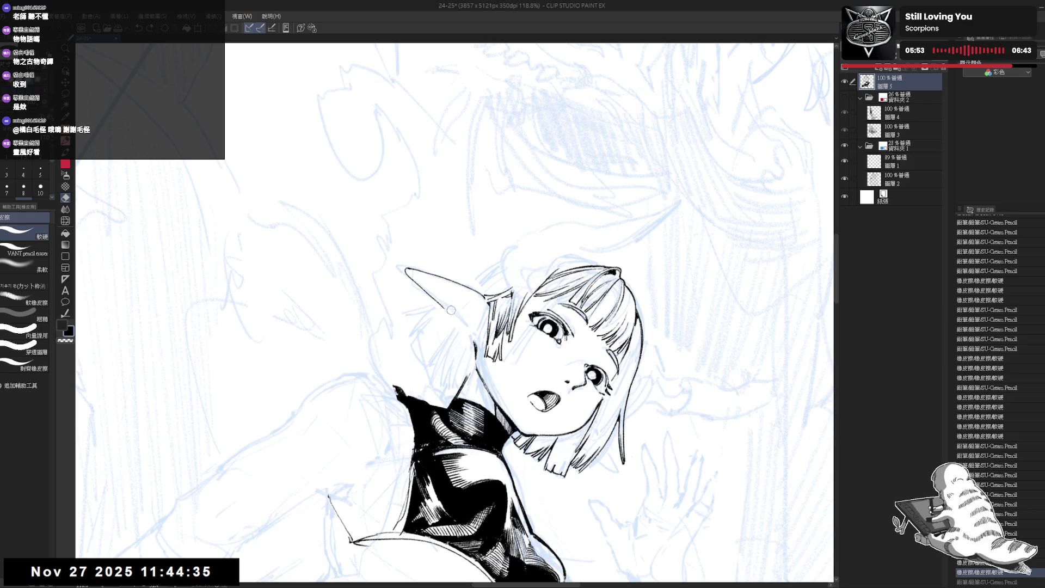
key("p")
- Redraw the line where the ear meets the cheek and jaw, checking it mirrored
left_click_drag(435, 300, 471, 340)
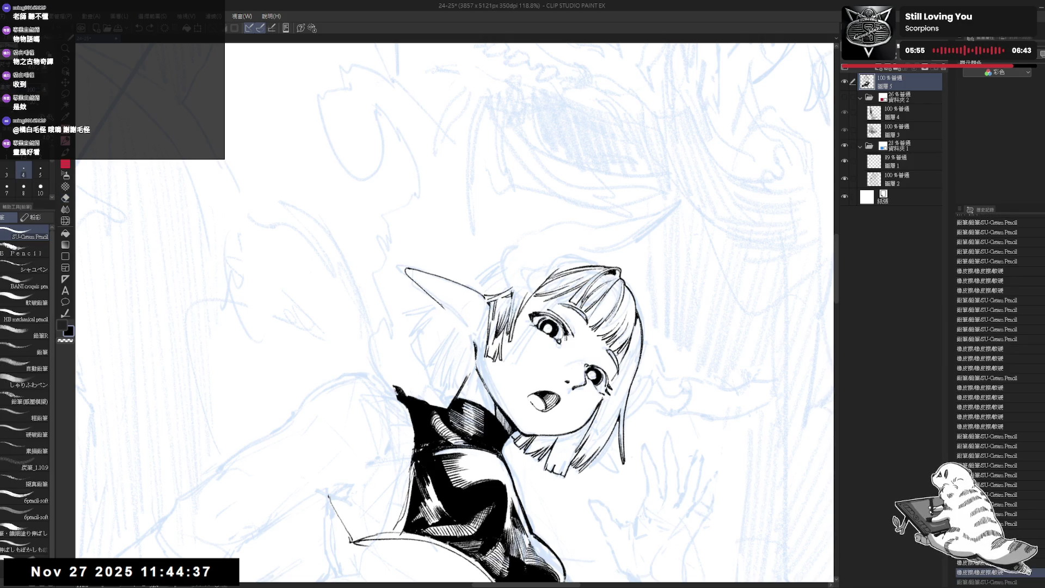
key("minus")
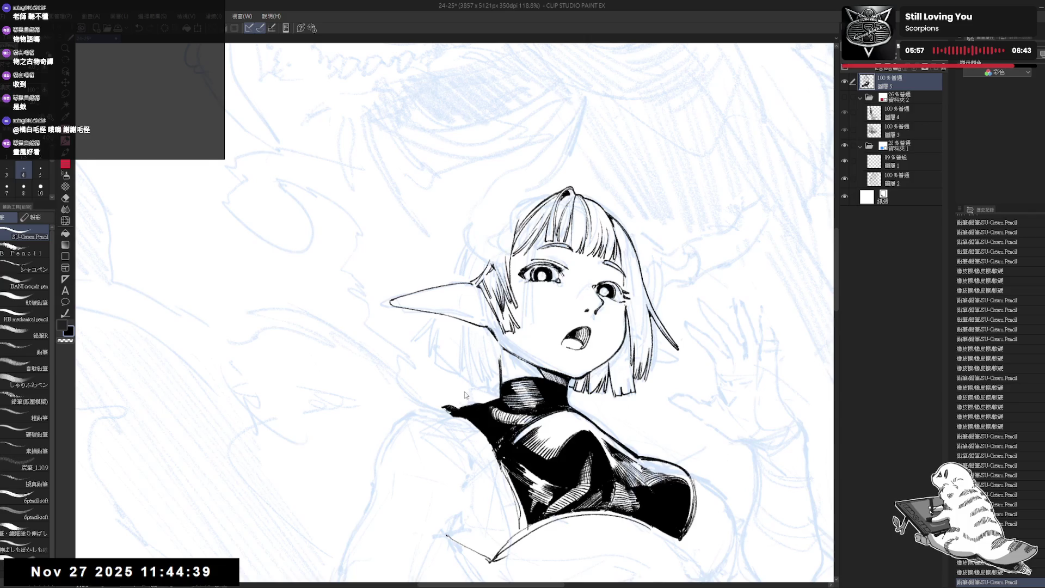
key("h")
key("minus")
key("e")
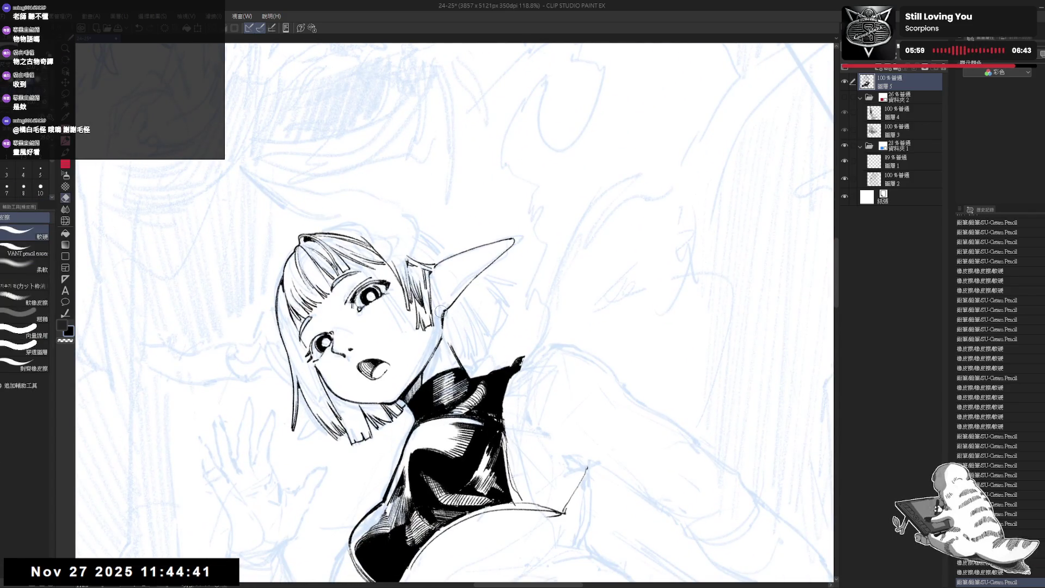
mouse_move(440, 311)
left_mouse_down()
mouse_move(443, 333)
mouse_move(419, 373)
mouse_move(427, 359)
left_mouse_up()
key("p")
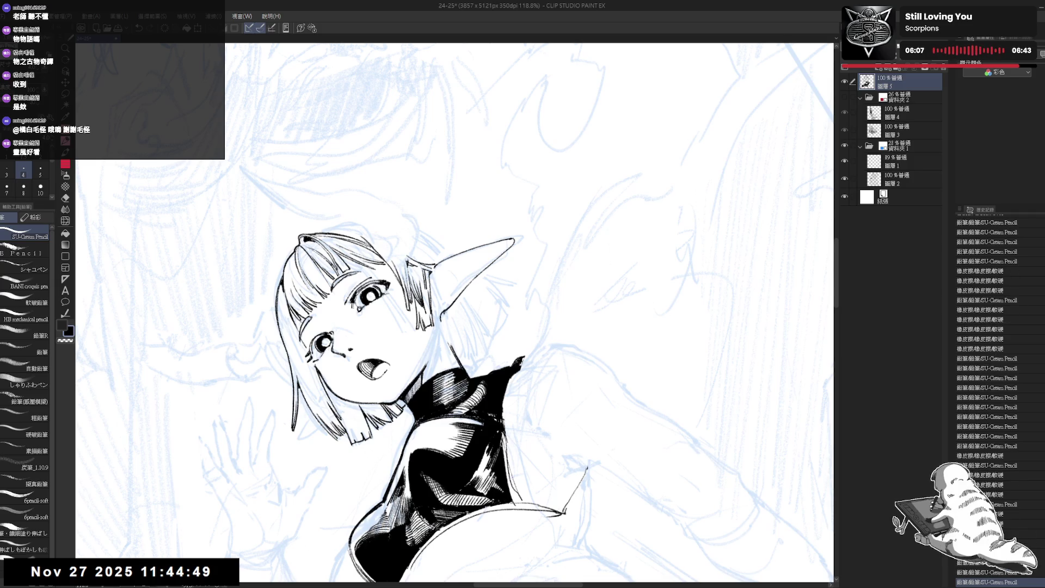
left_click_drag(440, 311, 443, 321)
key("e")
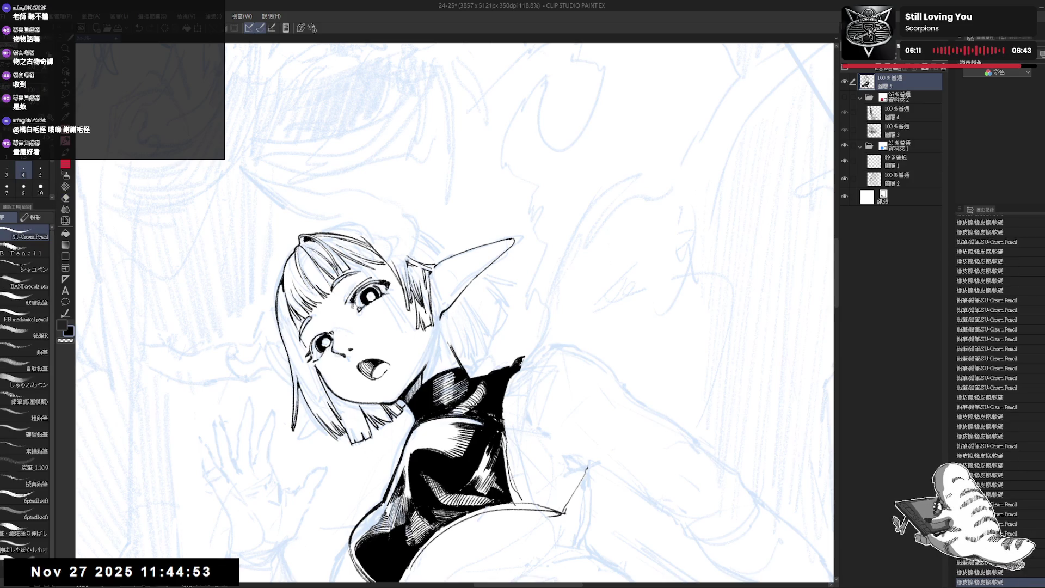
key("p")
key("ctrl+minus")
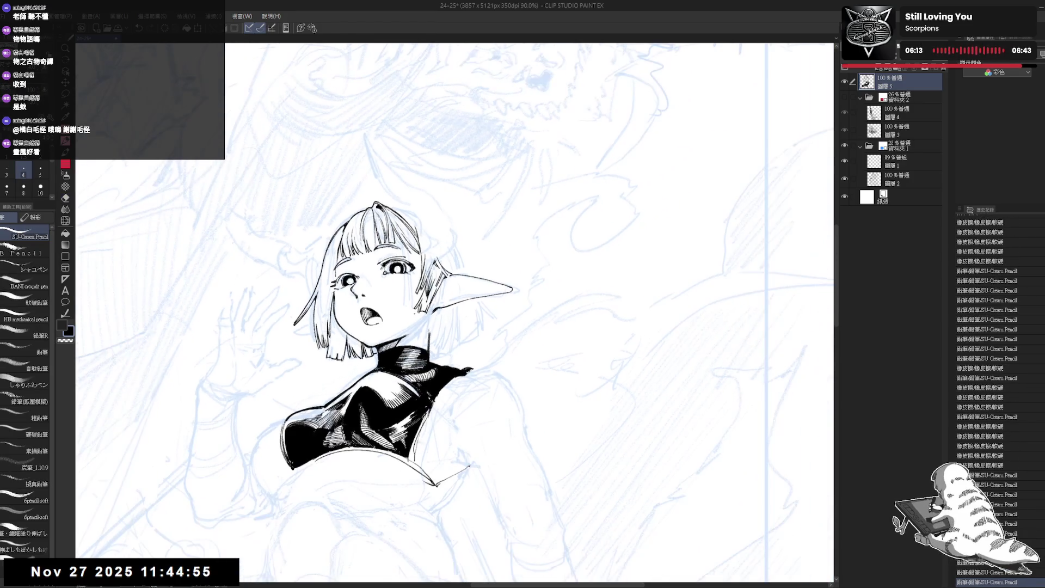
- Save the drawing and try short vertical touch-up lines beside the elf's ear
key("ctrl+s")
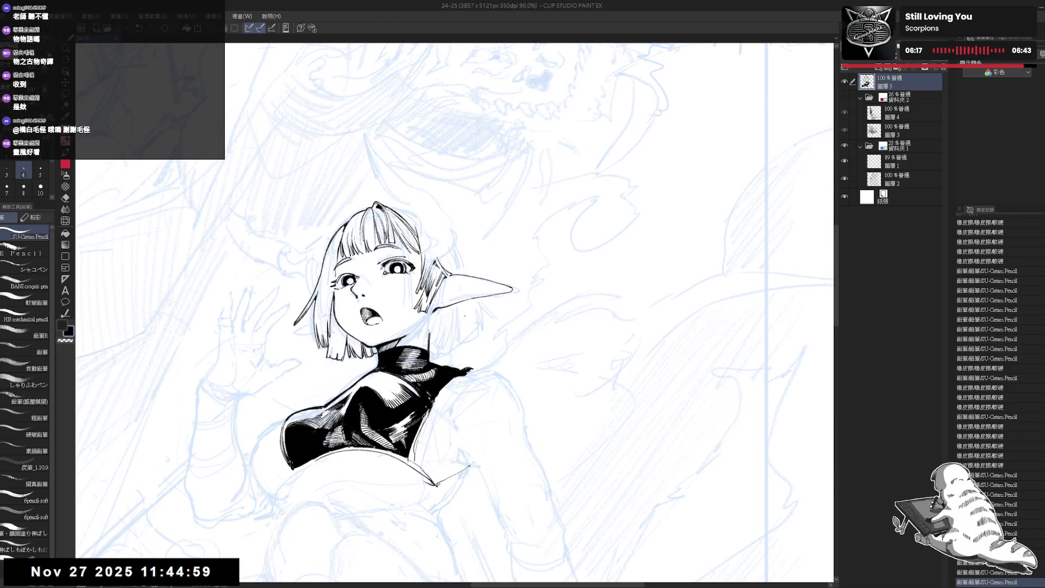
mouse_move(454, 313)
left_mouse_down()
mouse_move(463, 321)
mouse_move(435, 337)
mouse_move(457, 326)
mouse_move(473, 337)
left_mouse_up()
left_click_drag(455, 260, 463, 272)
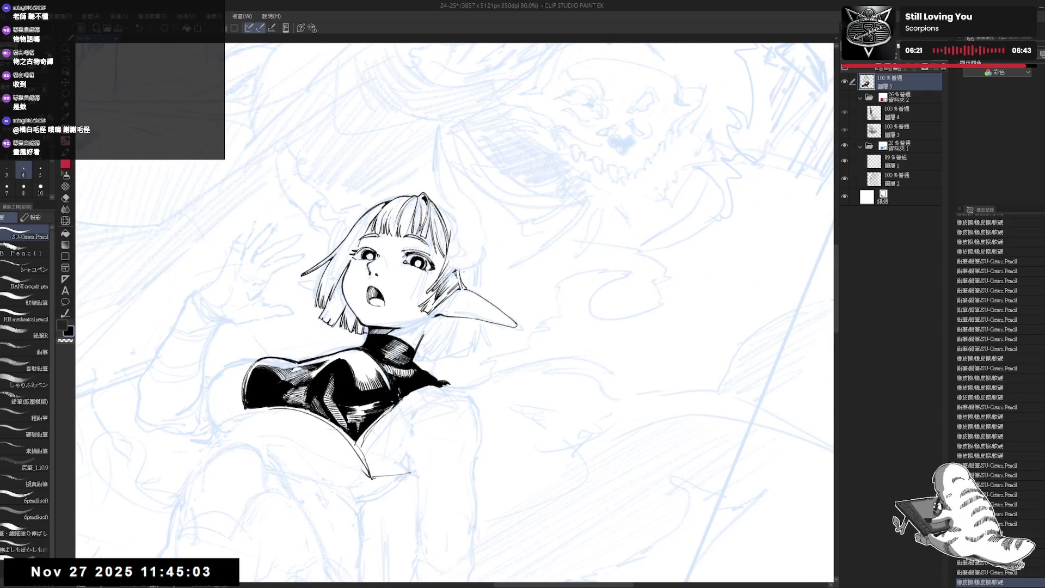
key("ctrl+z")
key("ctrl+z")
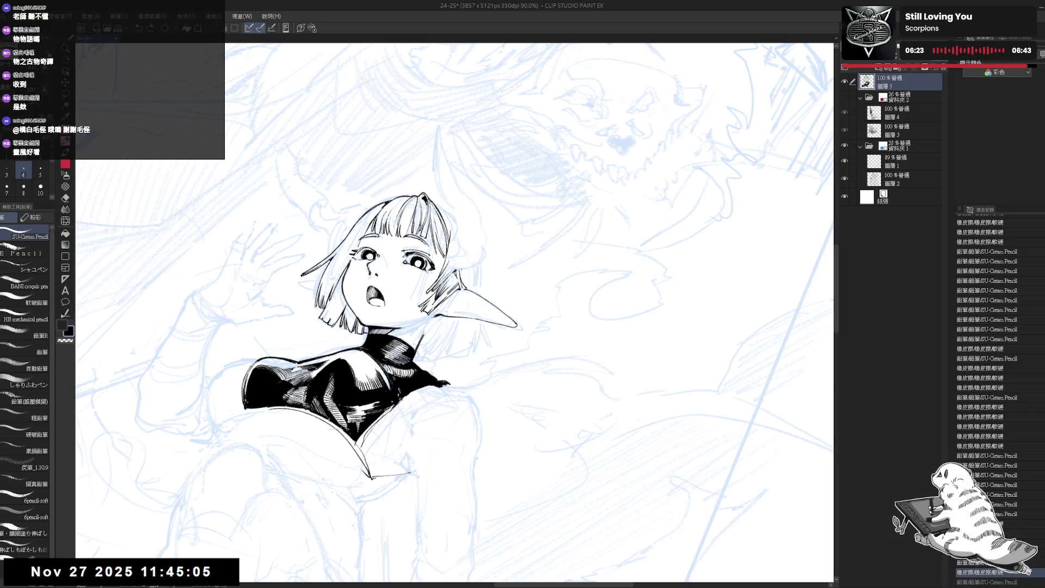
left_click_drag(478, 266, 479, 283)
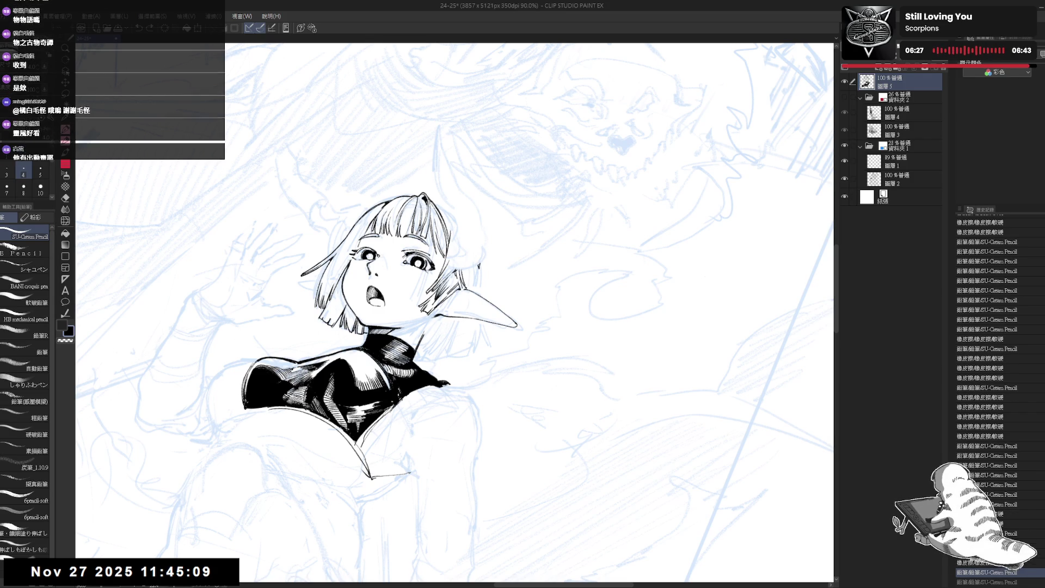
left_click_drag(478, 263, 479, 294)
key("ctrl+z")
- In the mirrored view, erase a small spot near the ear and place a tiny pencil mark
key("h")
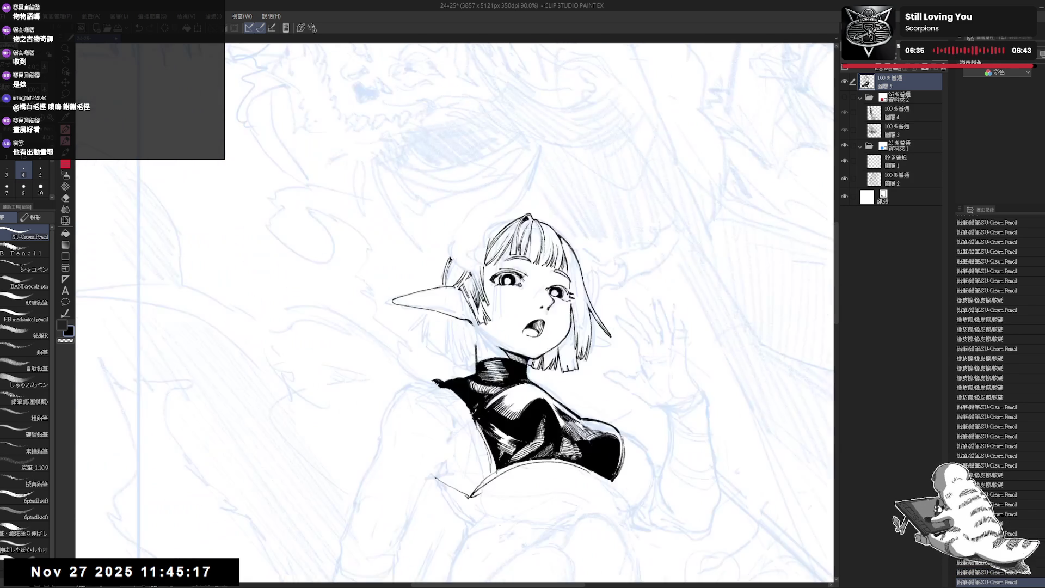
scroll(457, 299, "up", 2)
key("e")
left_click(457, 298)
key("p")
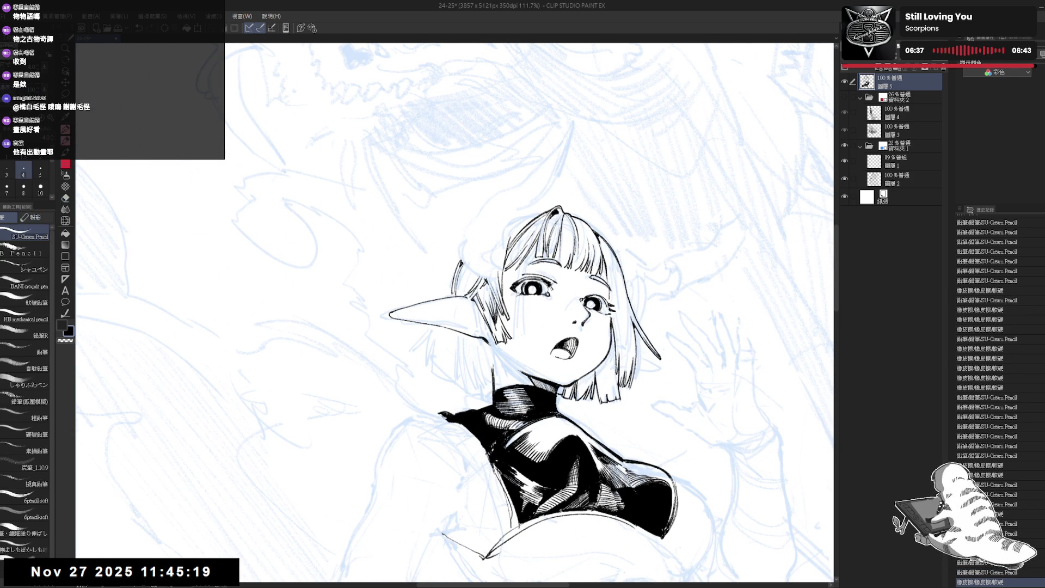
left_click(457, 298)
mouse_move(457, 298)
left_mouse_down()
mouse_move(479, 266)
mouse_move(448, 286)
left_mouse_up()
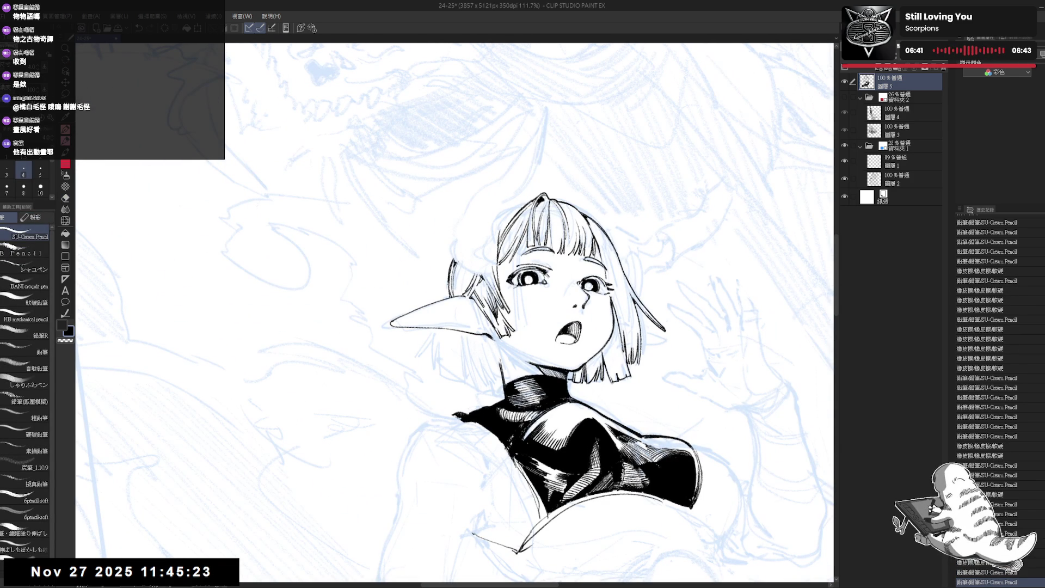
- Flip the view back so the ear points right and clean stray marks near the neck
scroll(425, 256, "down", 2)
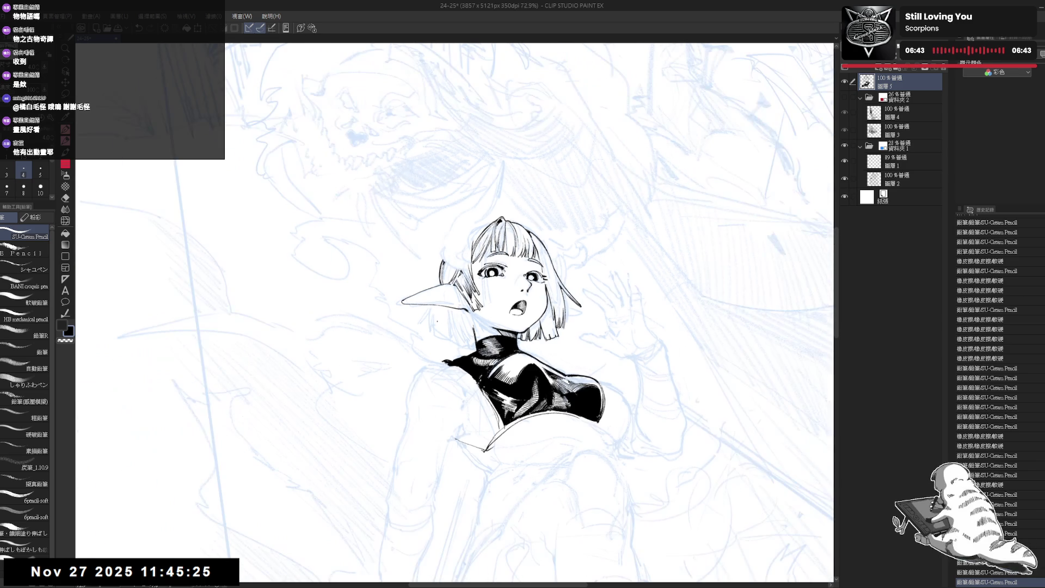
scroll(441, 323, "down", 1)
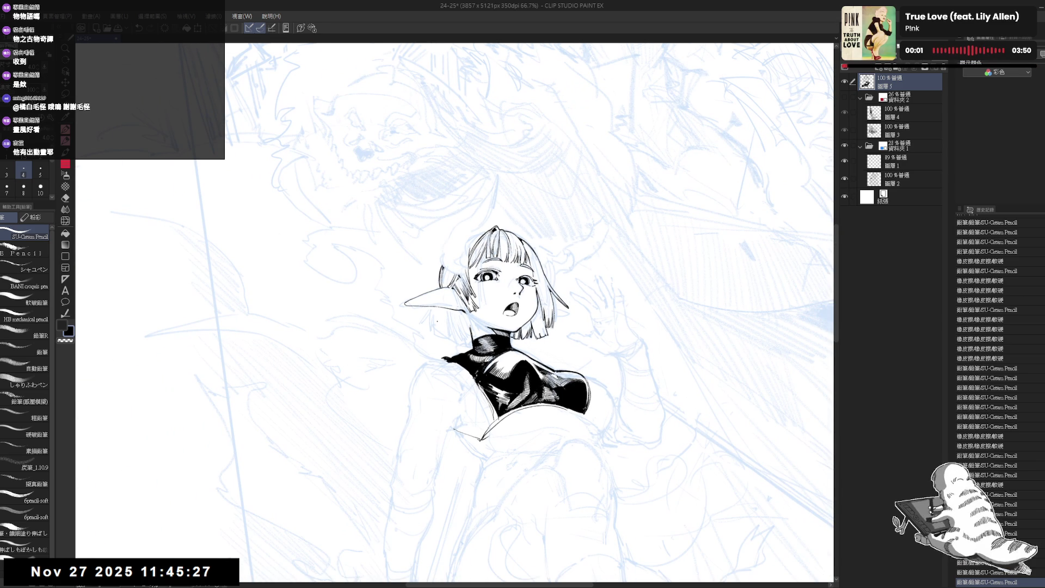
scroll(437, 321, "up", 3)
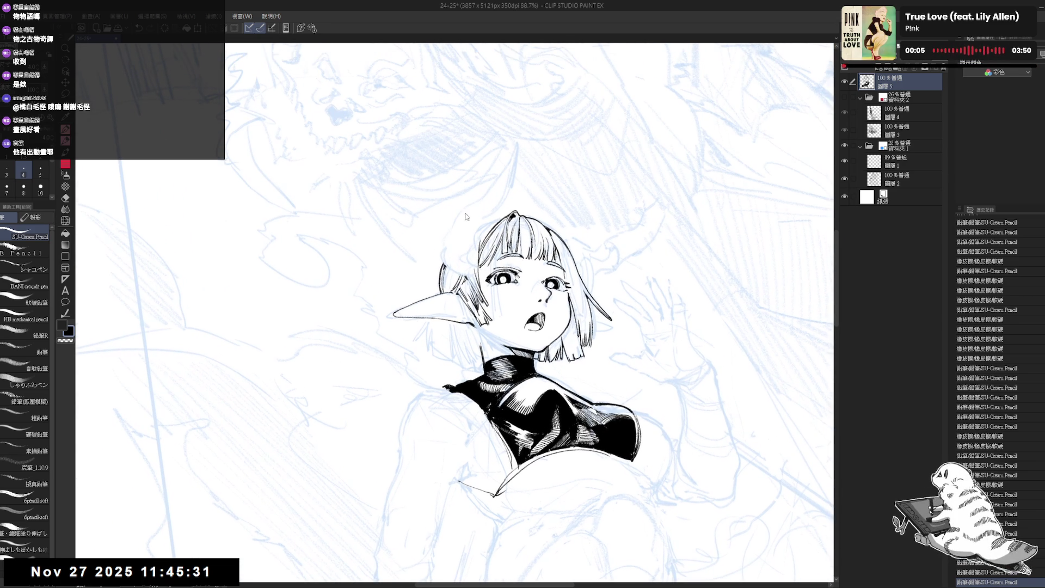
key("h")
mouse_move(414, 326)
left_mouse_down()
mouse_move(424, 305)
mouse_move(430, 322)
left_mouse_up()
key("p")
key("e")
key("p")
key("asciicircum")
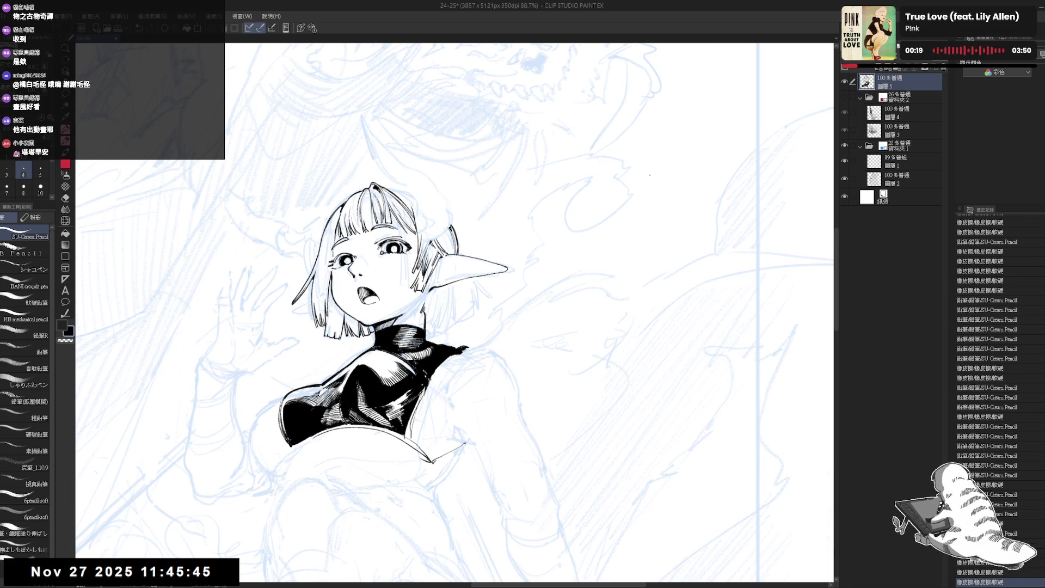
- Erase a small mark near the ear and discard the trial pencil strokes there
key("asciicircum")
key("asciicircum")
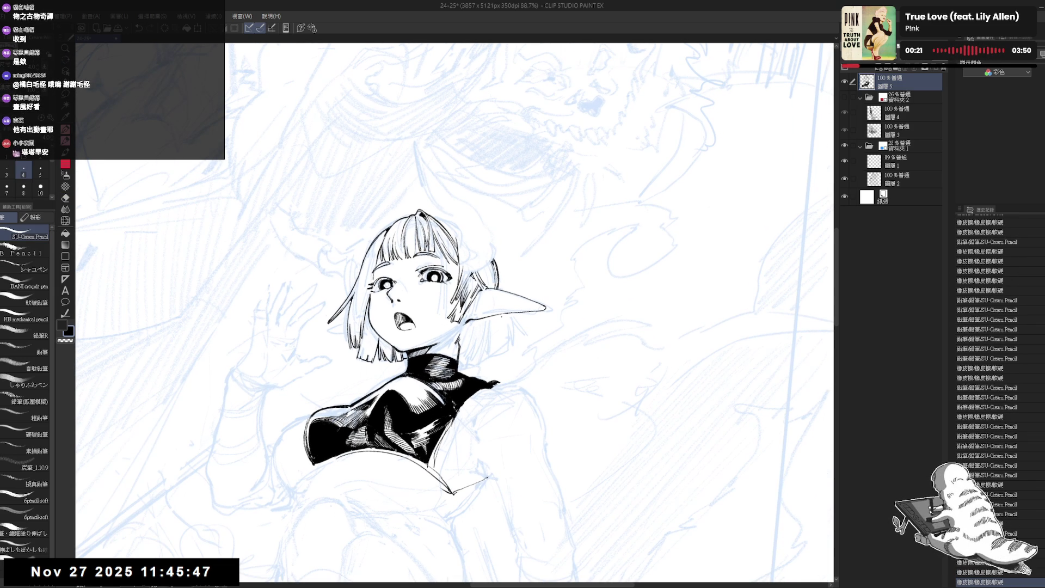
left_click_drag(477, 317, 490, 336)
key("ctrl+z")
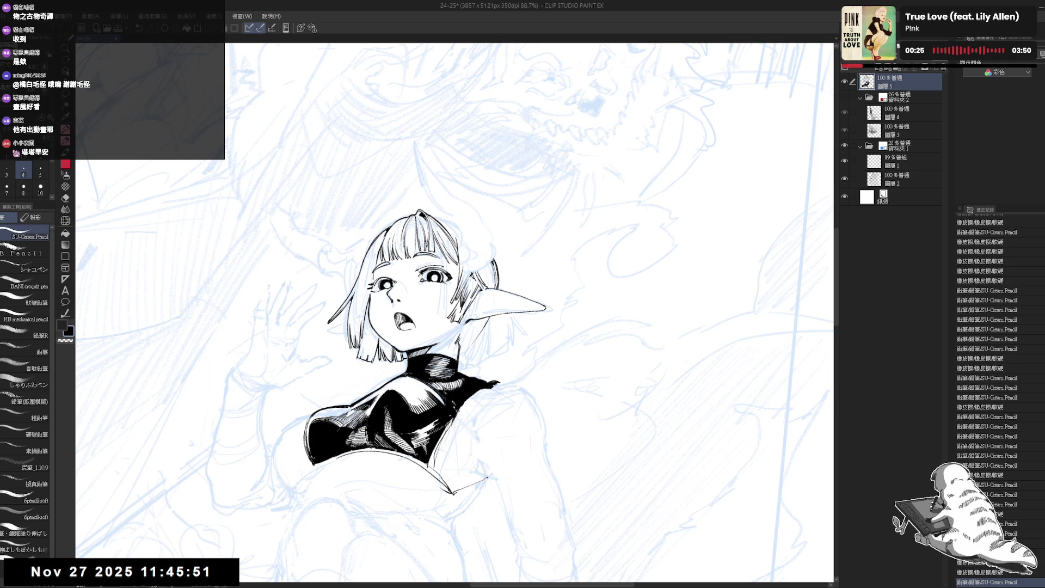
key("e")
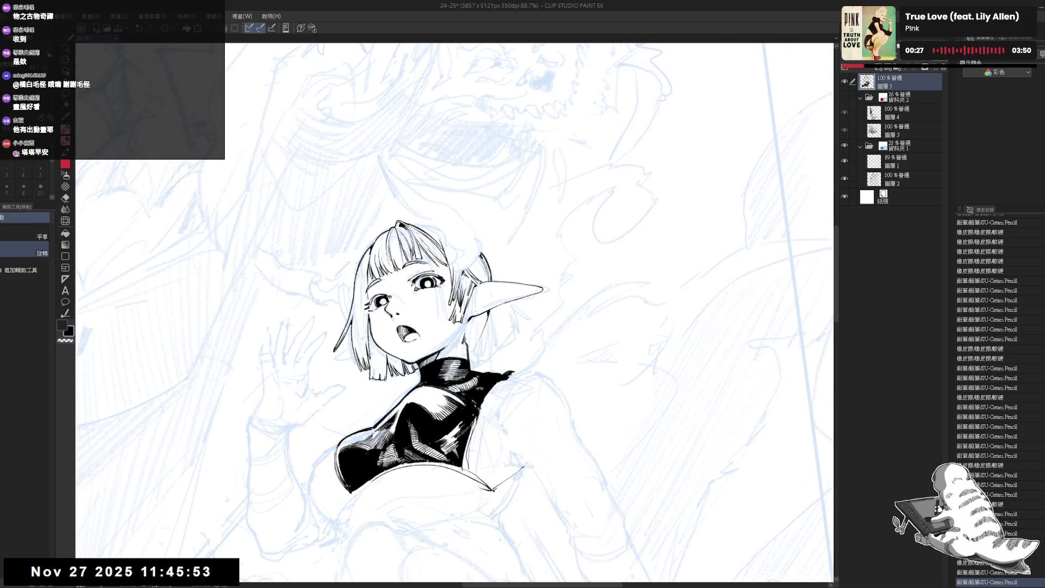
key("p")
left_click_drag(486, 314, 486, 325)
key("ctrl+z")
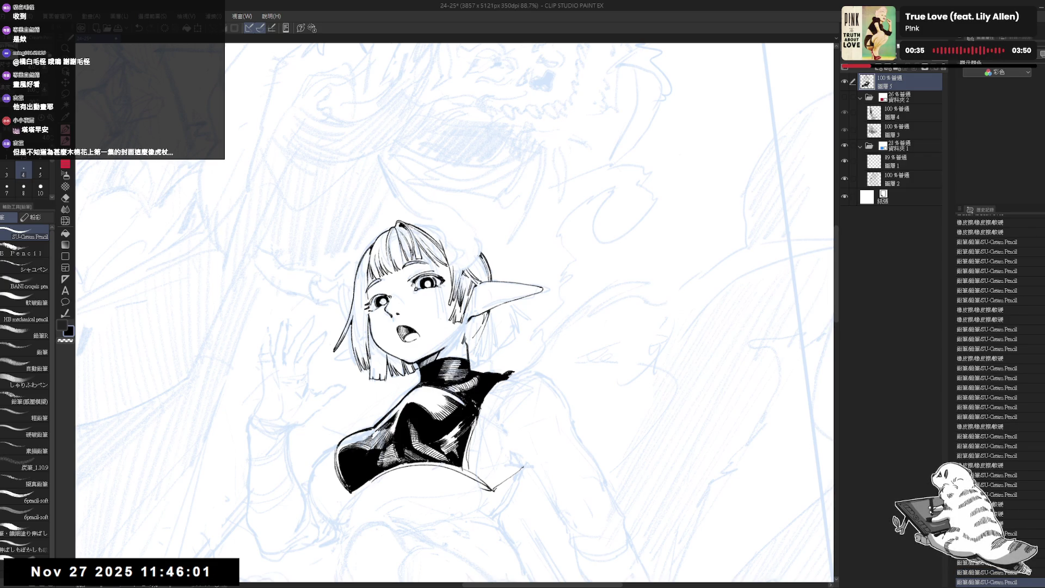
- Mirror the view, zoom in, and undo the short strokes below the ear
key("h")
mouse_move(414, 338)
left_mouse_down()
mouse_move(442, 345)
mouse_move(423, 330)
mouse_move(406, 359)
left_mouse_up()
scroll(442, 345, "up", 3)
key("ctrl+z")
key("ctrl+z")
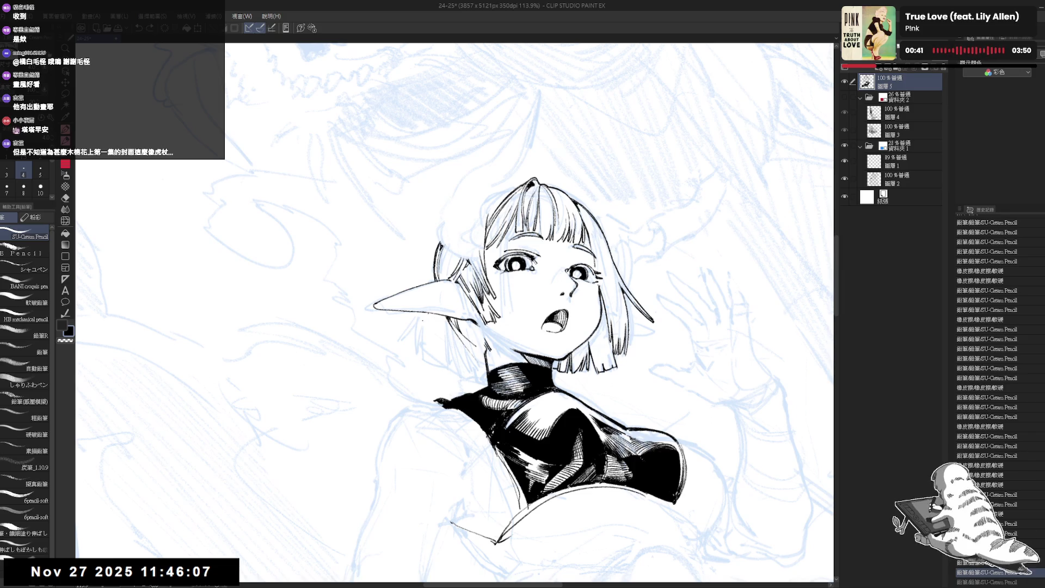
- Try a curved line below the ear, undo it, and erase a spot where ear meets hair
left_click_drag(427, 315, 411, 354)
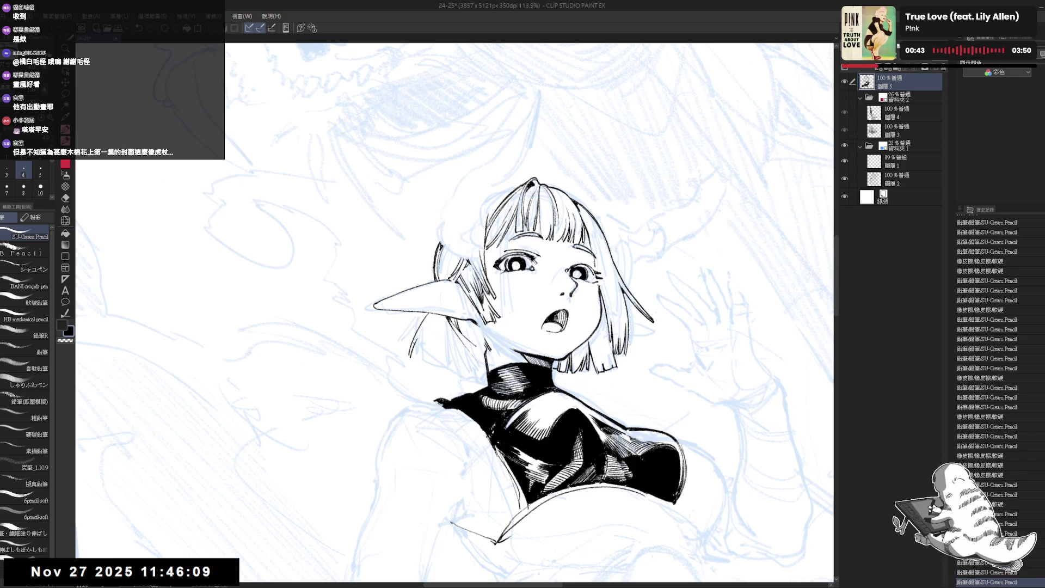
key("ctrl+z")
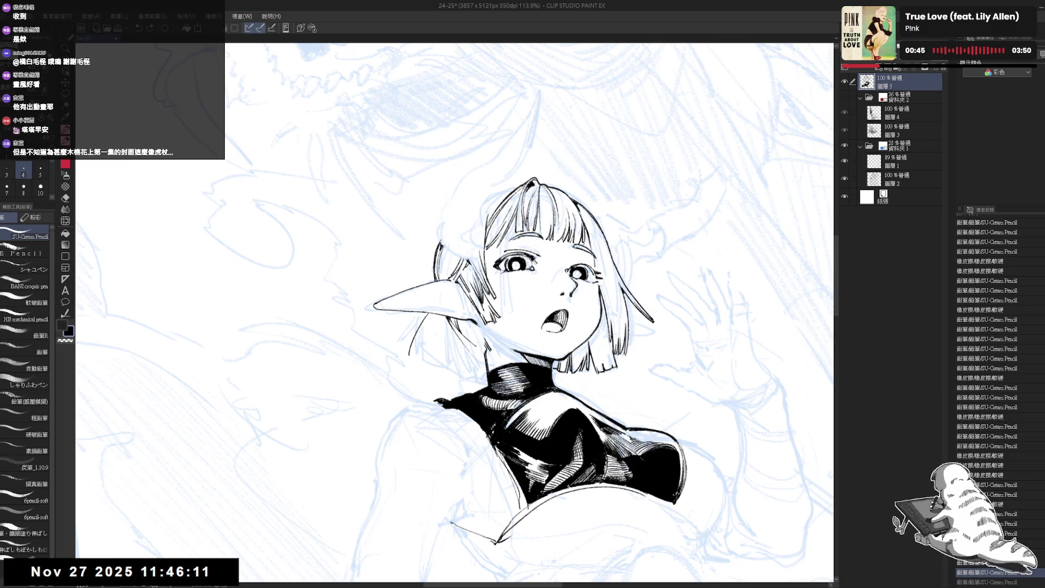
key("e")
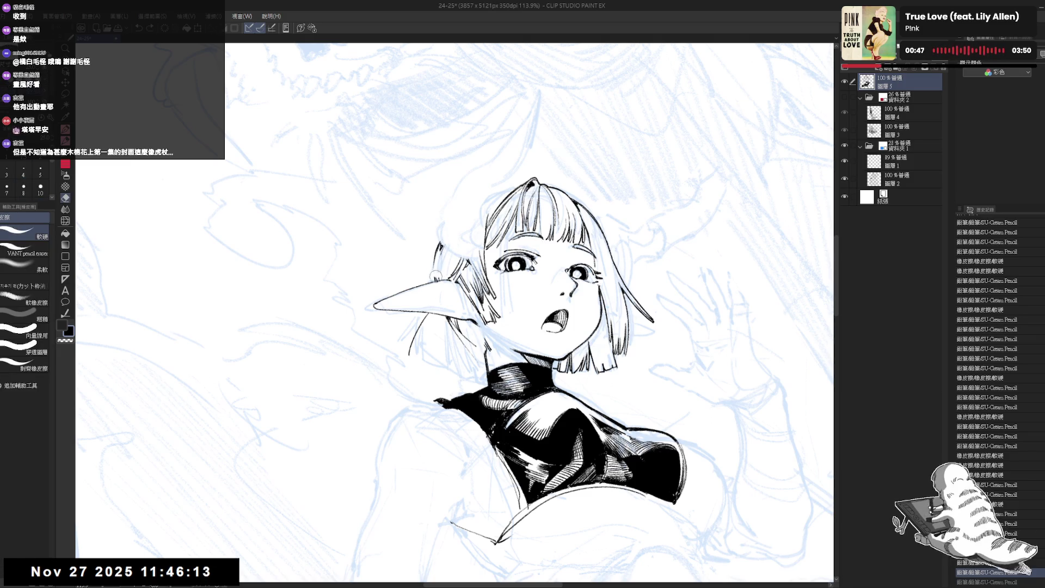
mouse_move(437, 278)
left_mouse_down()
mouse_move(443, 245)
mouse_move(430, 286)
left_mouse_up()
key("p")
key("ctrl+z")
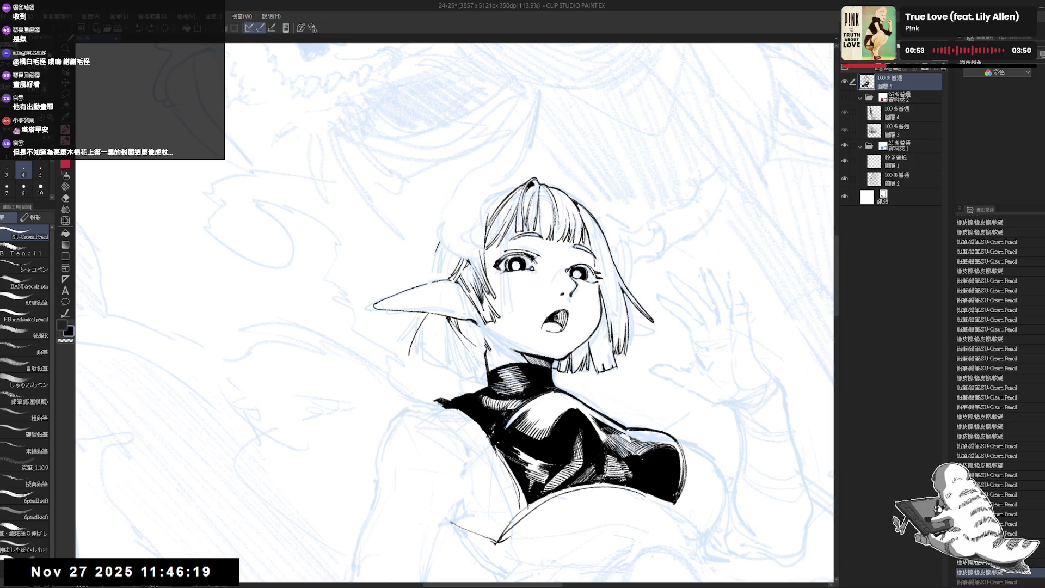
- Erase the old strokes left of the ear, redraw short hair lines there, and zoom out to 72.9%
left_click(430, 369)
key("e")
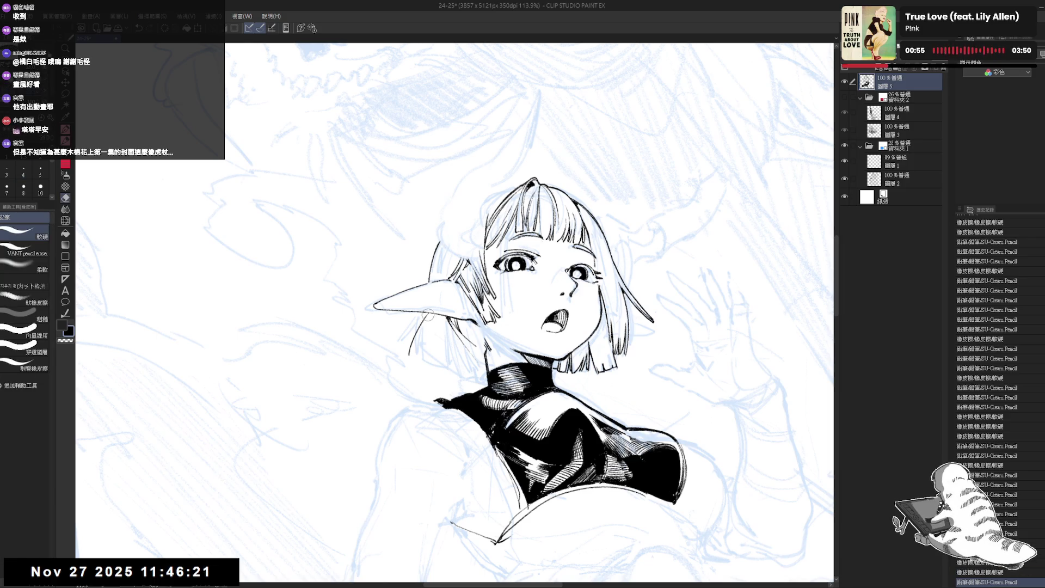
left_click_drag(432, 313, 414, 351)
key("p")
left_click_drag(423, 311, 411, 370)
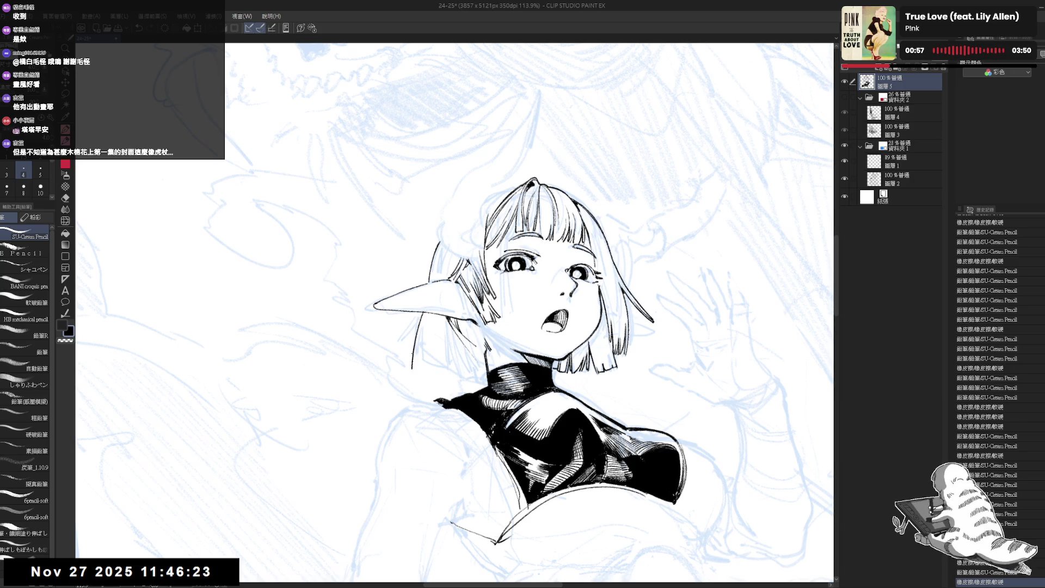
mouse_move(424, 311)
left_mouse_down()
mouse_move(420, 363)
mouse_move(413, 337)
mouse_move(410, 363)
left_mouse_up()
key("ctrl+z")
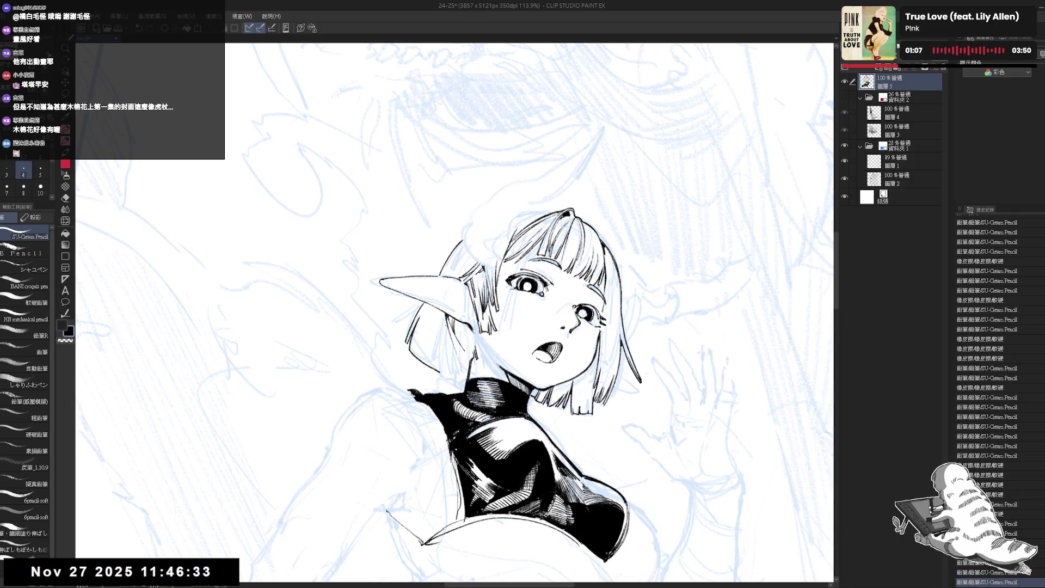
left_click_drag(444, 313, 440, 356)
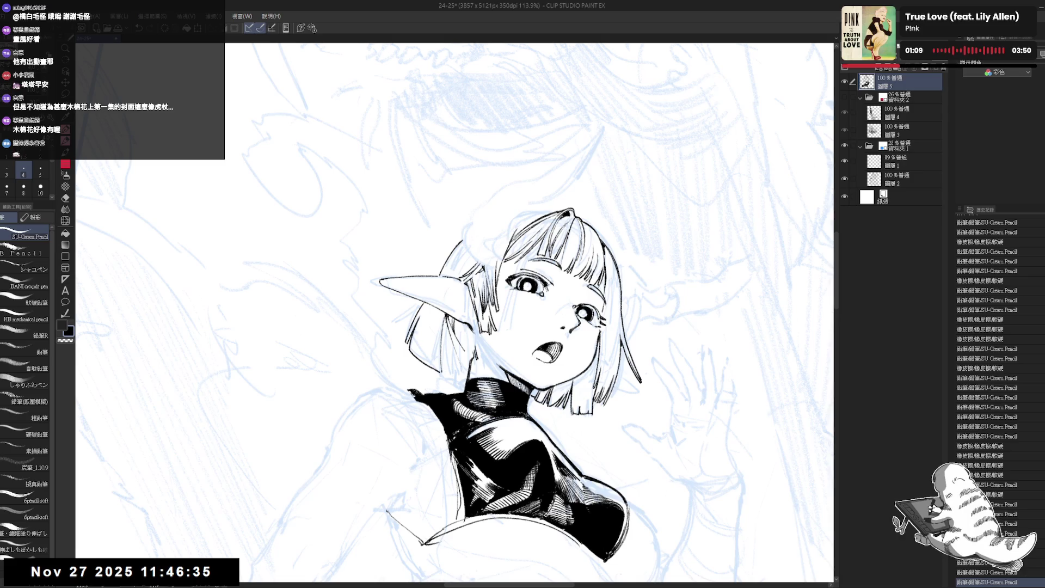
left_click_drag(443, 313, 441, 374)
scroll(435, 354, "down", 2)
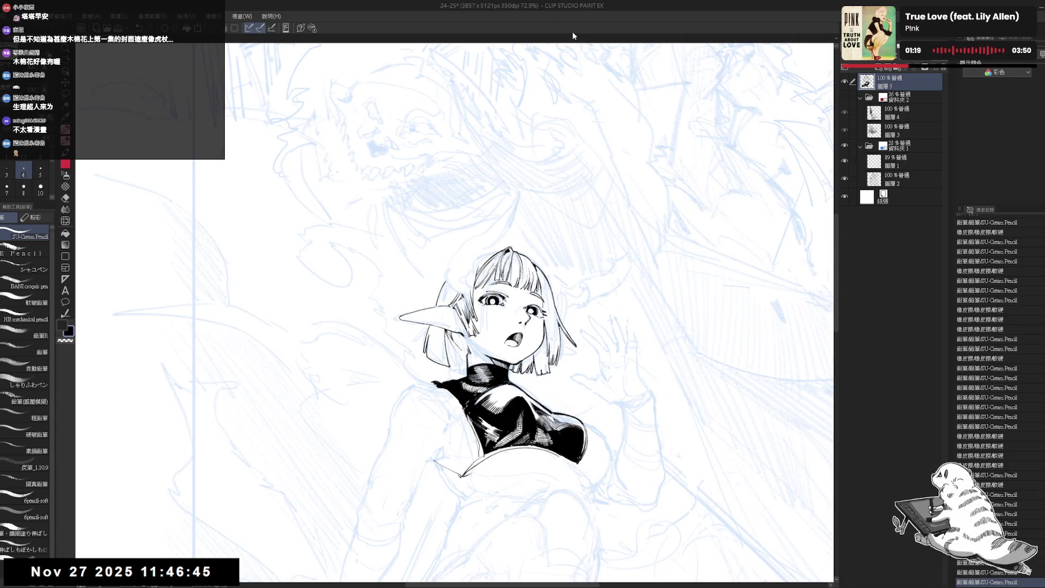
- Mirror and tilt the view, then test a small stroke near the ear with undo and redo
key("h")
scroll(454, 313, "up", 4)
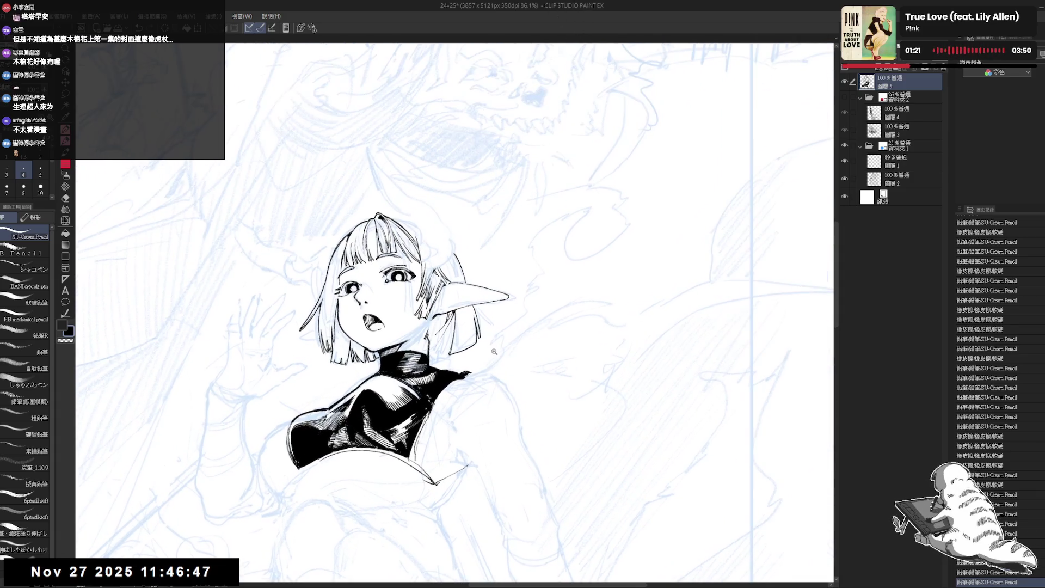
left_click_drag(544, 218, 555, 240)
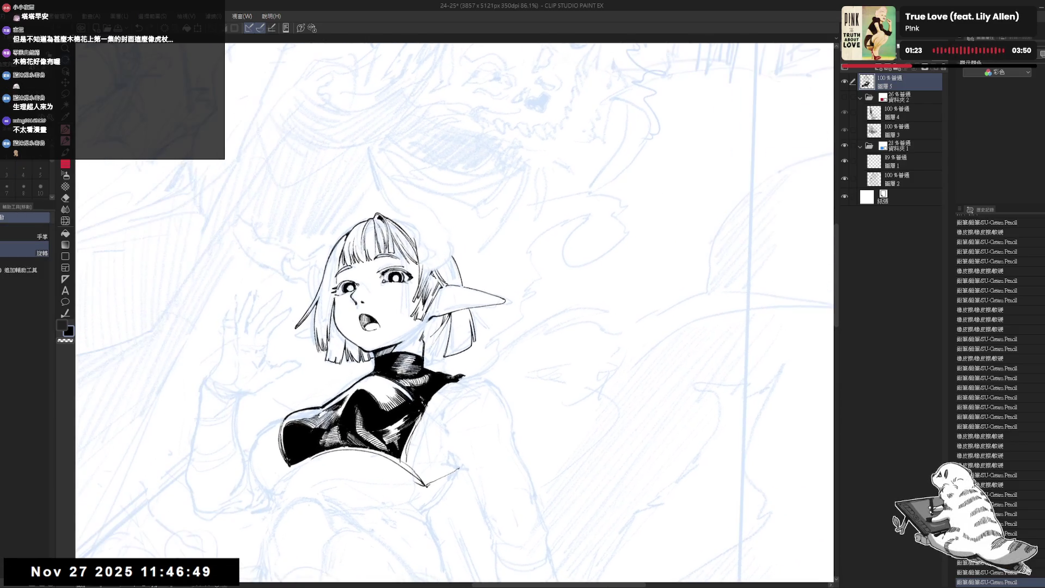
left_click_drag(477, 389, 489, 406)
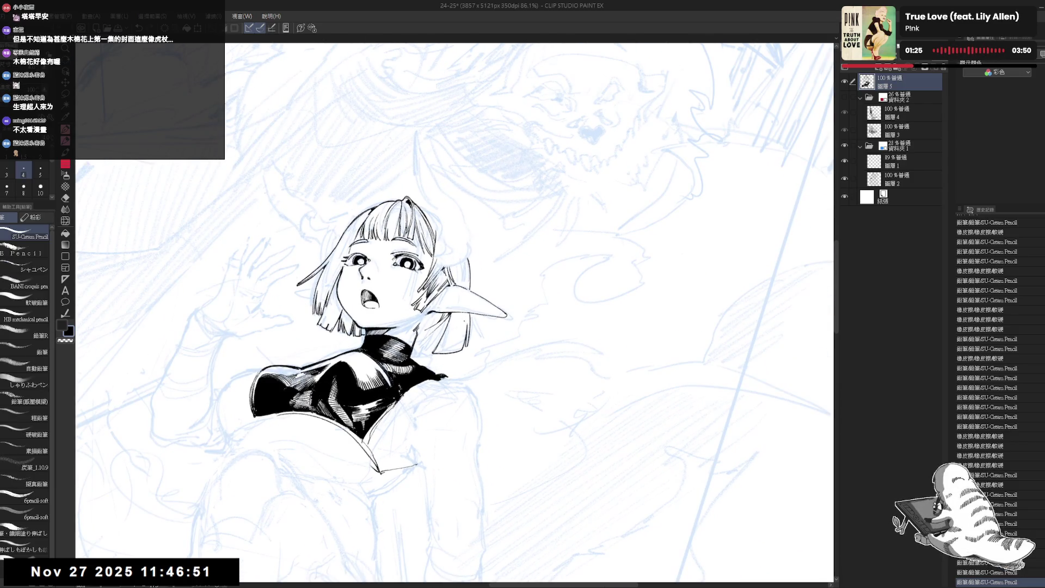
left_click_drag(461, 313, 462, 348)
key("ctrl+z")
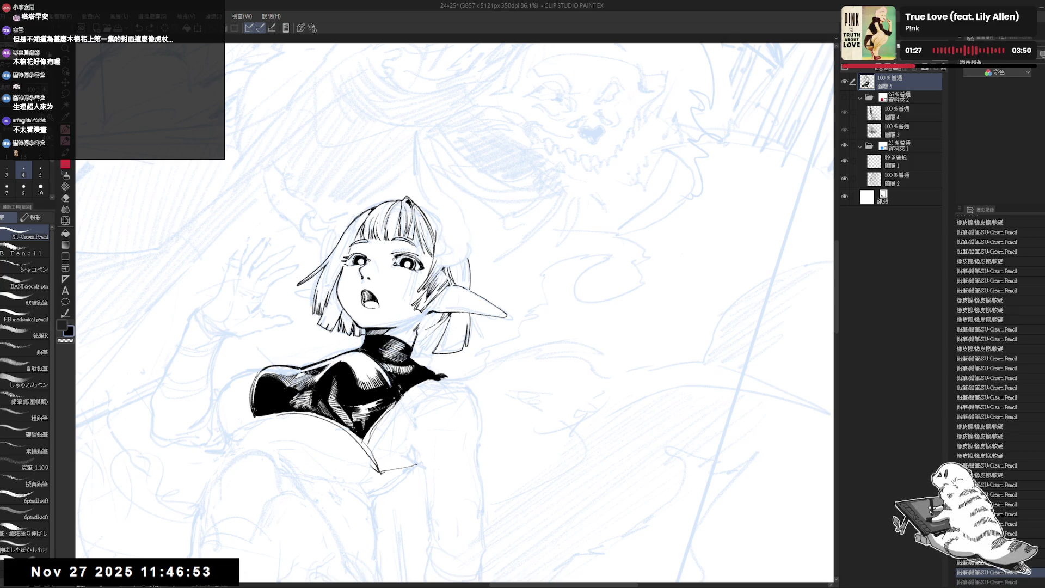
key("ctrl+z")
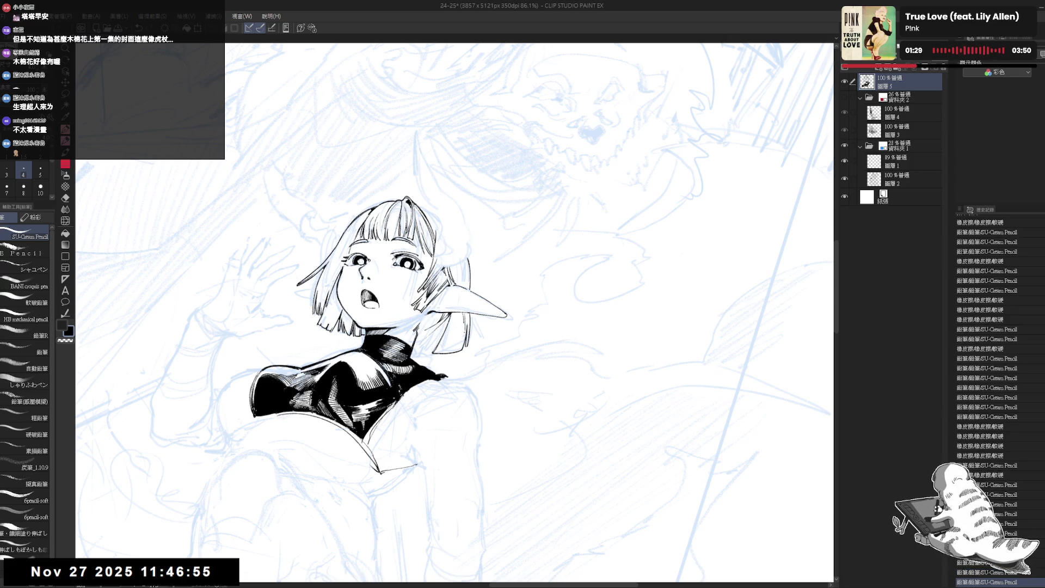
key("ctrl+y")
key("ctrl+y")
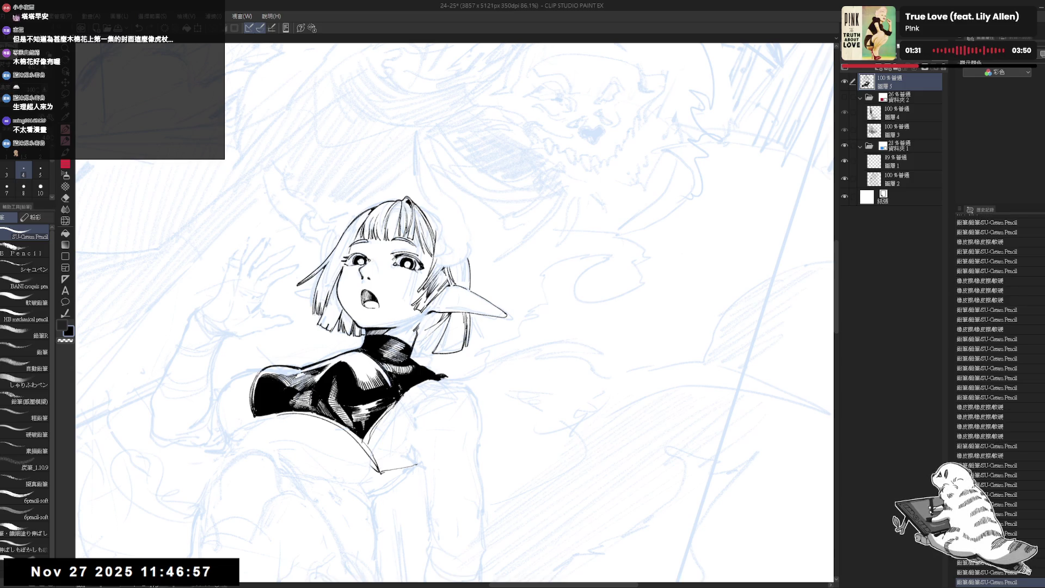
- Rotate the canvas view step by step until the girl stands nearly upright
key("minus")
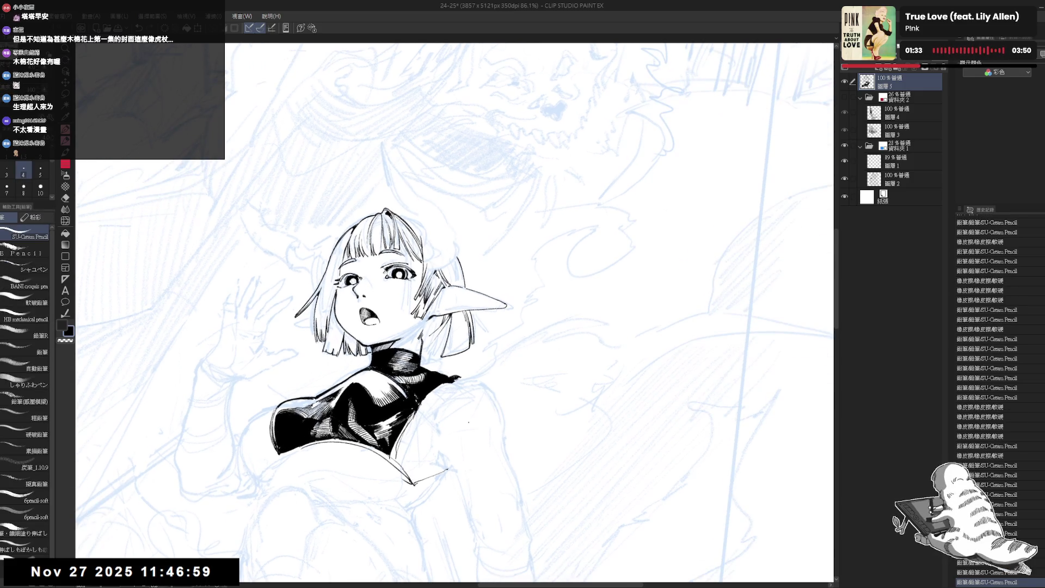
key("r")
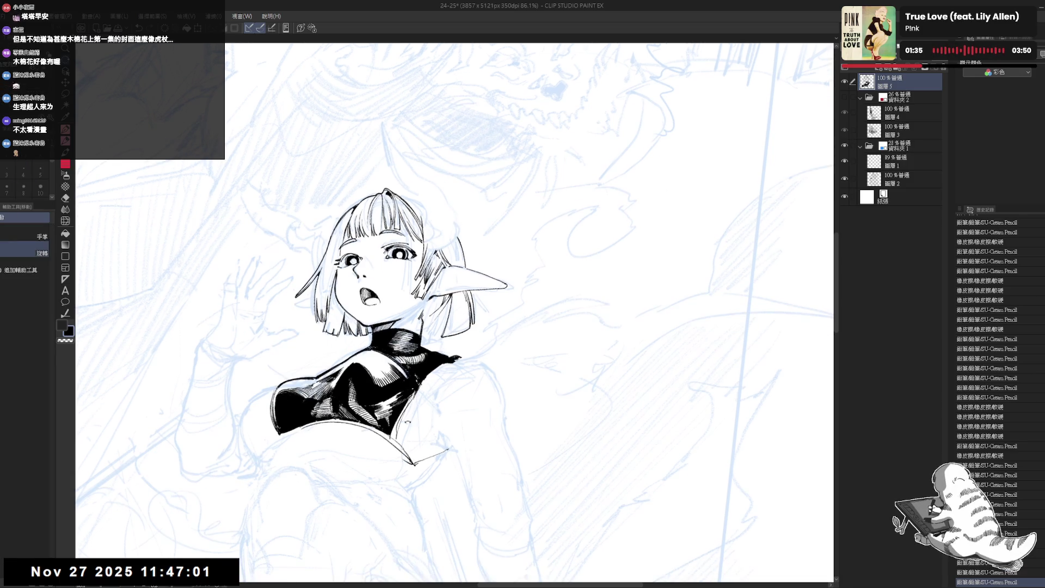
key("asciicircum")
key("p")
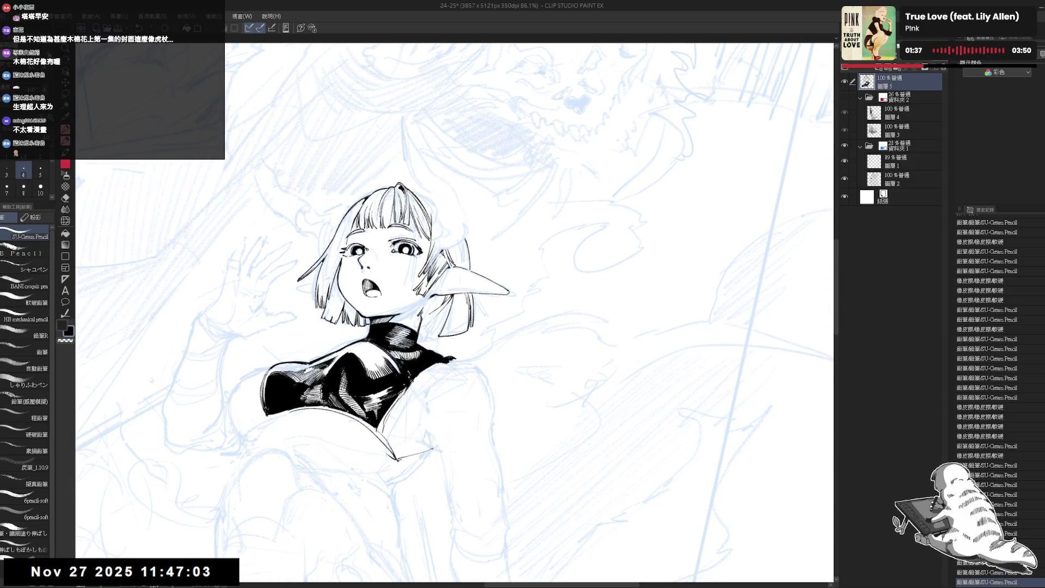
key("minus")
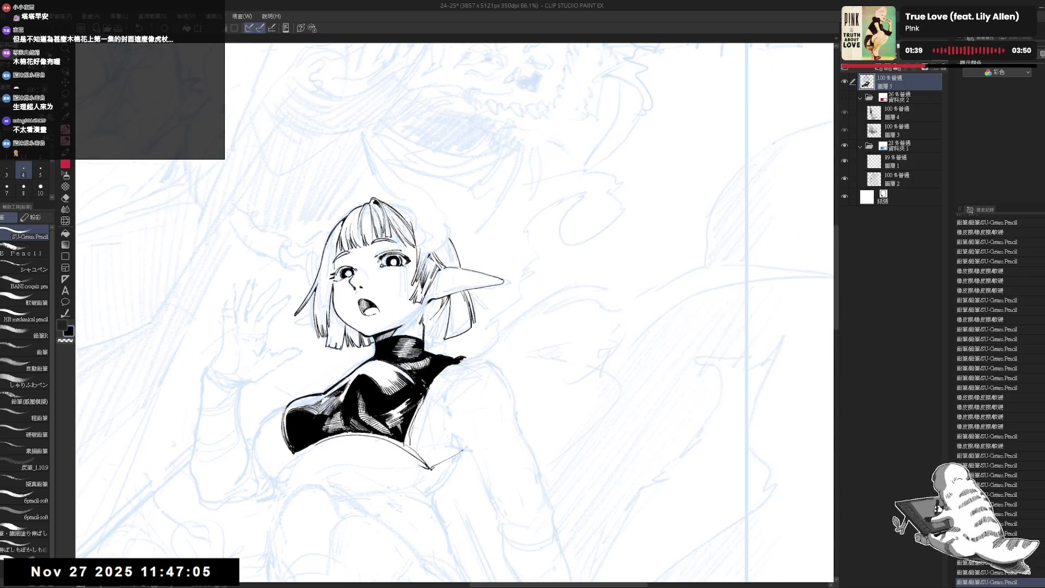
key("asciicircum")
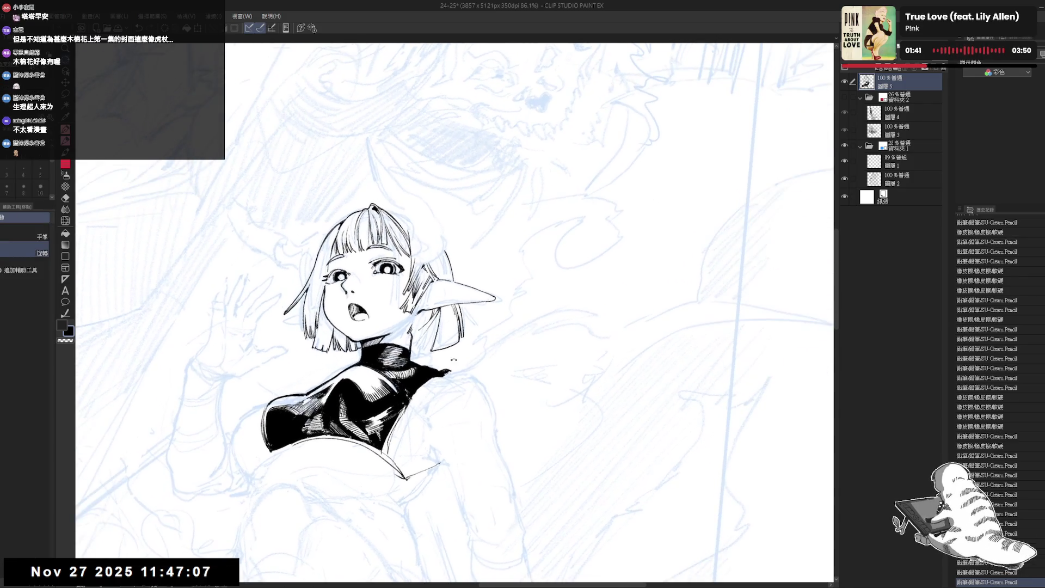
key("minus")
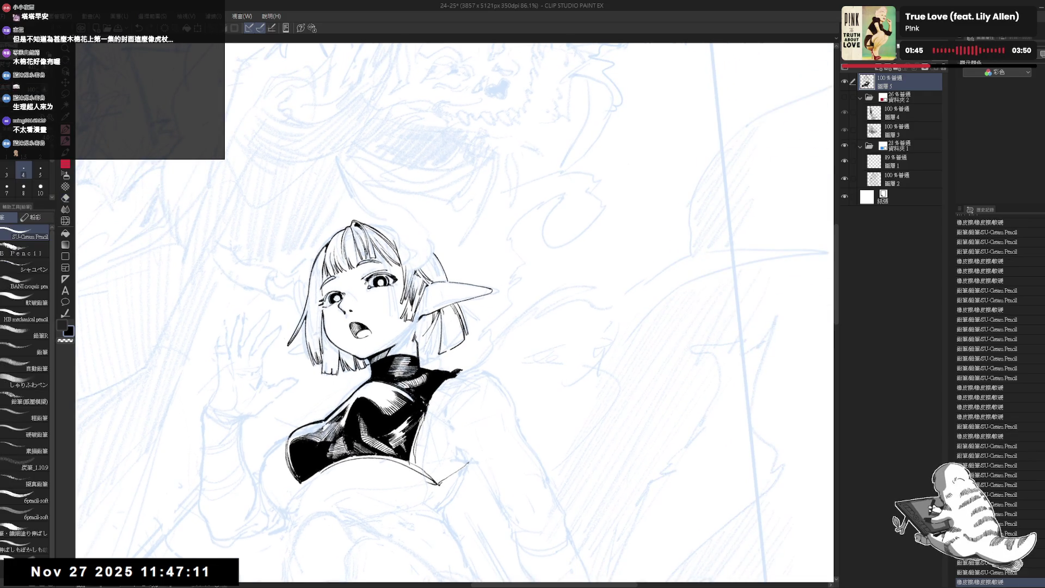
- Redraw a short hair stroke, compare it via undo/redo, and check it with a mirrored, rotated view
left_click_drag(446, 324, 449, 343)
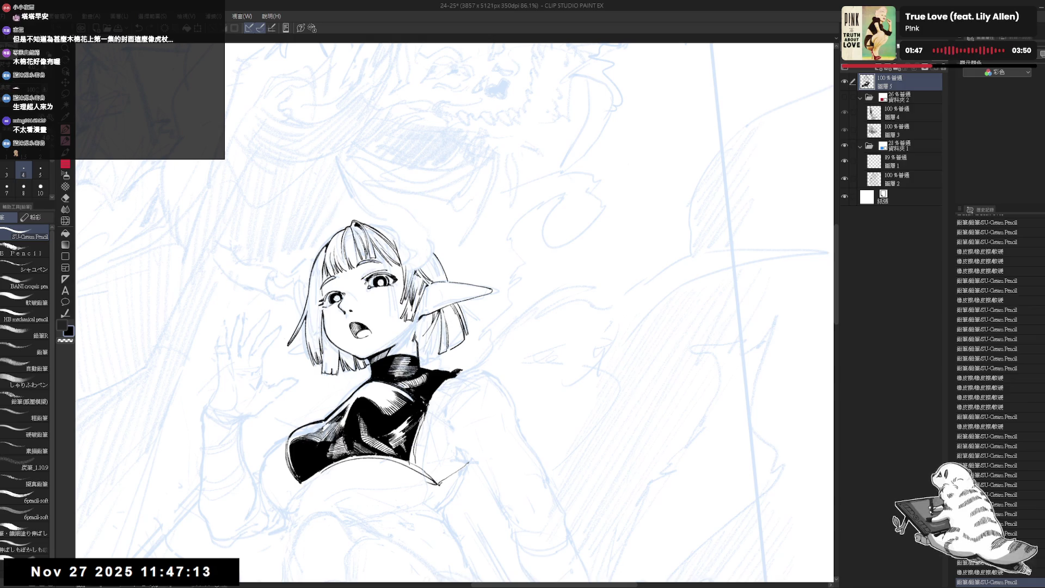
key("ctrl+z")
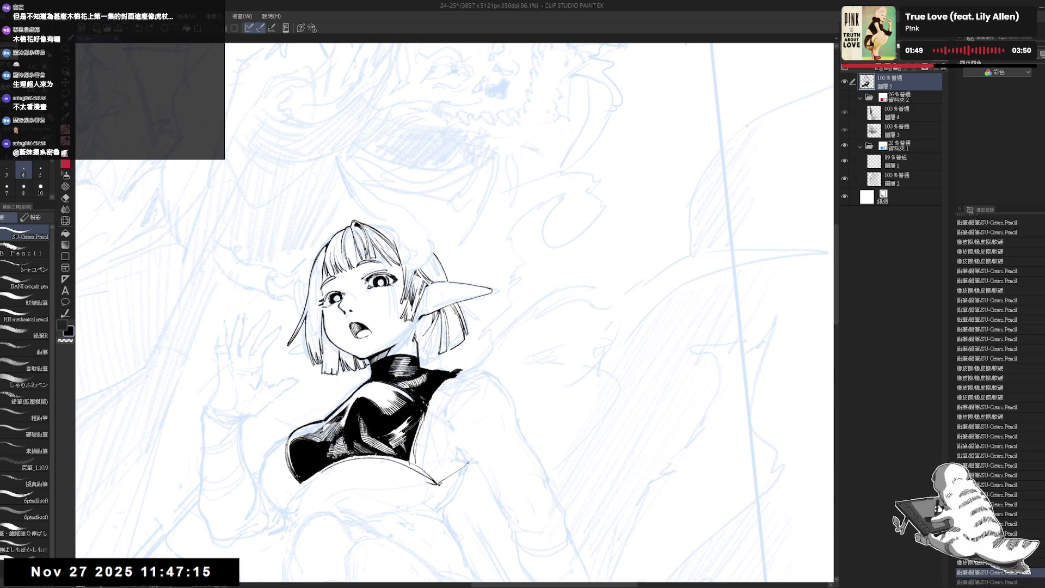
key("ctrl+y")
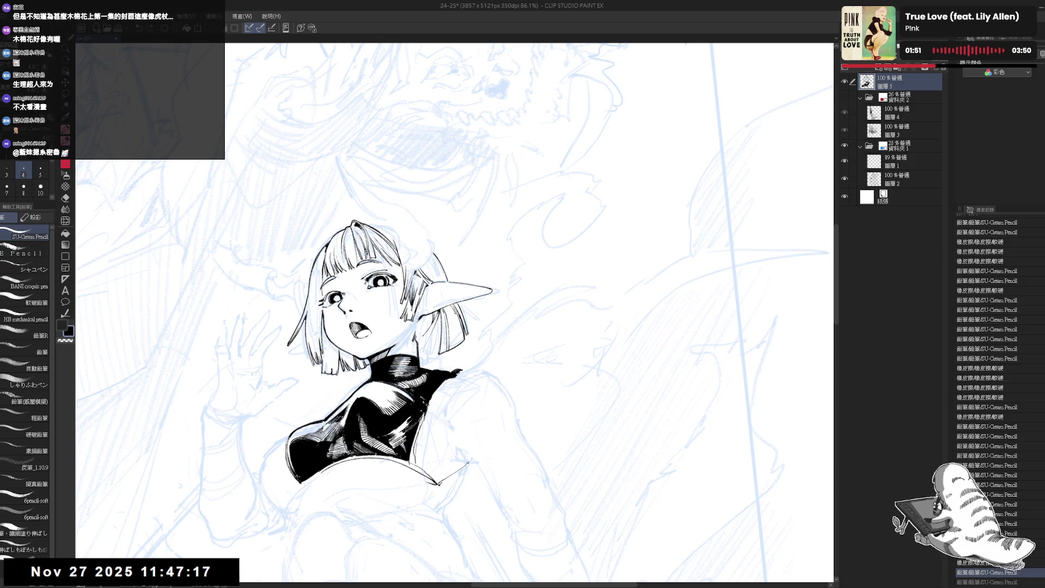
key("minus")
key("h")
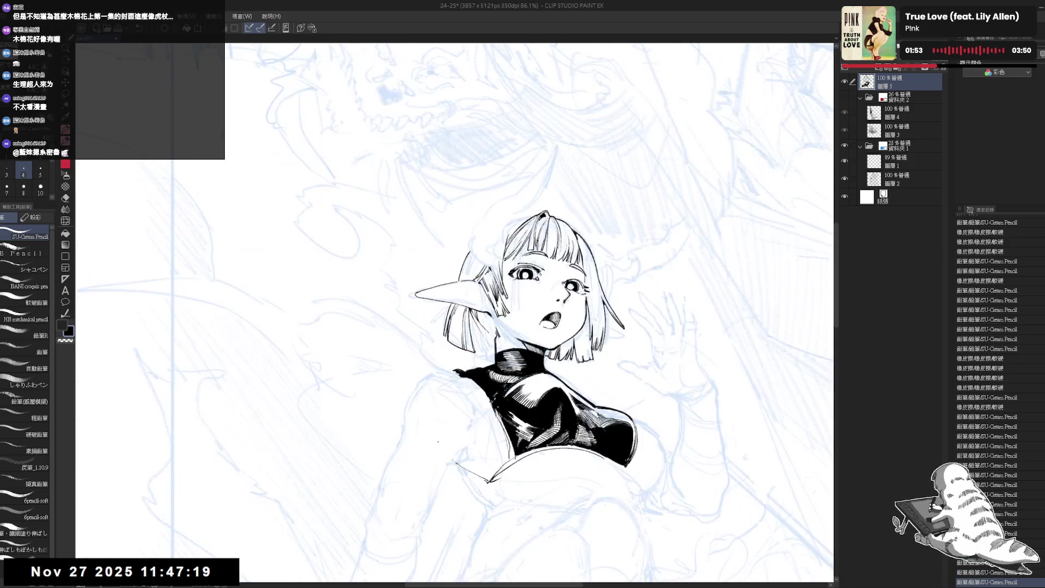
key("h")
key("minus")
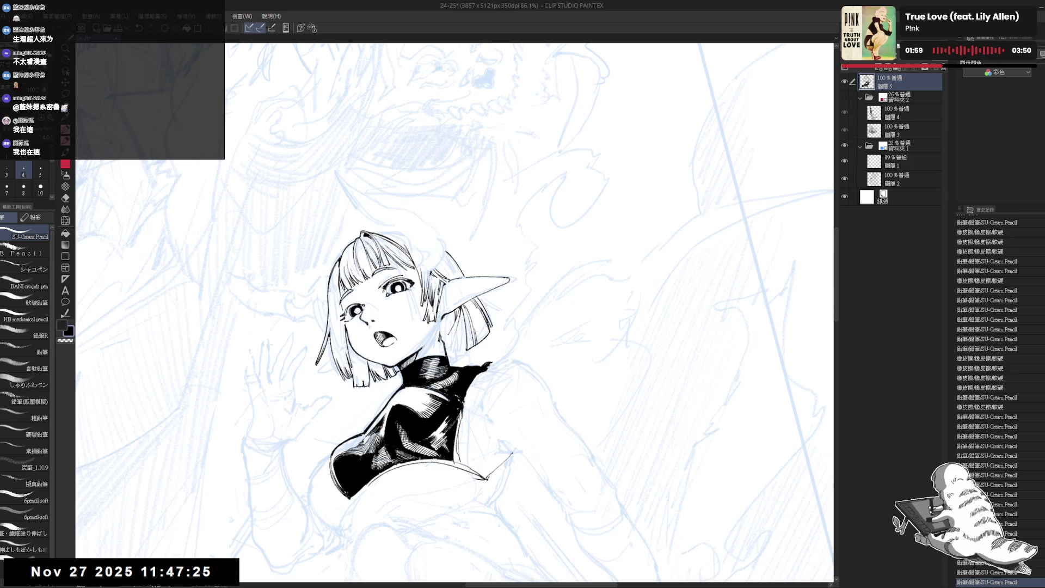
- Erase a small patch where the hair meets the neck, then straighten the view and zoom out to 60%
key("minus")
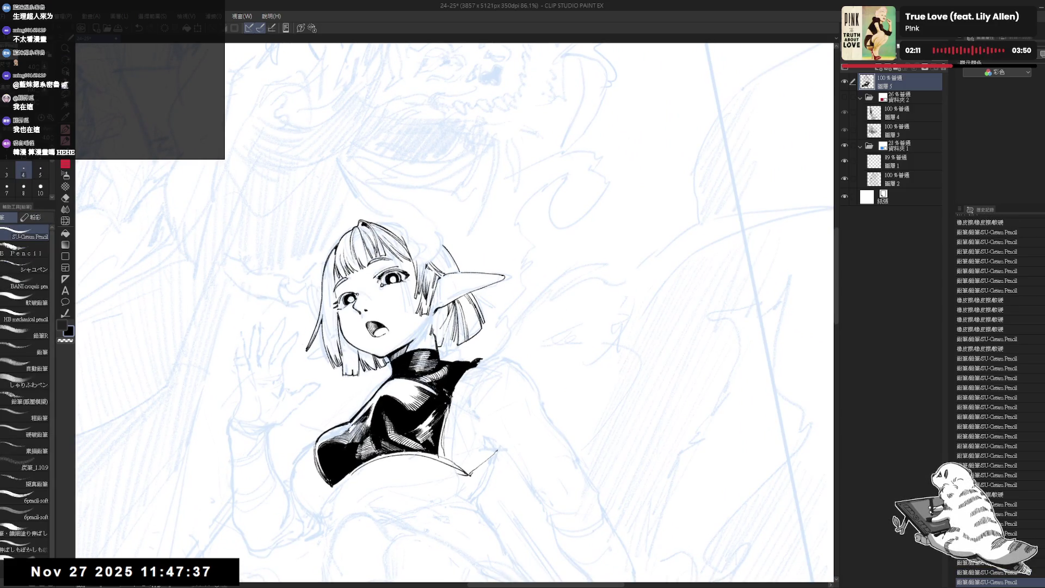
left_click_drag(439, 346, 449, 336)
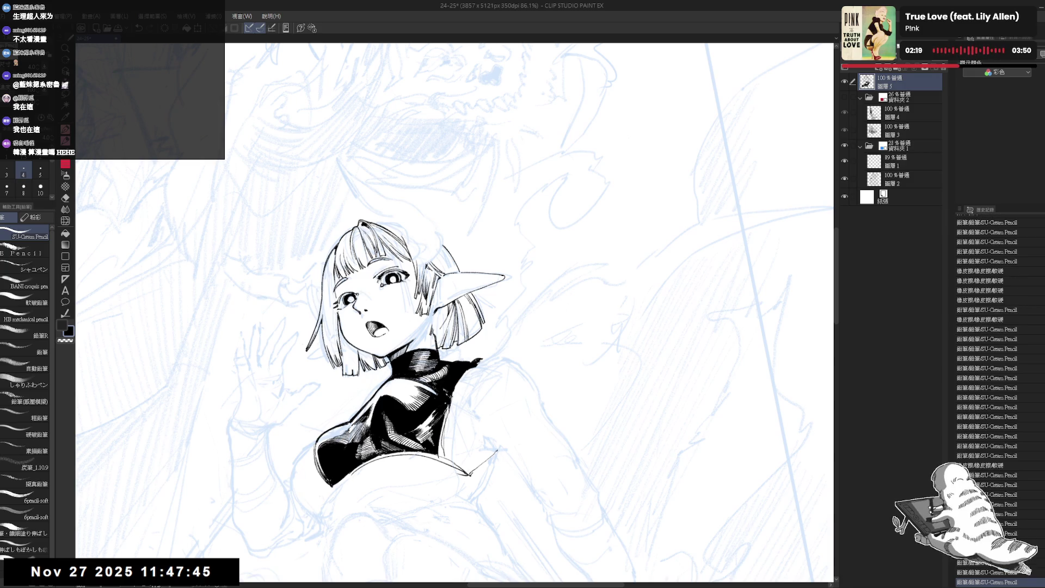
mouse_move(454, 313)
left_mouse_down()
mouse_move(414, 348)
mouse_move(490, 283)
mouse_move(419, 343)
mouse_move(447, 321)
left_mouse_up()
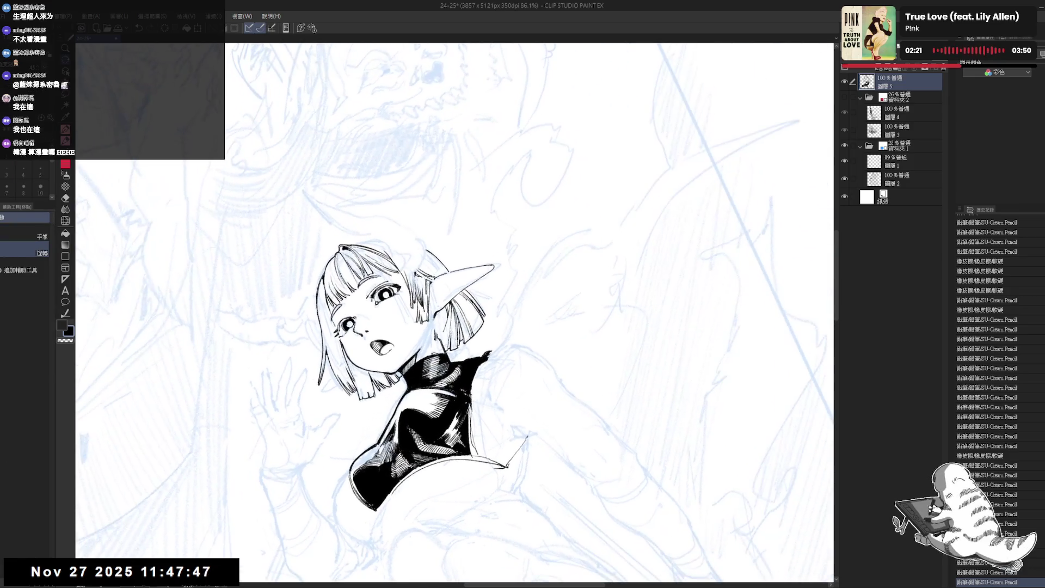
key("p")
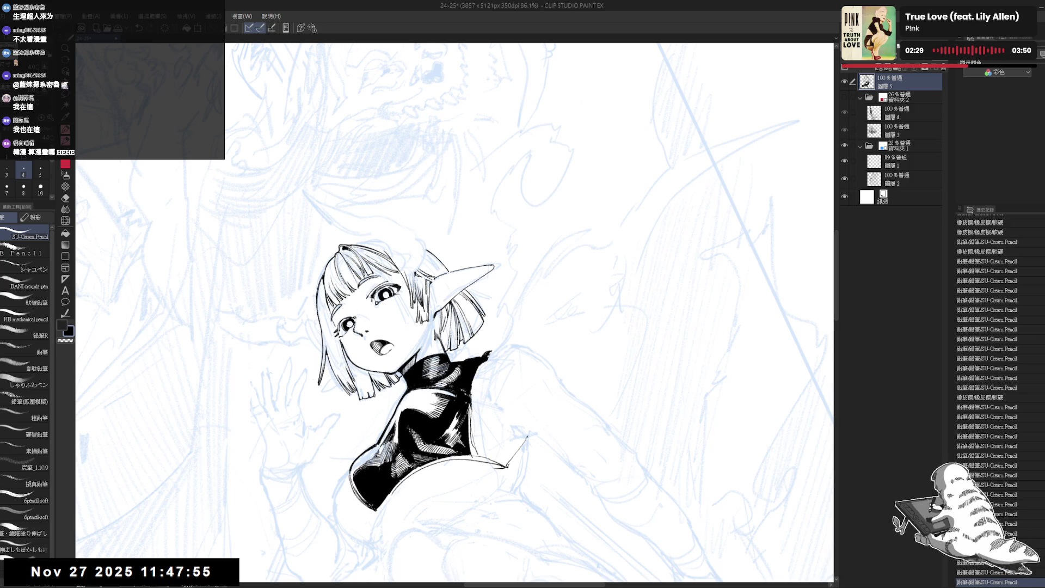
key("asciicircum")
key("asciicircum")
key("ctrl+minus")
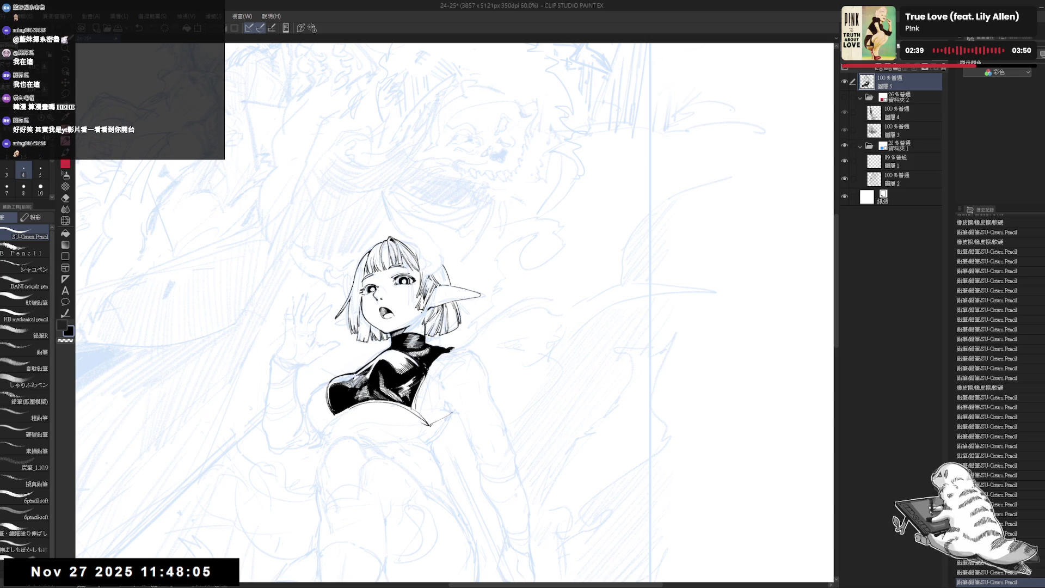
- Tilt the view and add a short stroke to the elf girl's hair outline
left_click_drag(347, 370, 359, 371)
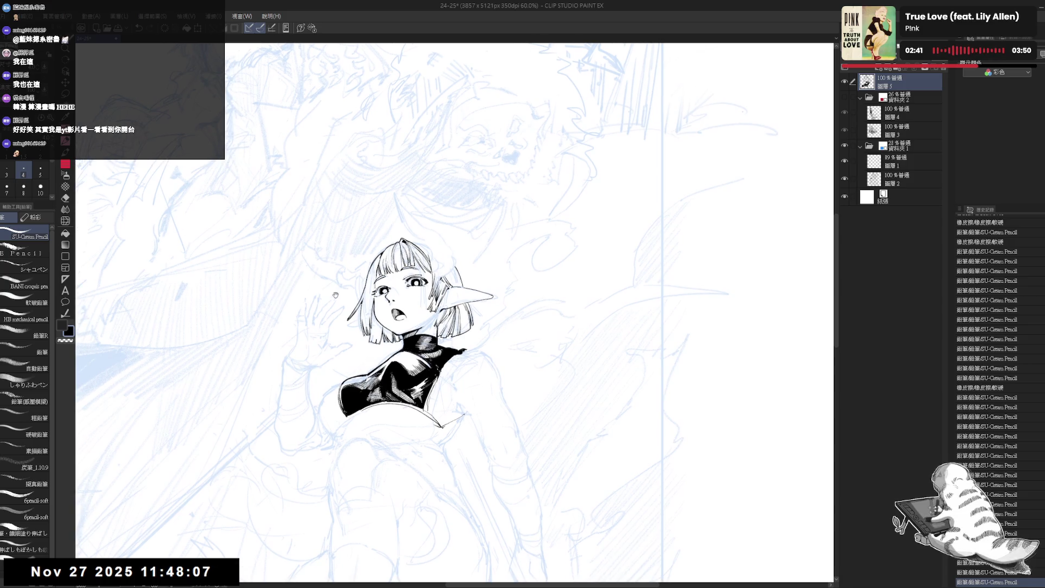
left_click_drag(425, 288, 454, 312)
scroll(421, 328, "up", 4)
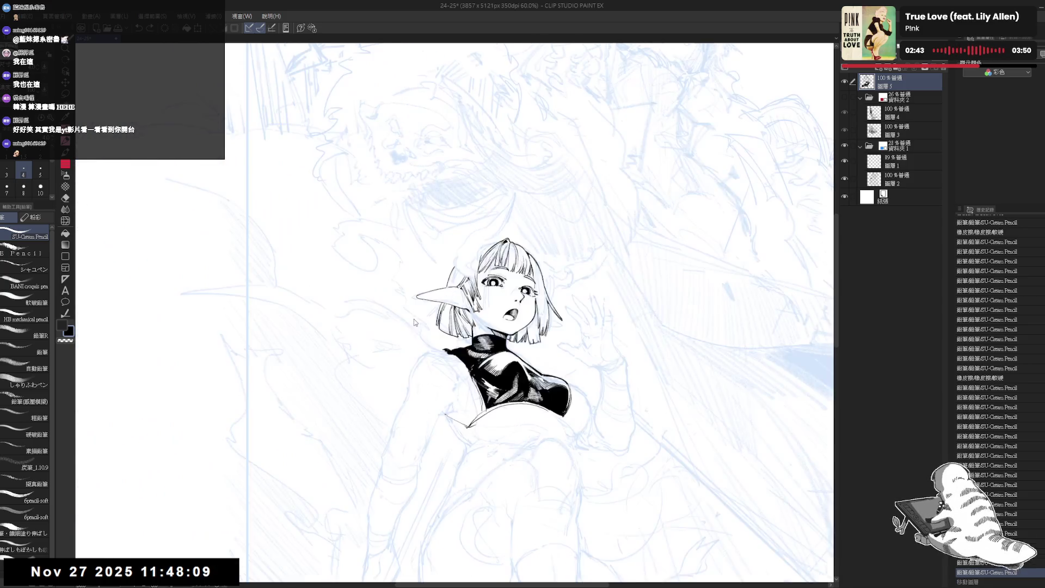
mouse_move(468, 283)
left_mouse_down()
mouse_move(462, 299)
mouse_move(414, 298)
left_mouse_up()
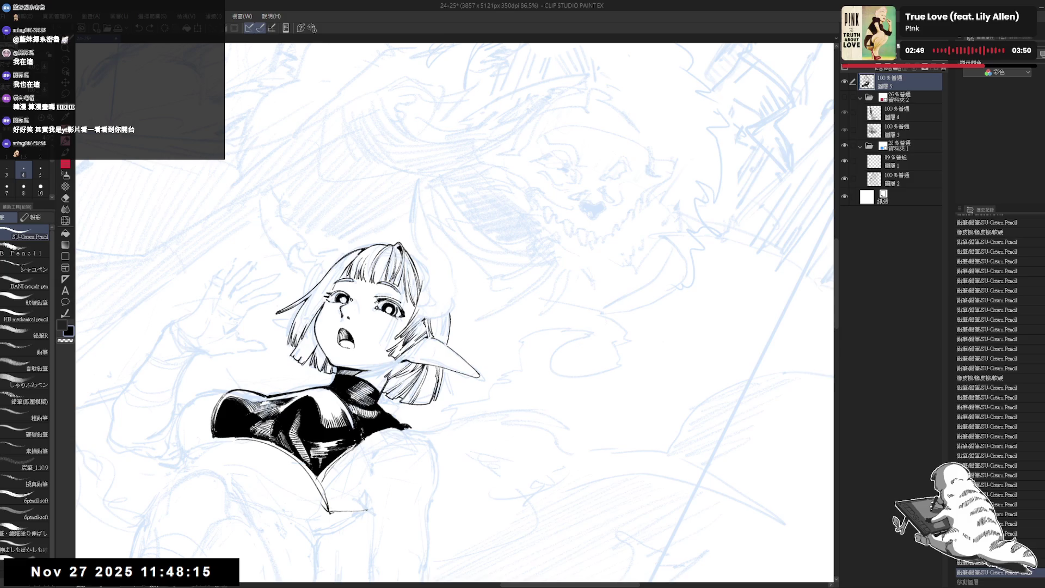
left_click_drag(425, 260, 427, 274)
- Straighten and zoom out the view, then show the hidden ink folder 2
key("minus")
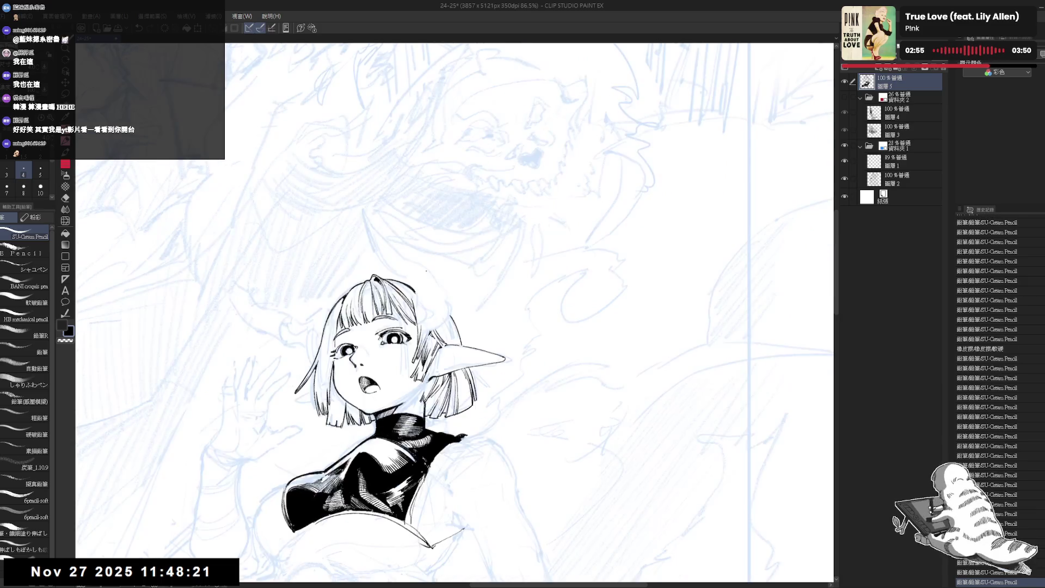
scroll(427, 266, "down", 2)
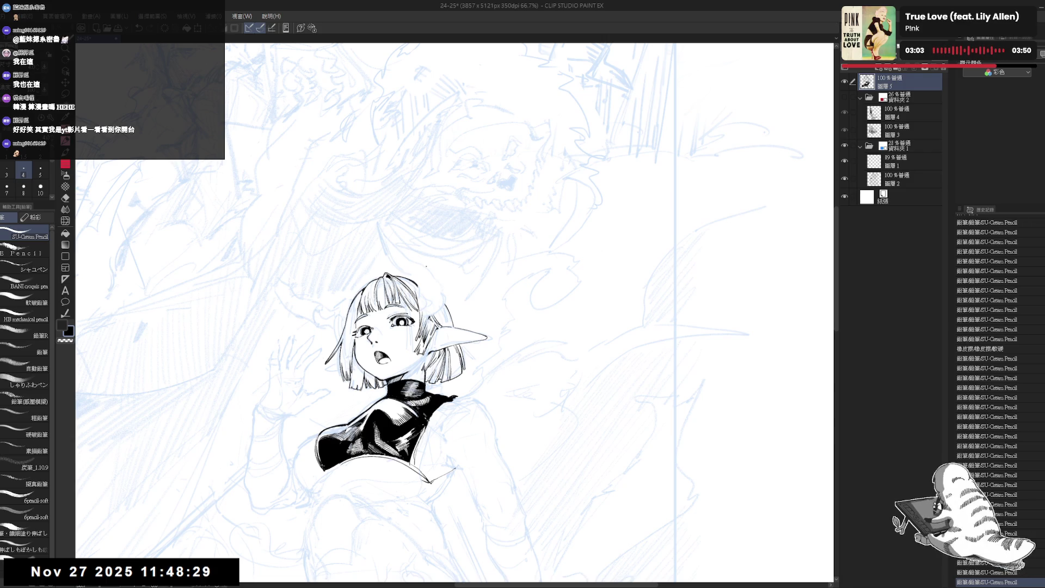
scroll(426, 266, "down", 1)
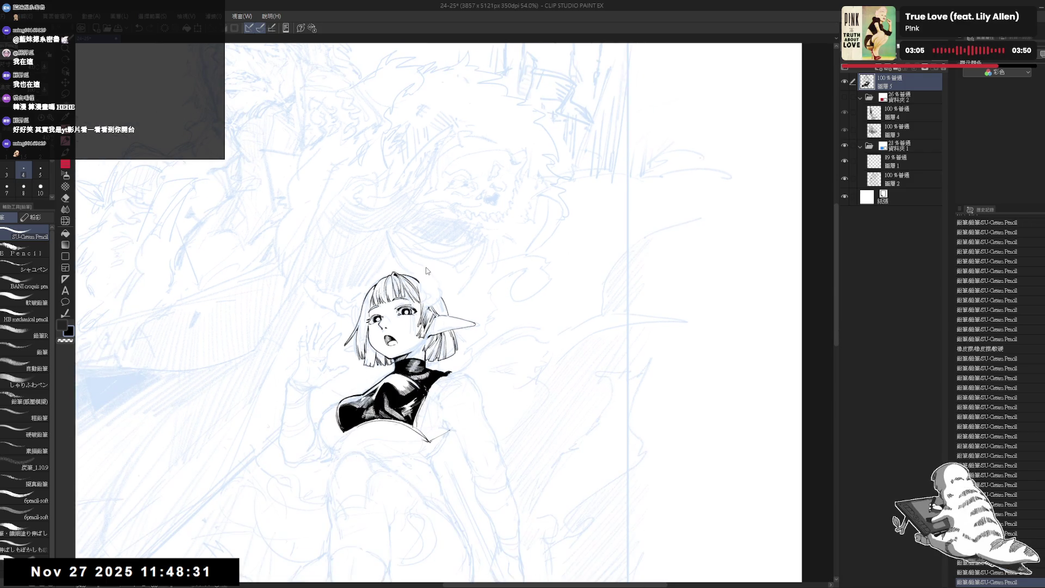
key("h")
key("h")
scroll(375, 337, "up", 3)
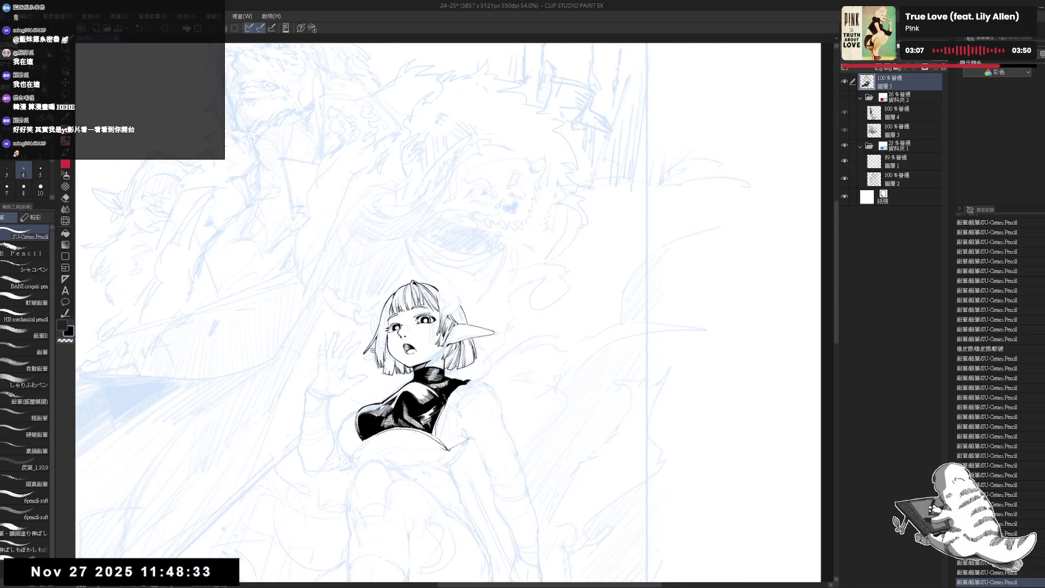
mouse_move(469, 292)
left_mouse_down()
mouse_move(481, 289)
mouse_move(486, 304)
left_mouse_up()
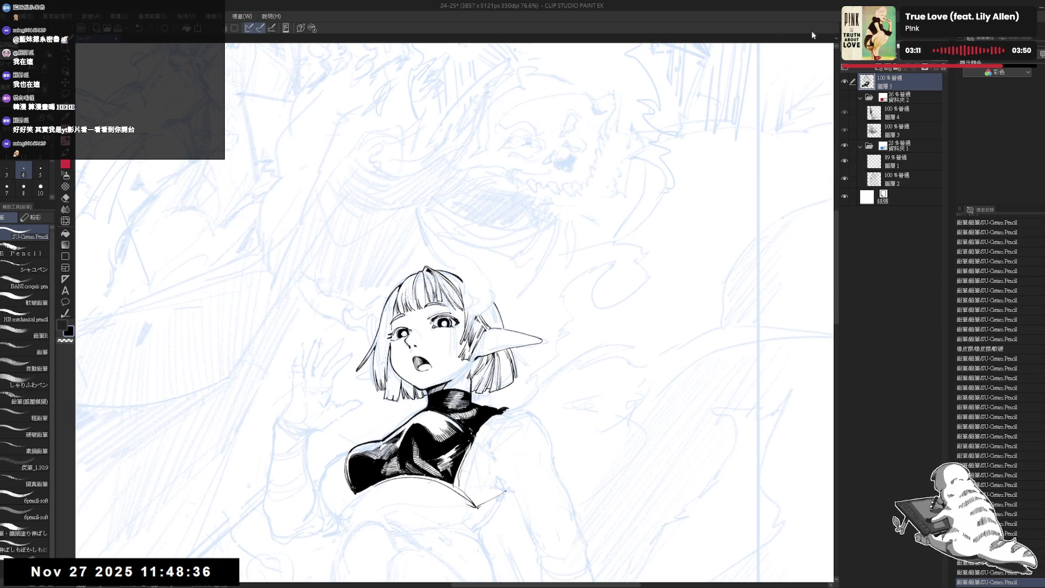
left_click(845, 96)
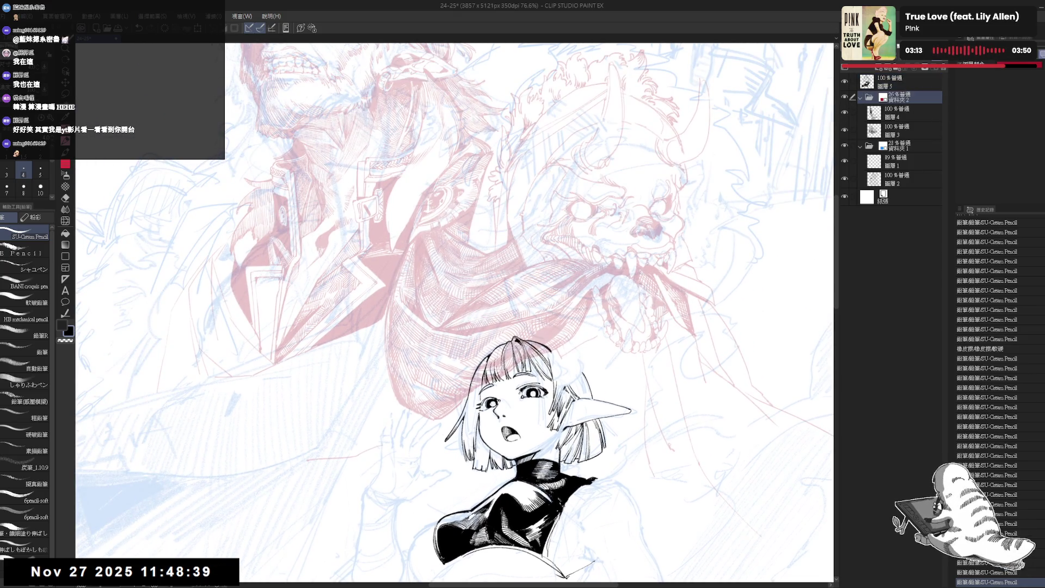
- Set folder 2 to 100% opacity and turn off its Layer Color so the inks show black
left_click(903, 97)
left_click(878, 68)
scroll(639, 204, "down", 1)
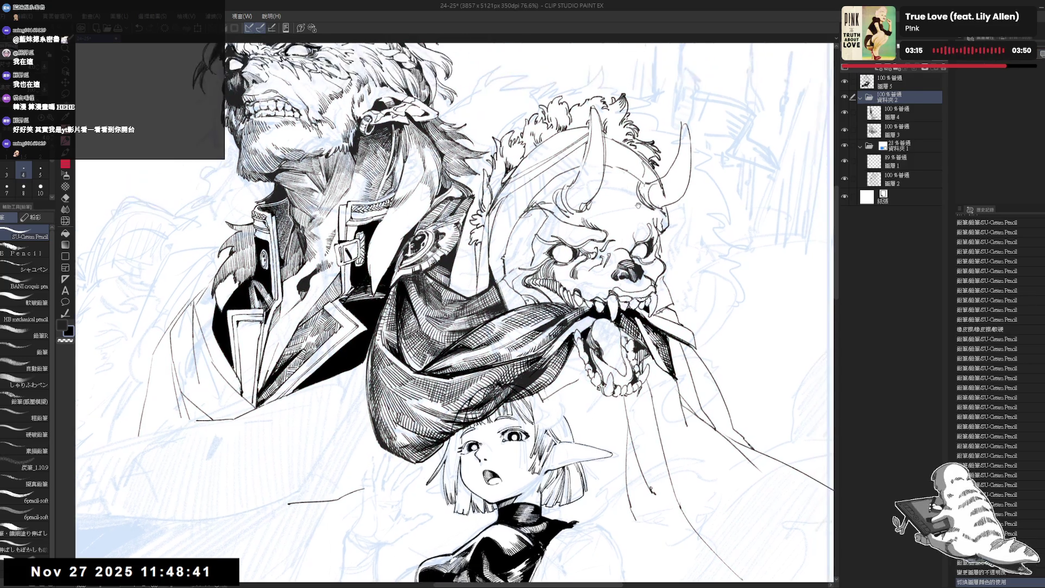
scroll(639, 205, "down", 4)
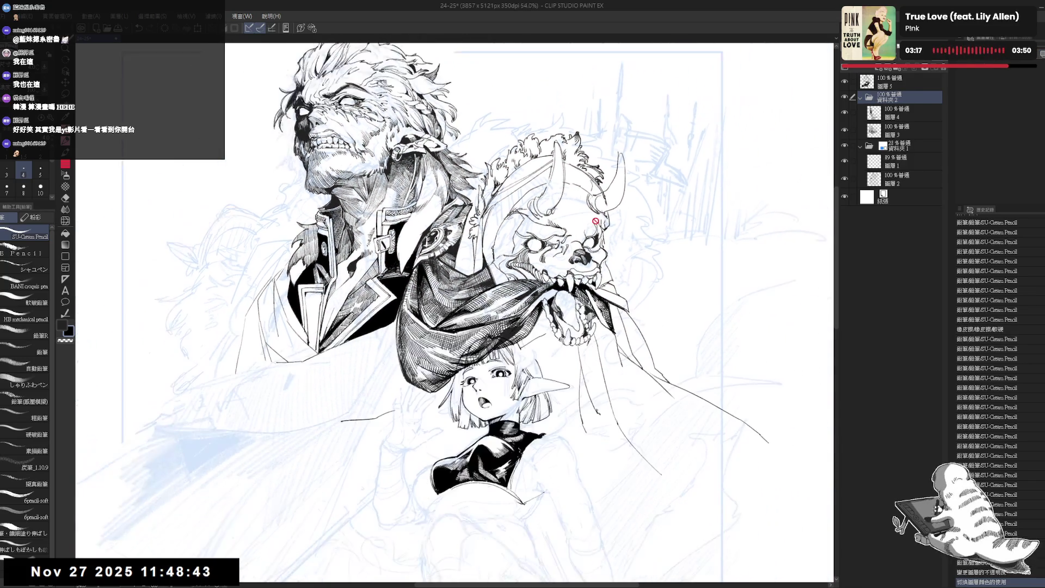
key("h")
key("h")
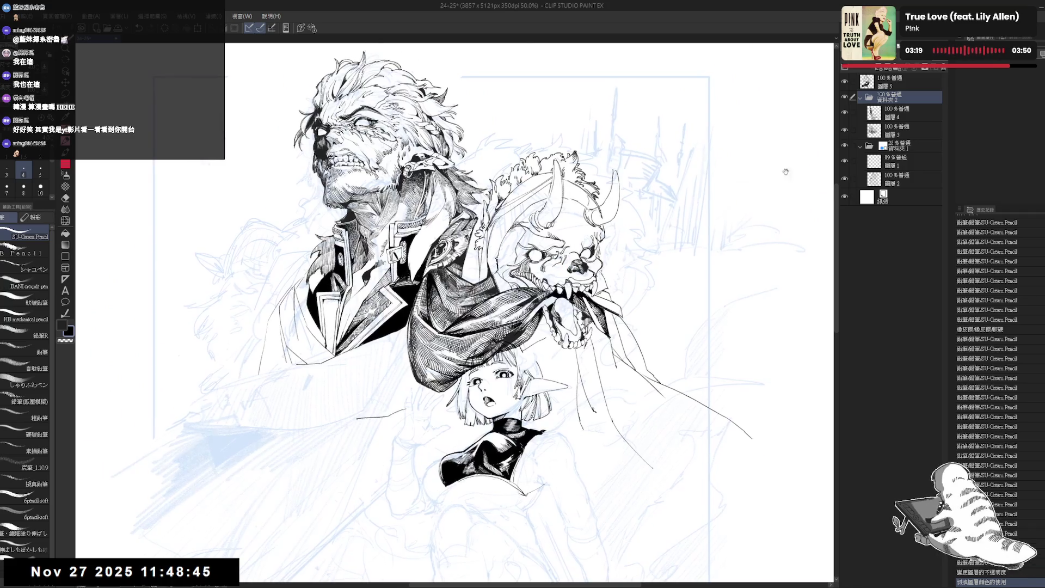
- Hide the blue sketch folder 1 and select Layer 3 for editing
left_click(844, 145)
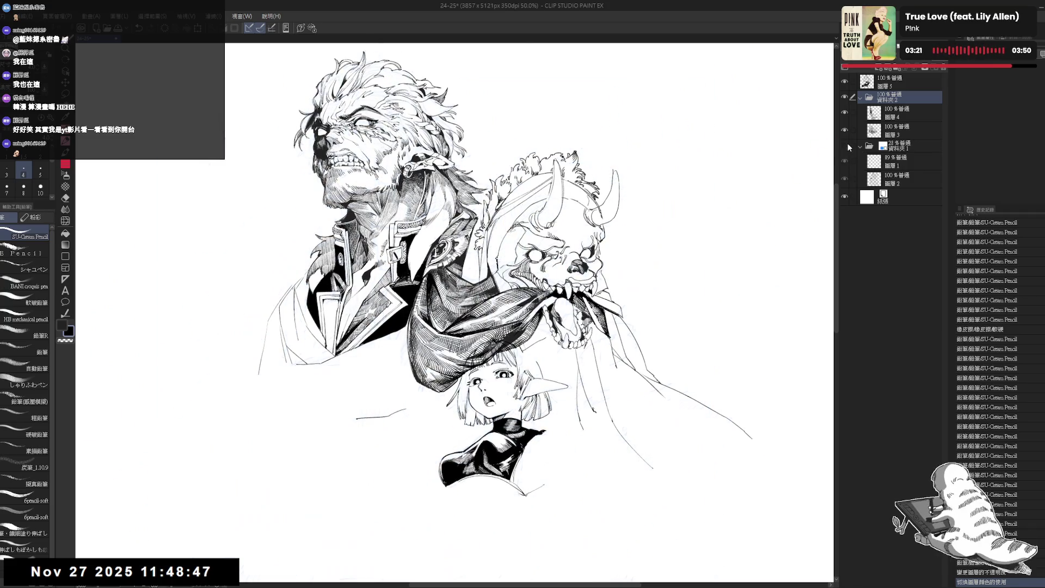
left_click_drag(664, 266, 632, 223)
scroll(632, 223, "down", 2)
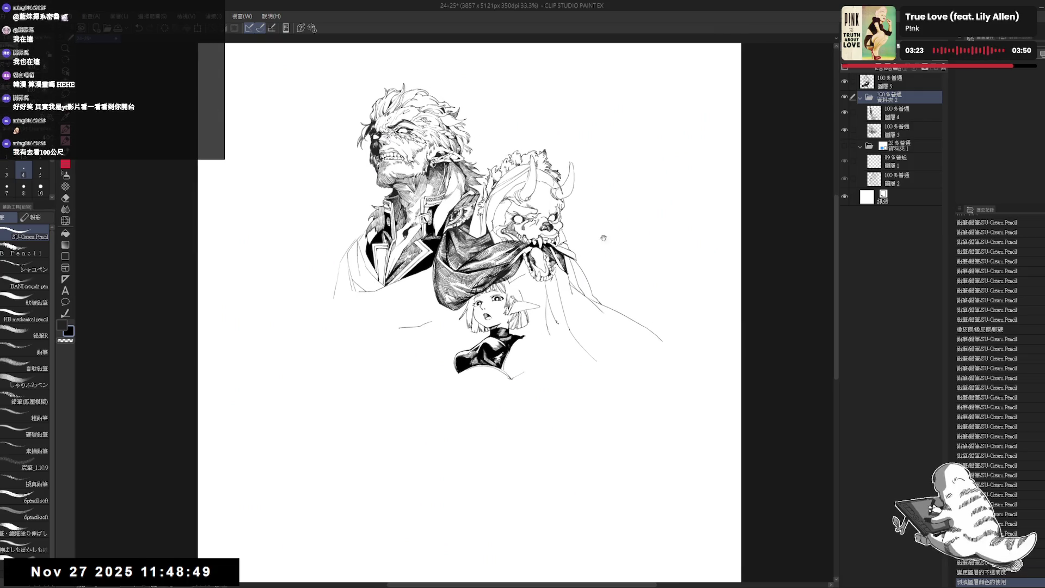
scroll(443, 288, "up", 2)
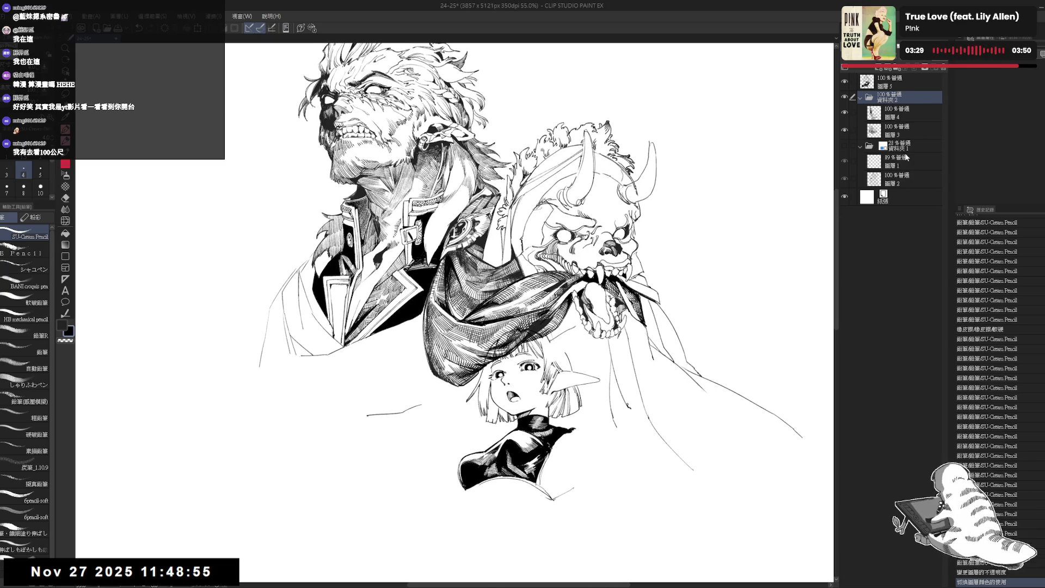
left_click(901, 128)
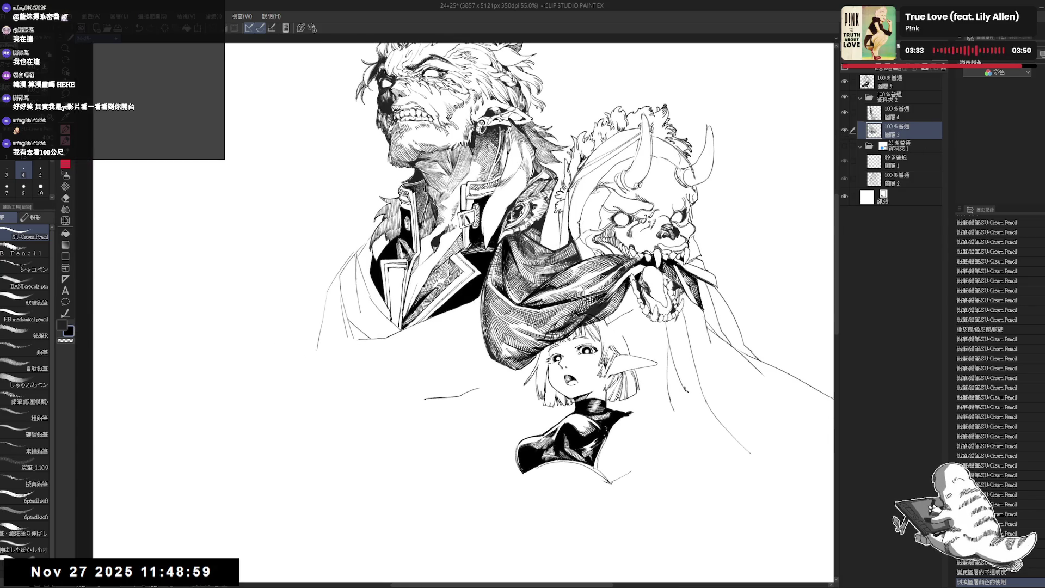
- Erase a stray mark on the coat and fill a small enclosed gap with ink
key("e")
left_click_drag(489, 386, 511, 371)
key("p")
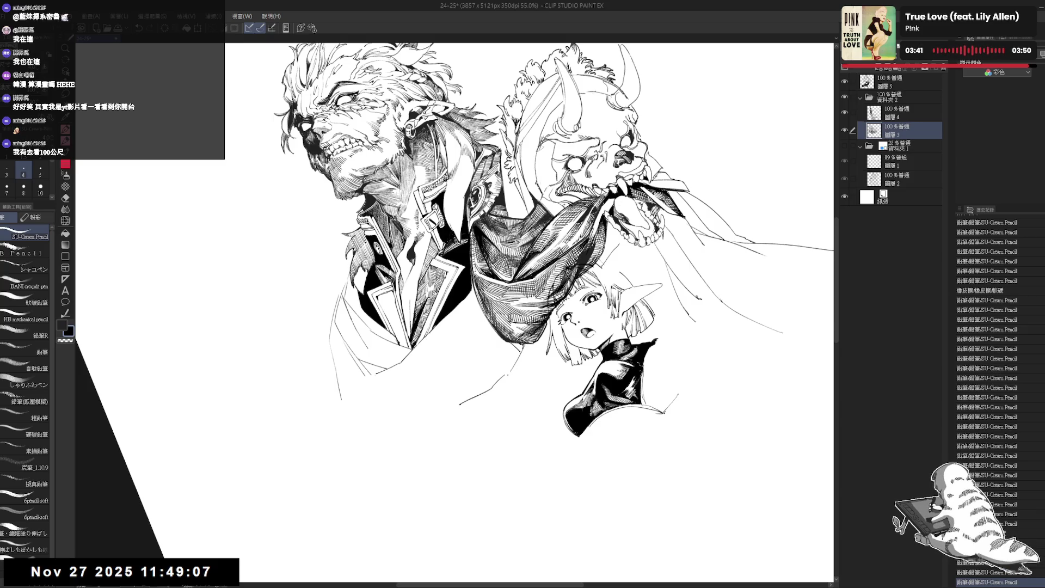
key("e")
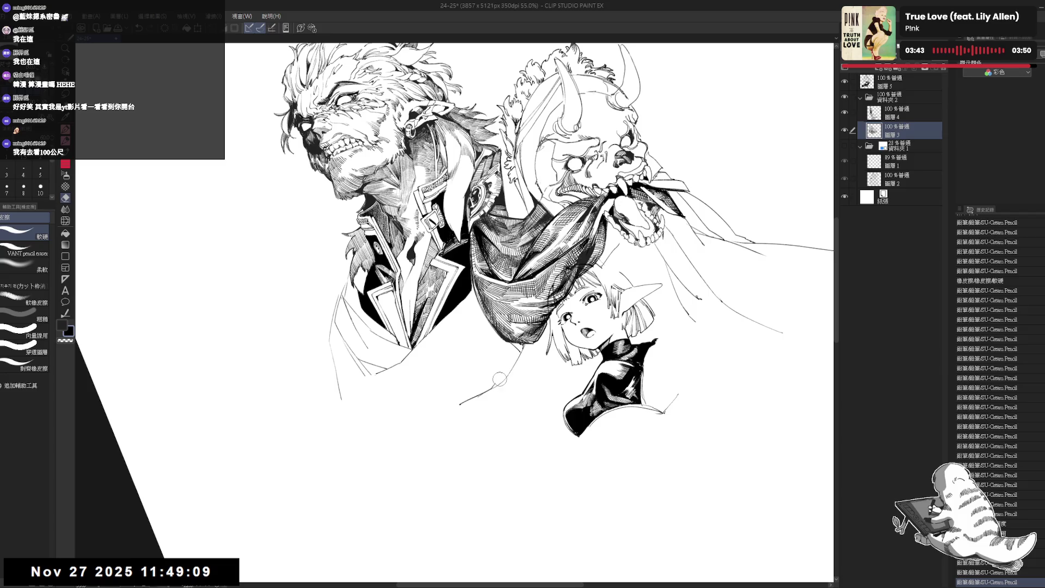
key("g")
left_click(501, 375)
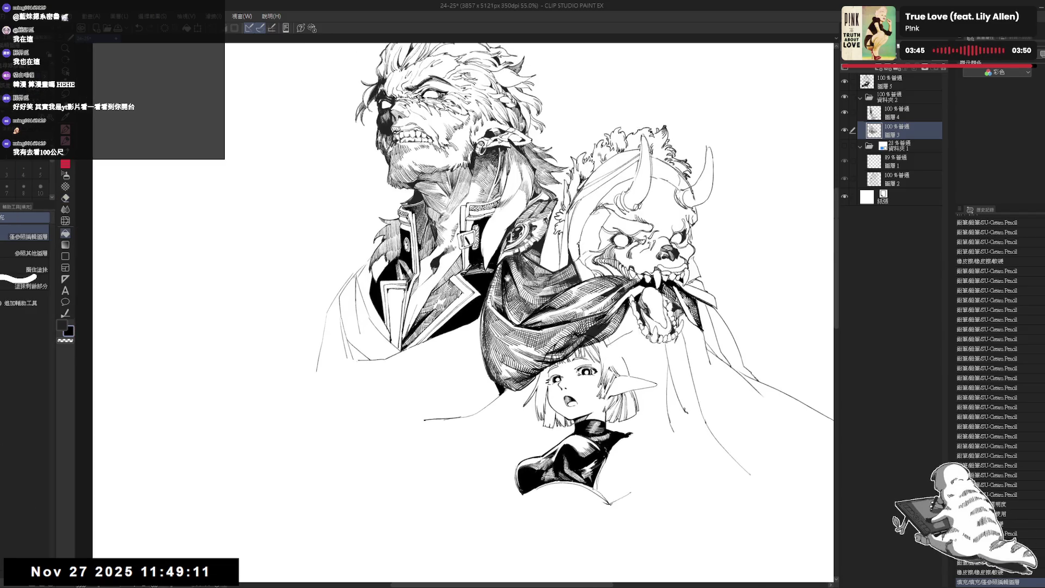
scroll(463, 310, "down", 1)
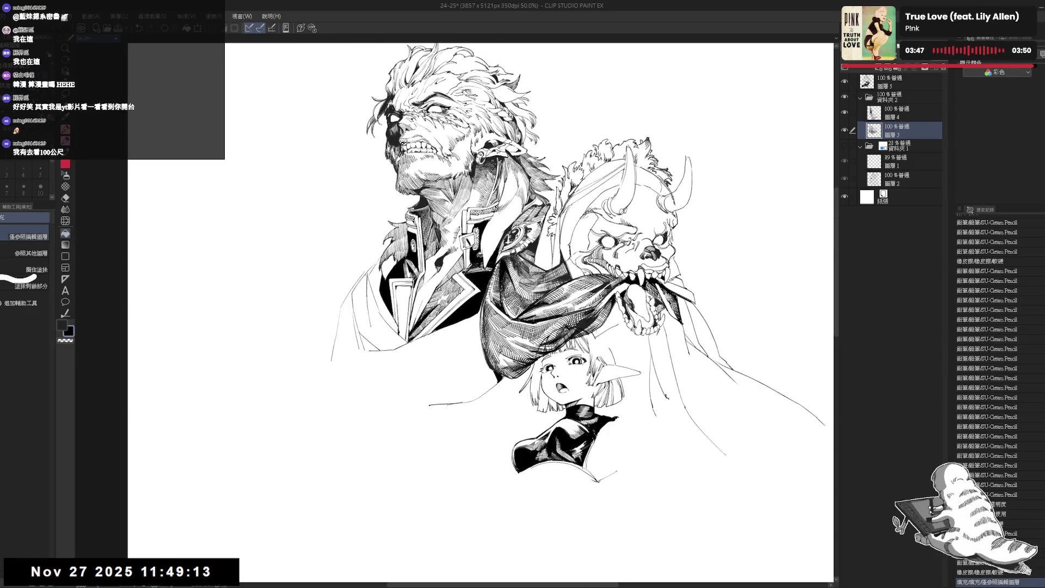
- With the view rotated about 40 degrees, add a small pencil mark and erase a stray mark
key("r")
left_click_drag(453, 470, 424, 447)
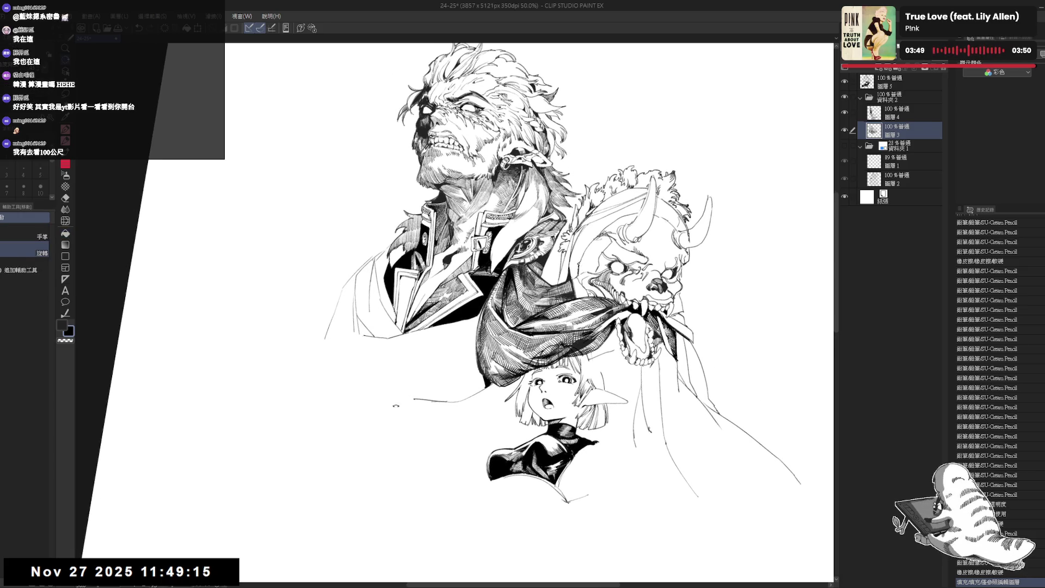
key("e")
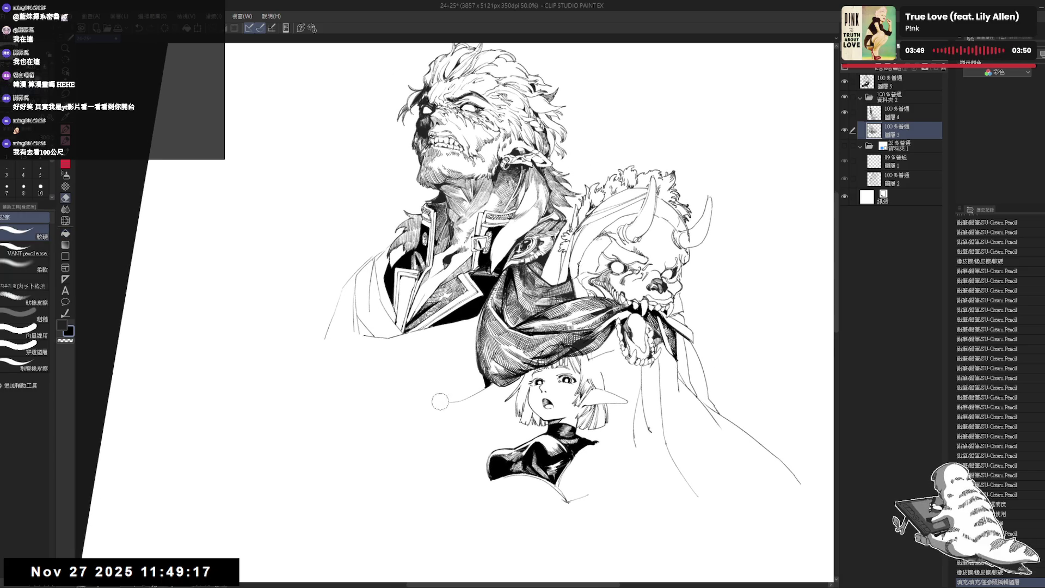
key("asciicircum")
key("asciicircum")
key("asciicircum")
key("p")
left_click(412, 417)
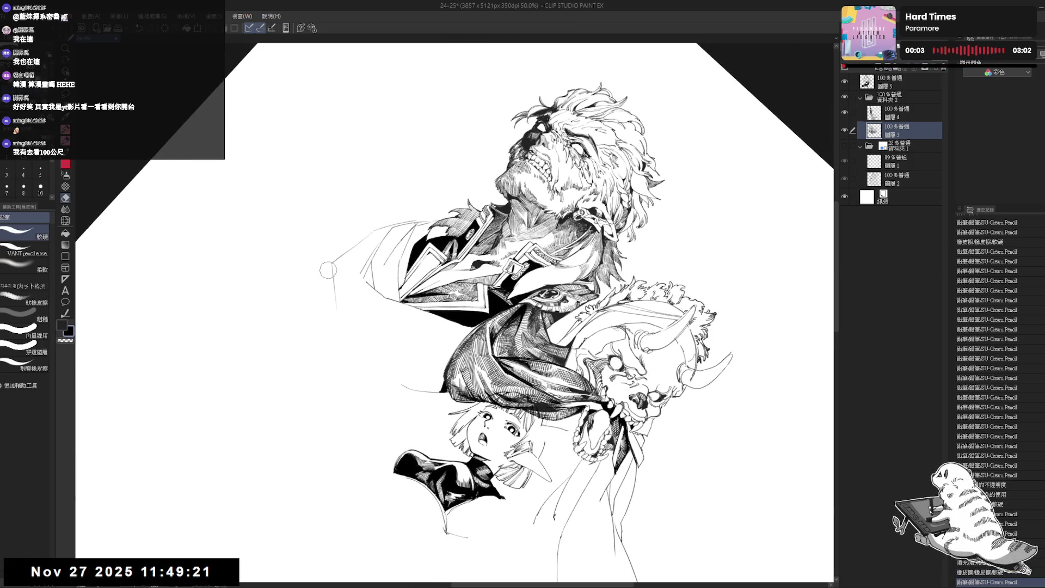
left_click_drag(328, 271, 322, 273)
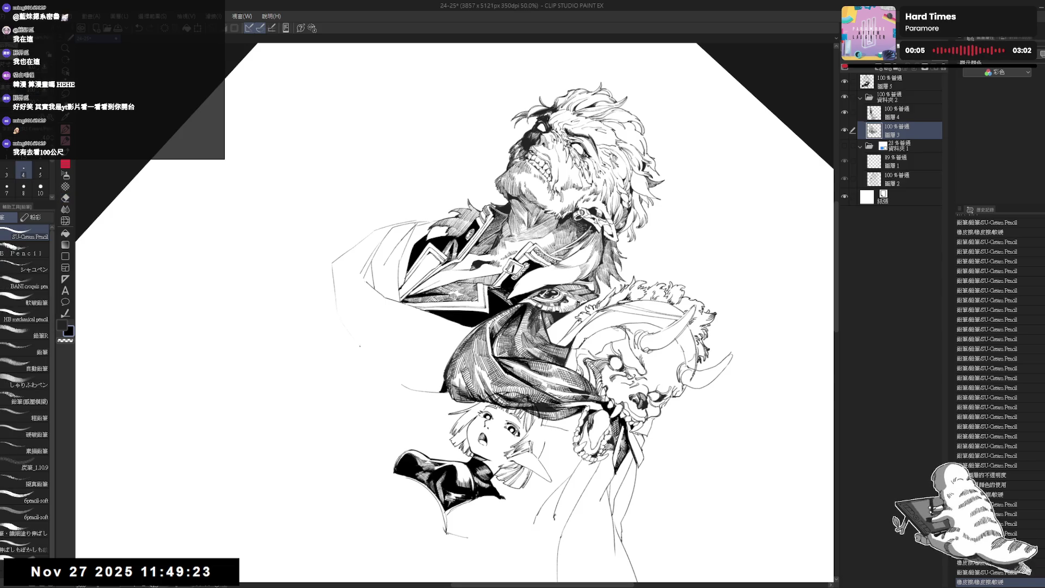
key("ctrl+z")
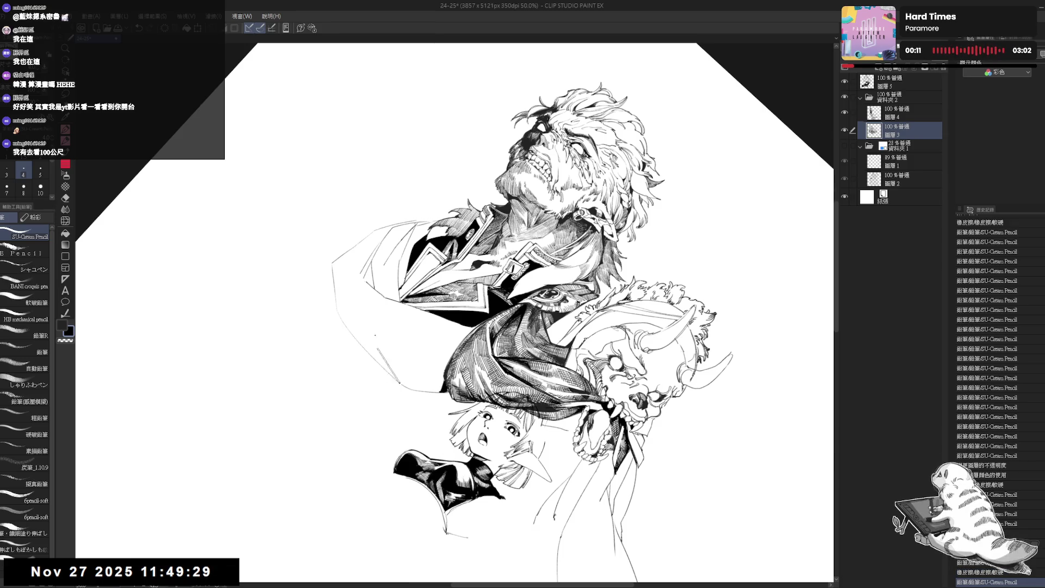
key("ctrl+at")
- Recentre the view, briefly mirror it to check the drawing, and tilt the canvas
left_click_drag(399, 313, 399, 298)
scroll(399, 299, "down", 2)
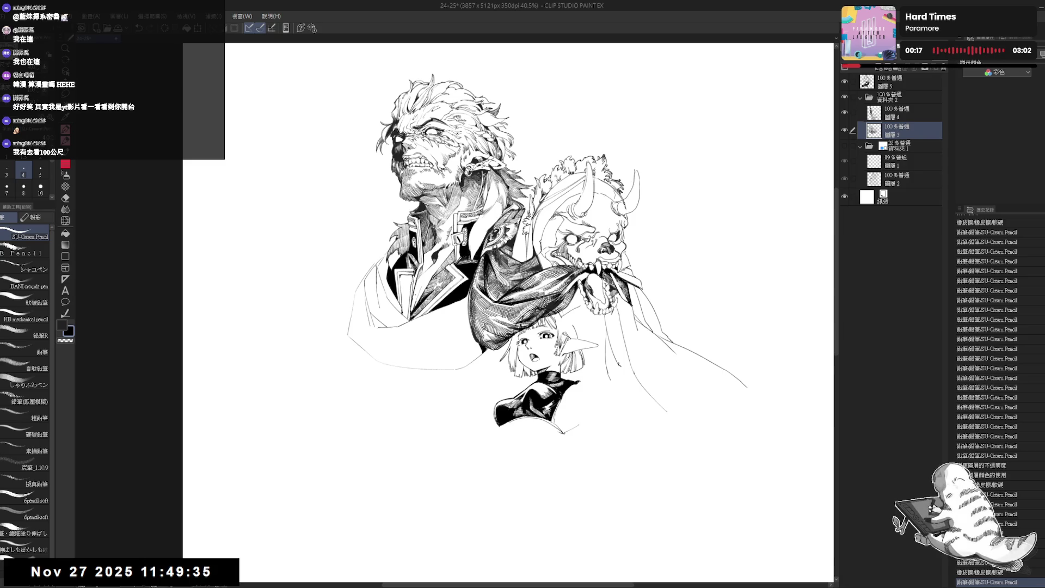
left_click_drag(395, 301, 410, 310)
key("h")
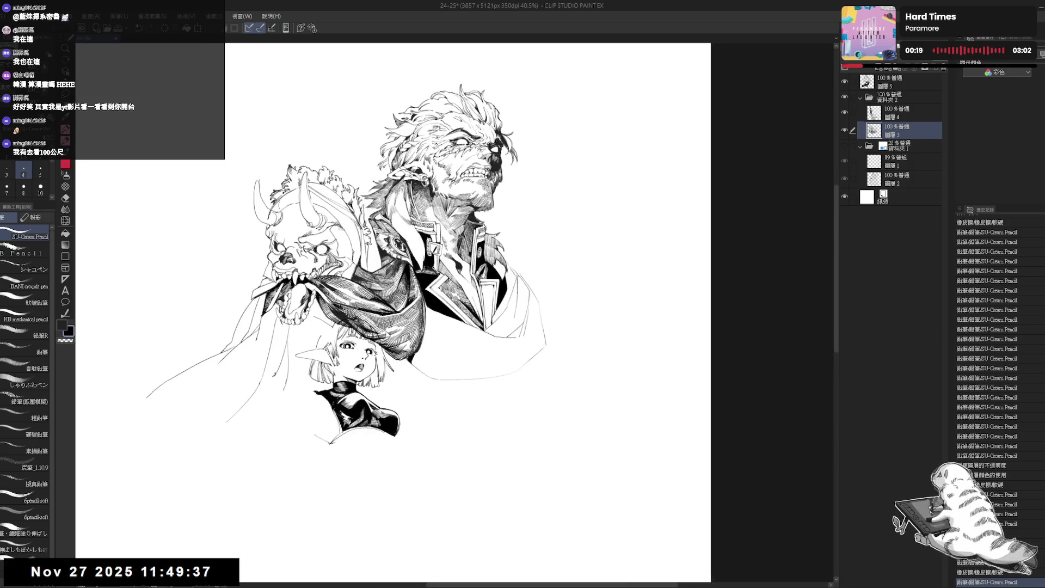
key("h")
scroll(403, 342, "up", 3)
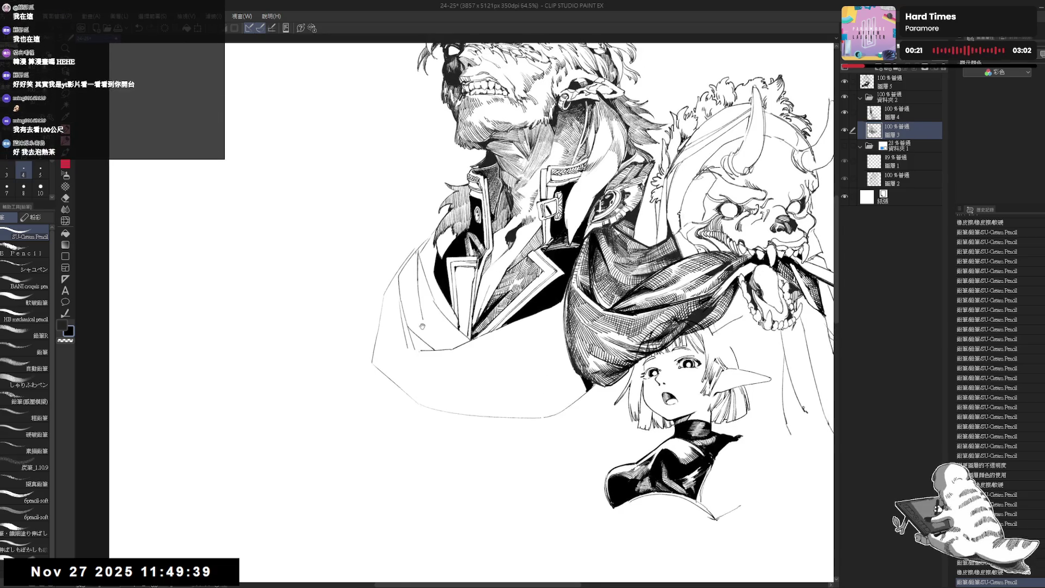
key("e")
key("r")
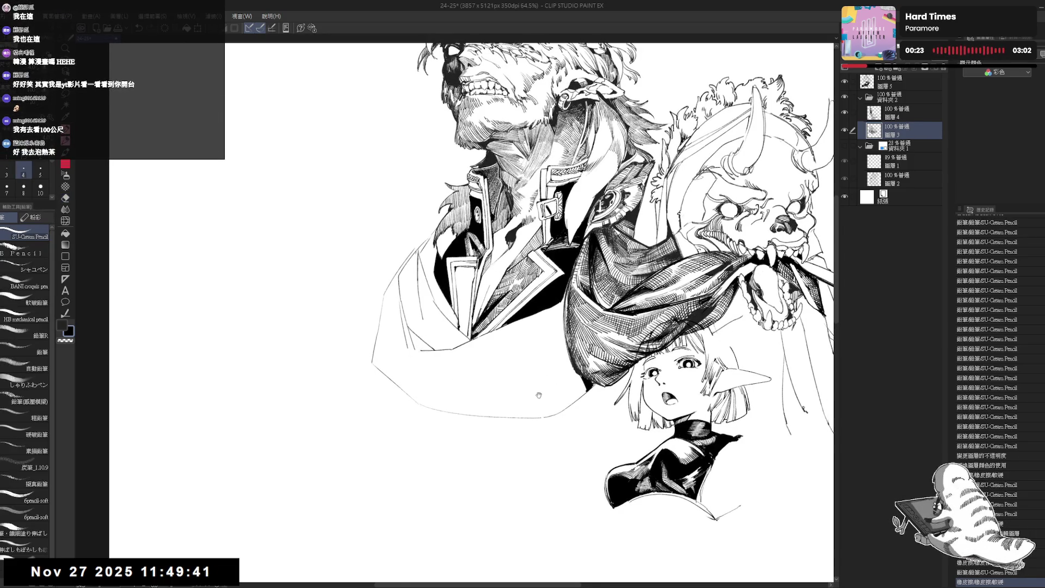
mouse_move(541, 394)
left_mouse_down()
mouse_move(481, 352)
mouse_move(529, 276)
mouse_move(506, 319)
left_mouse_up()
- Draw a long new ink line on the coat, redrawing it to reach further down
key("p")
key("ctrl+z")
left_click_drag(542, 267, 506, 319)
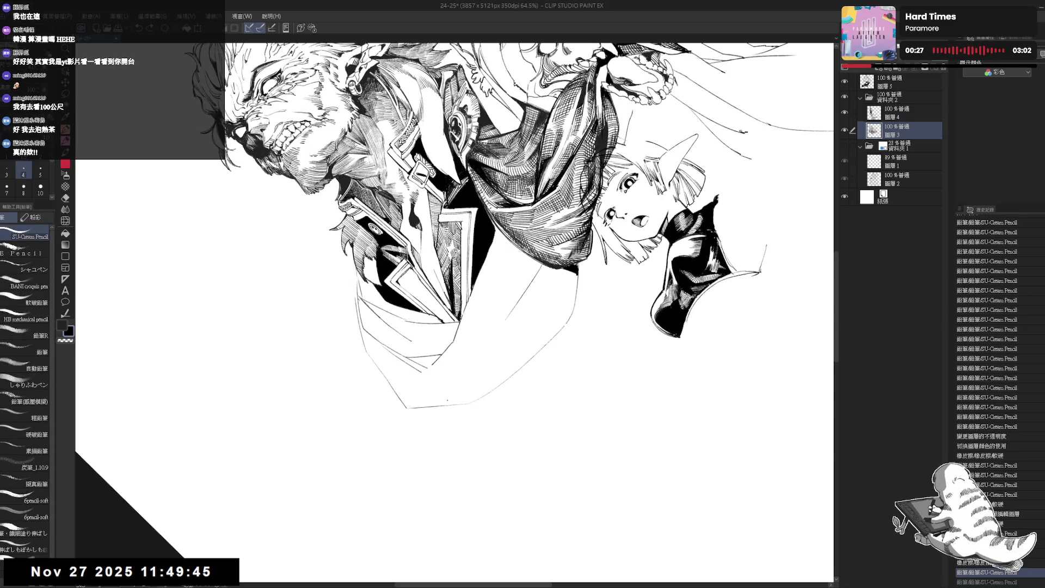
left_click_drag(541, 267, 472, 349)
key("ctrl+z")
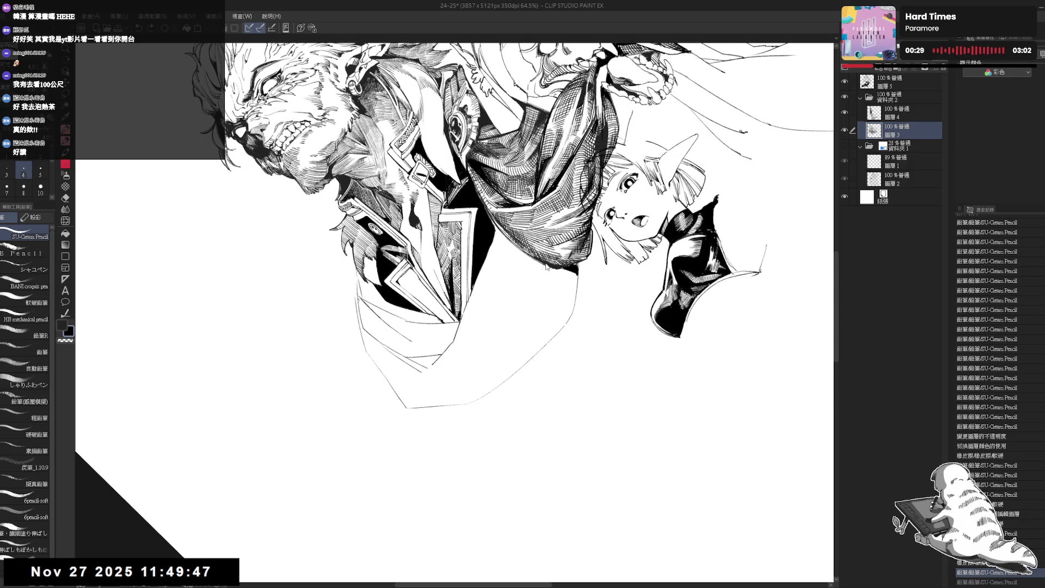
left_click_drag(546, 266, 469, 347)
key("r")
mouse_move(599, 163)
left_mouse_down()
mouse_move(680, 299)
mouse_move(598, 463)
mouse_move(408, 479)
left_mouse_up()
- Draw two short ink lines along the hood's edge and fit the page upright
key("p")
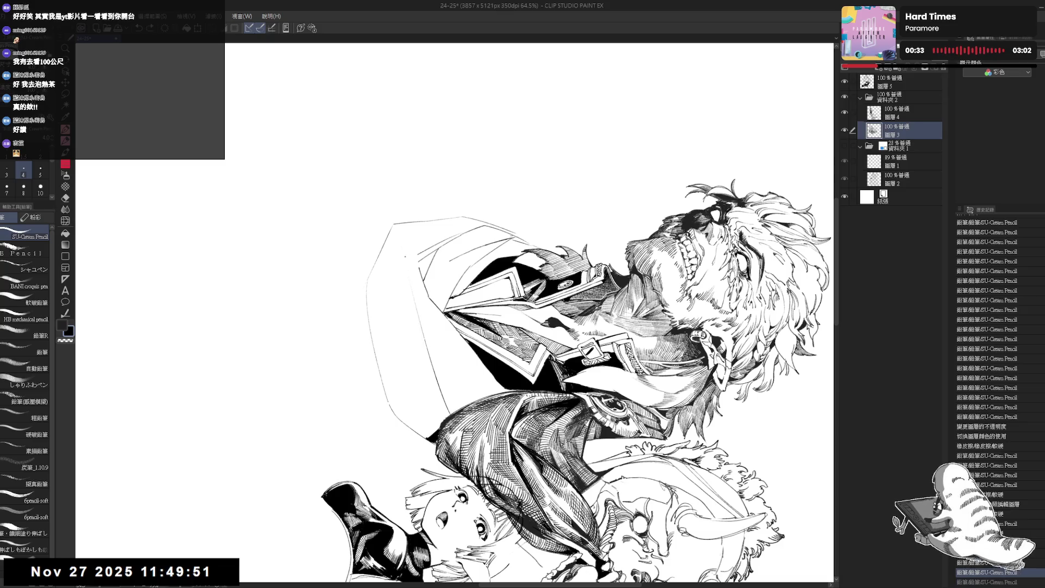
left_click_drag(409, 268, 433, 391)
left_click_drag(407, 252, 411, 277)
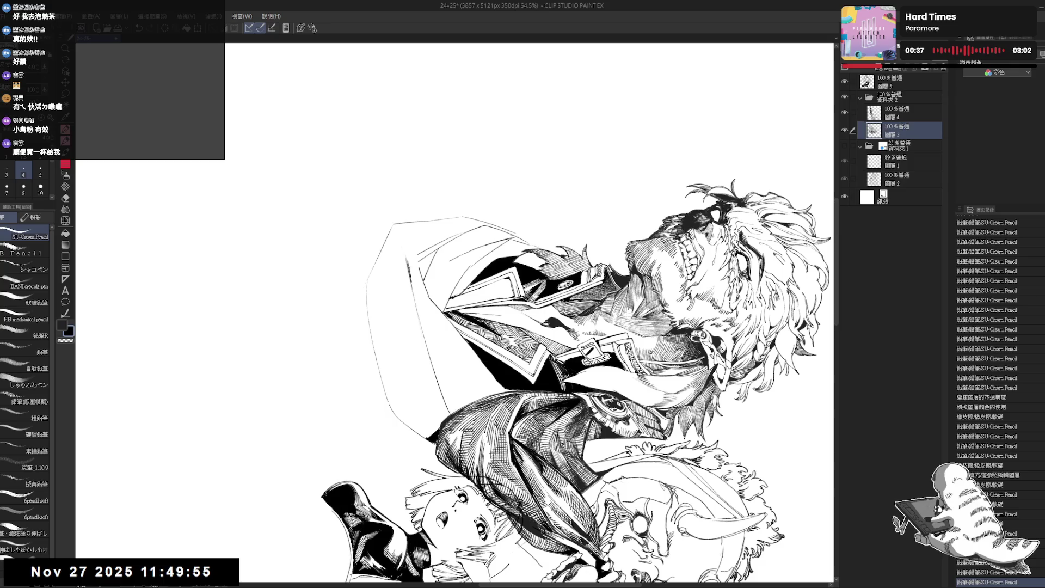
key("ctrl+0")
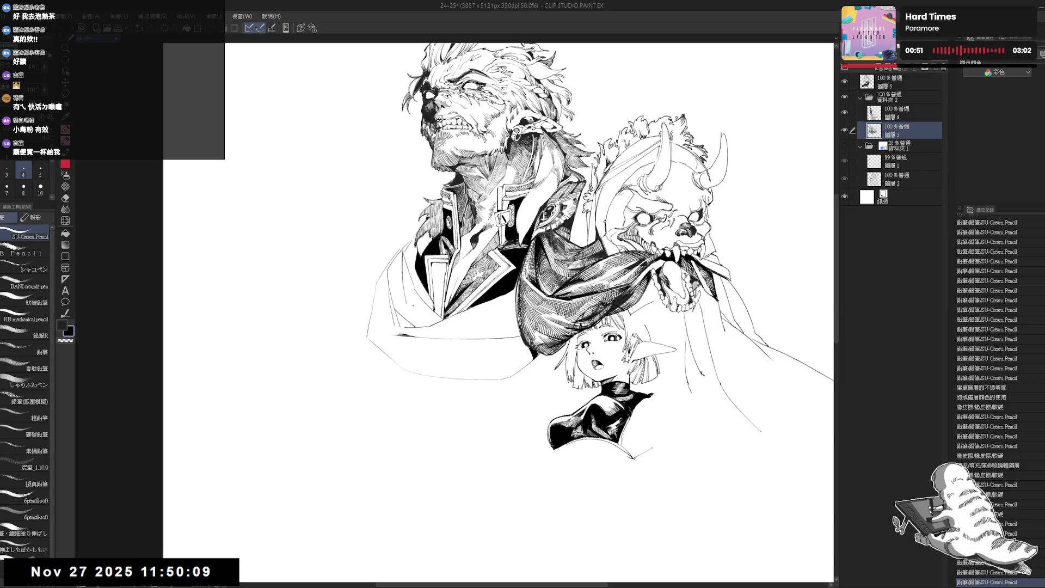
- Erase a tiny stray mark near the hood, then reset the view to show the whole page
mouse_move(468, 446)
left_mouse_down()
mouse_move(446, 477)
mouse_move(404, 276)
mouse_move(446, 419)
mouse_move(403, 326)
mouse_move(384, 319)
mouse_move(391, 259)
mouse_move(393, 284)
left_mouse_up()
key("e")
left_click(404, 276)
key("r")
key("e")
key("e")
key("p")
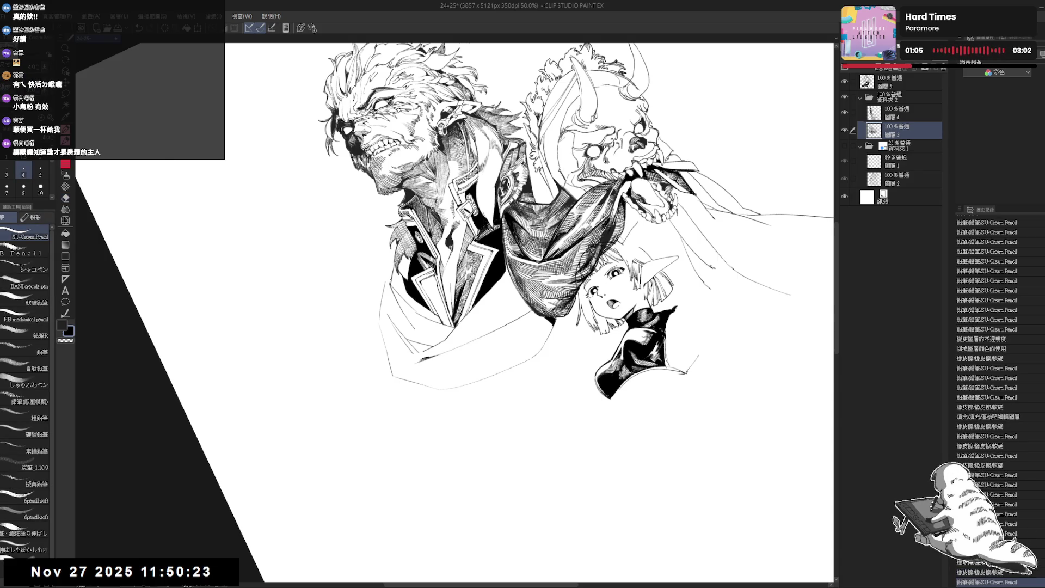
key("ctrl+0")
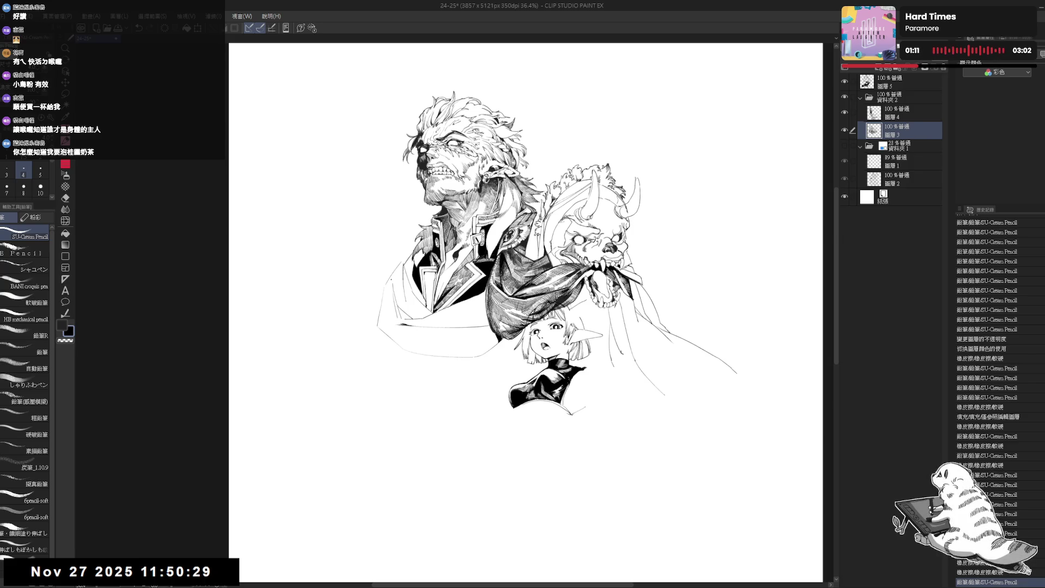
- Zoom in on the elf girl and scarf and tilt the canvas to a drawing angle
left_click(414, 354)
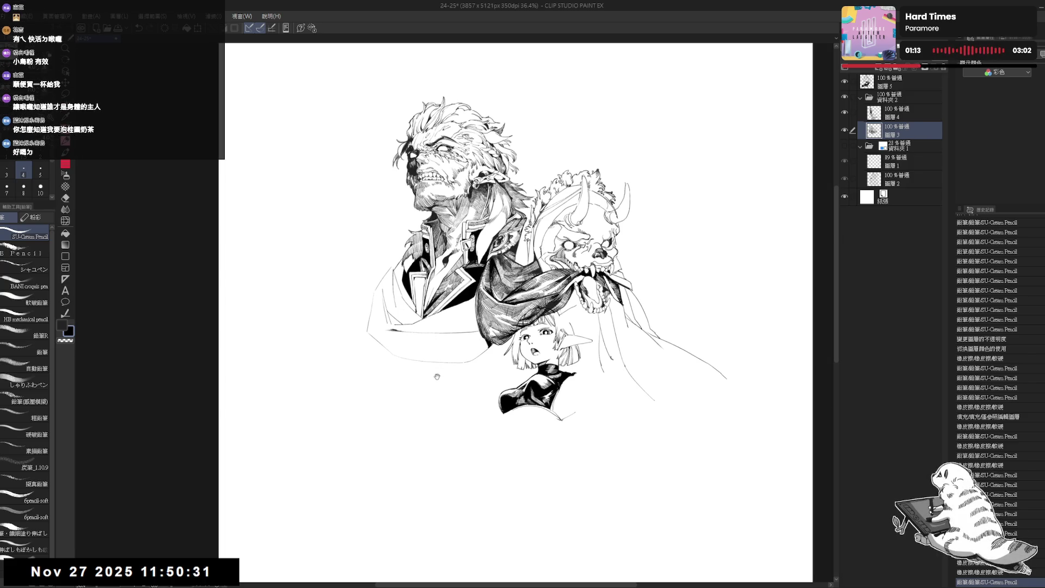
left_click(420, 337)
left_click(419, 337)
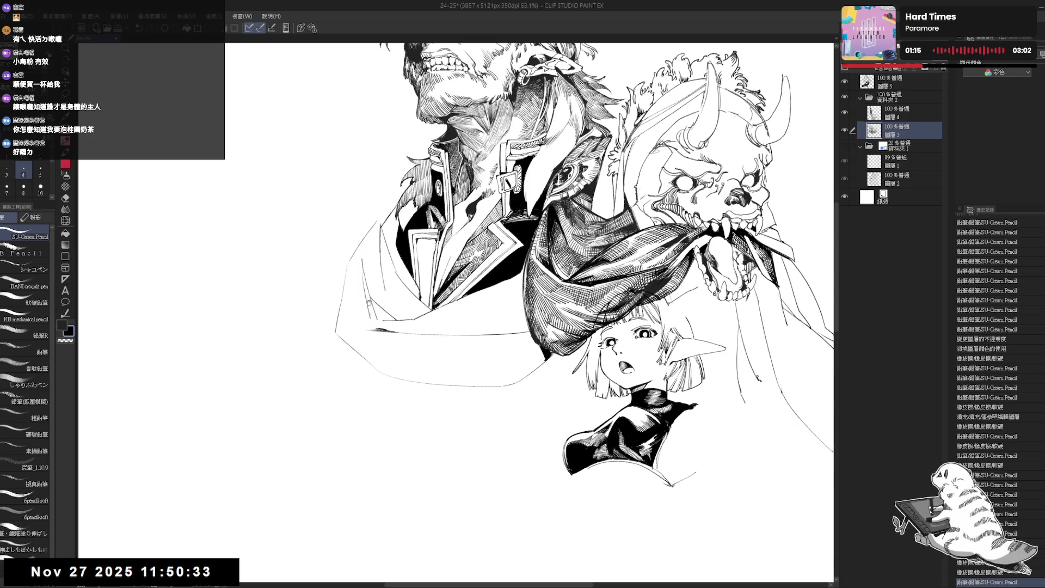
left_click_drag(369, 303, 387, 324)
key("r")
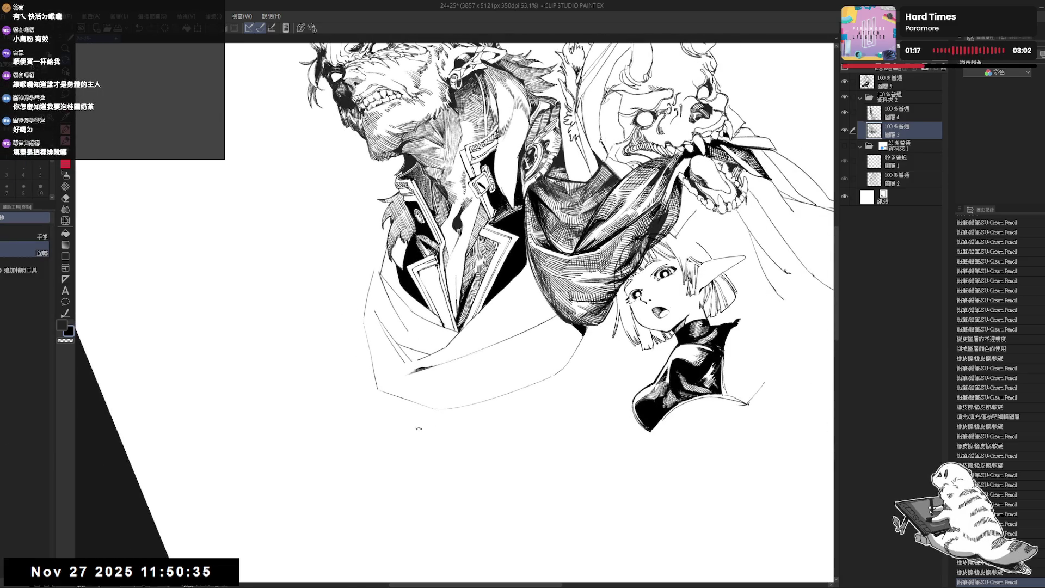
left_click_drag(419, 428, 376, 419)
- Erase stray marks on the line art and turn the canvas to a new angle
key("e")
left_click_drag(372, 268, 372, 288)
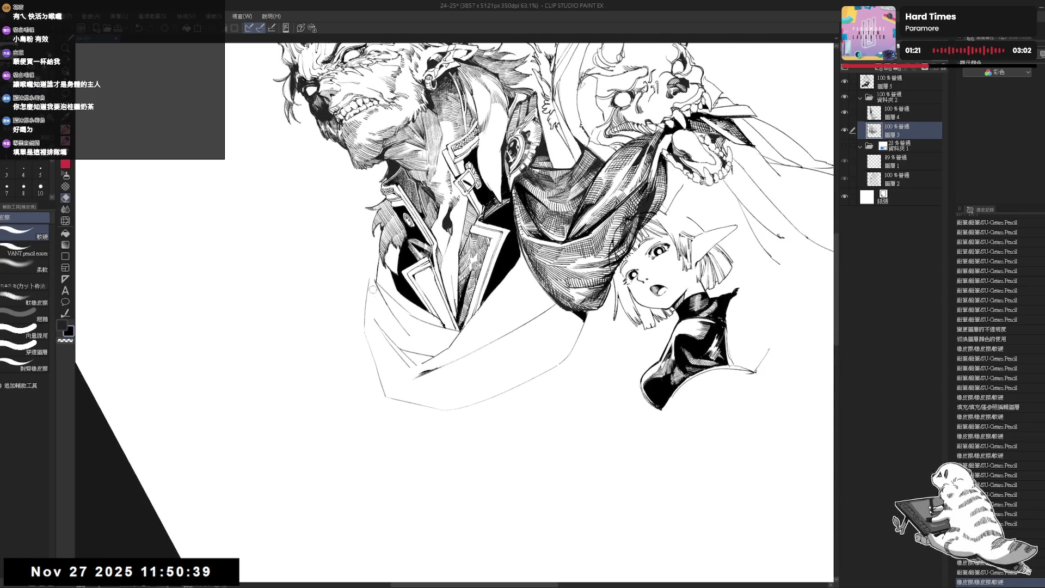
key("r")
mouse_move(372, 429)
left_mouse_down()
mouse_move(367, 443)
mouse_move(435, 440)
mouse_move(365, 311)
left_mouse_up()
key("e")
key("r")
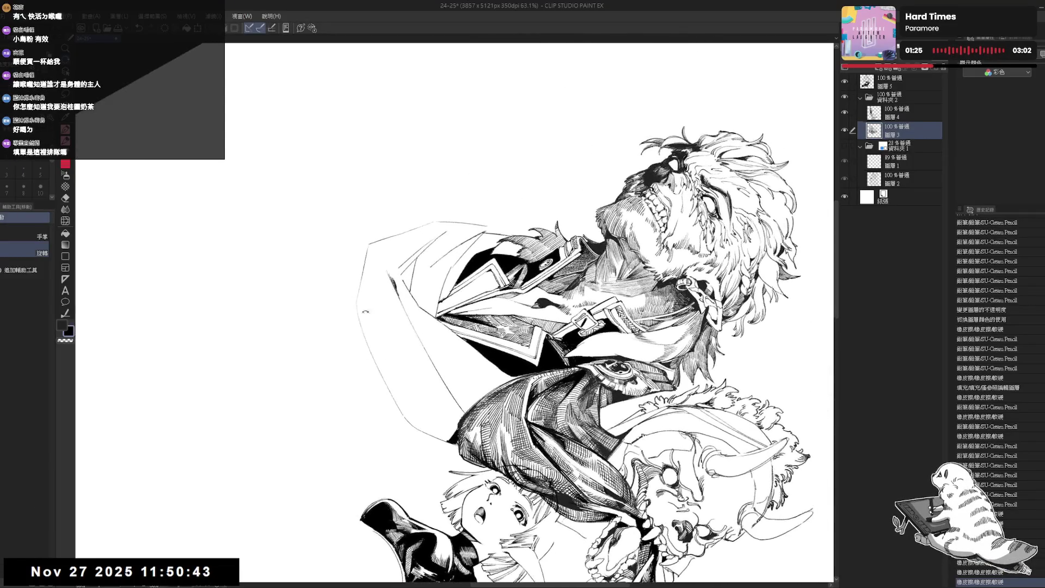
- Add two small SU-Cream Pencil strokes, then straighten and zoom out the view
key("p")
left_click(365, 311)
left_click_drag(390, 268, 395, 280)
left_click_drag(391, 267, 396, 280)
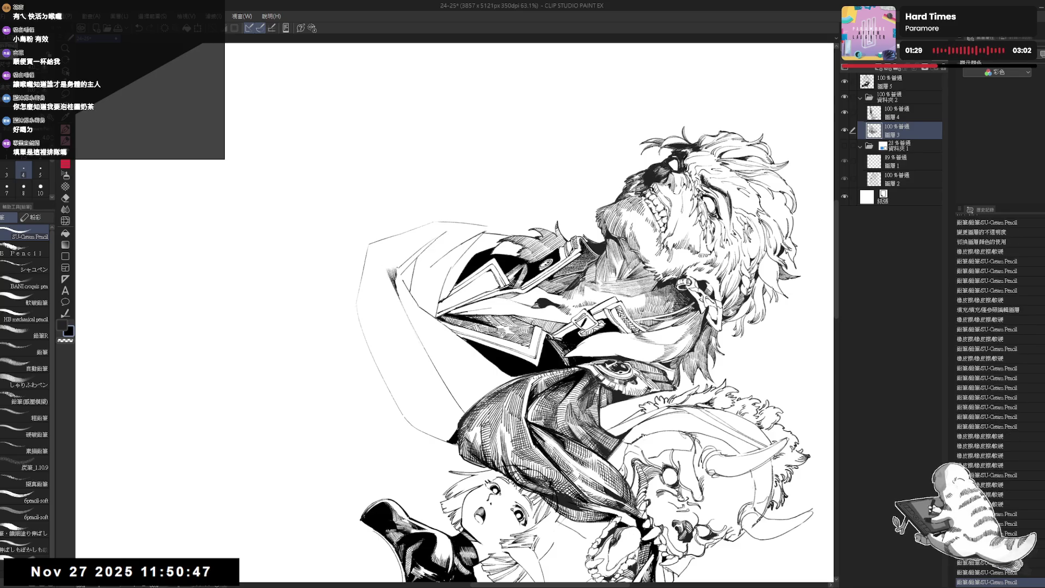
key("ctrl+alt+0")
key("ctrl+minus")
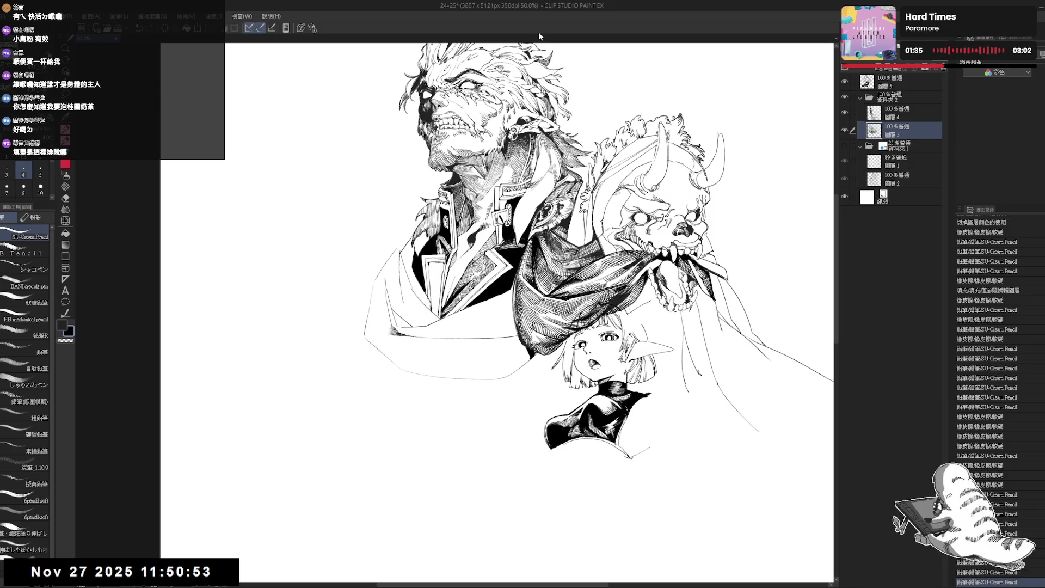
mouse_move(363, 375)
left_mouse_down()
mouse_move(382, 359)
mouse_move(396, 299)
mouse_move(399, 321)
left_mouse_up()
- Erase a stray line on the drawing
key("e")
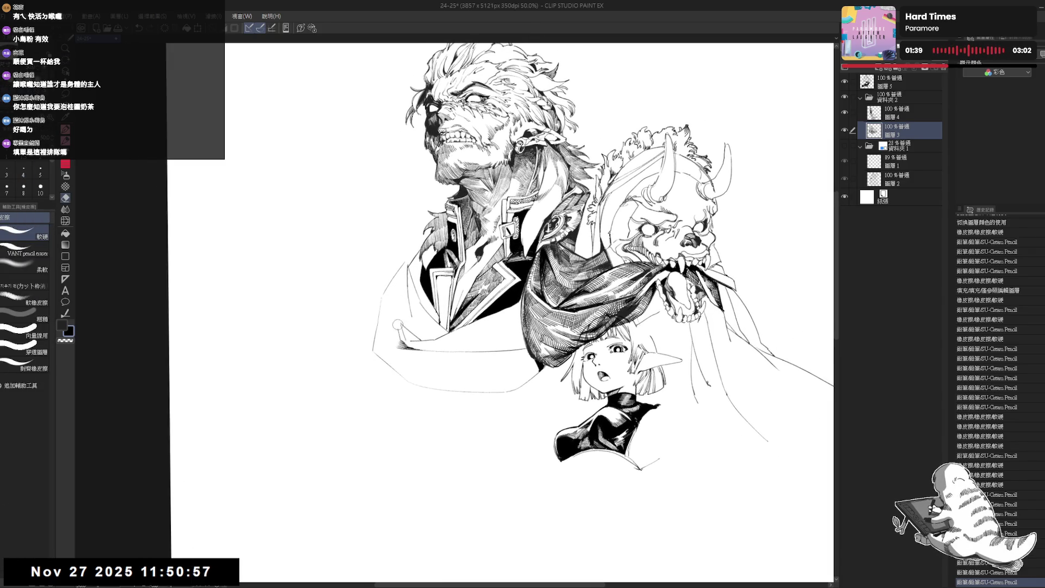
key("p")
key("e")
left_click_drag(409, 247, 409, 265)
key("p")
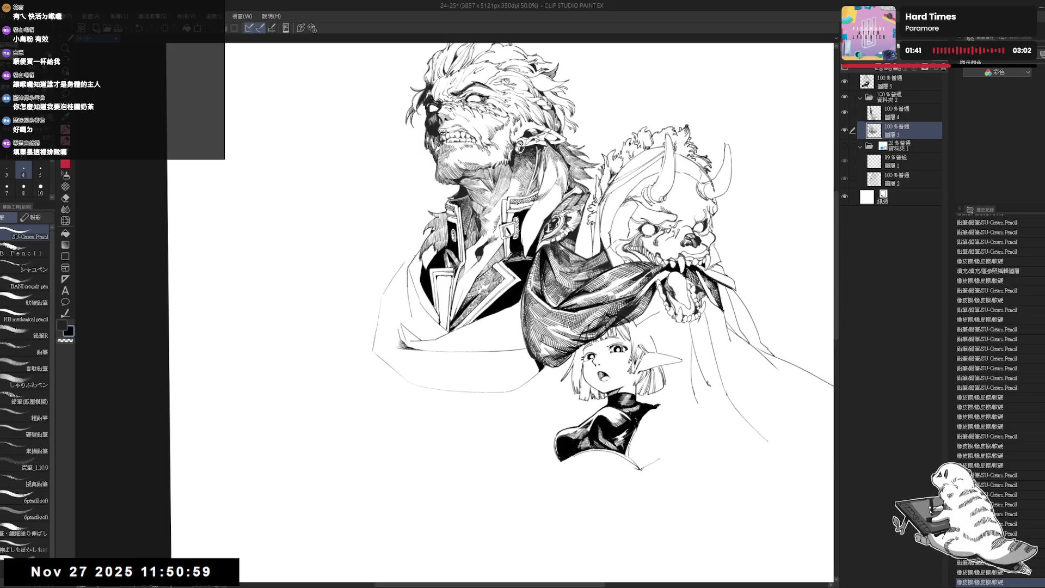
- Tilt the canvas, add a small stroke to the line art, and return upright
key("r")
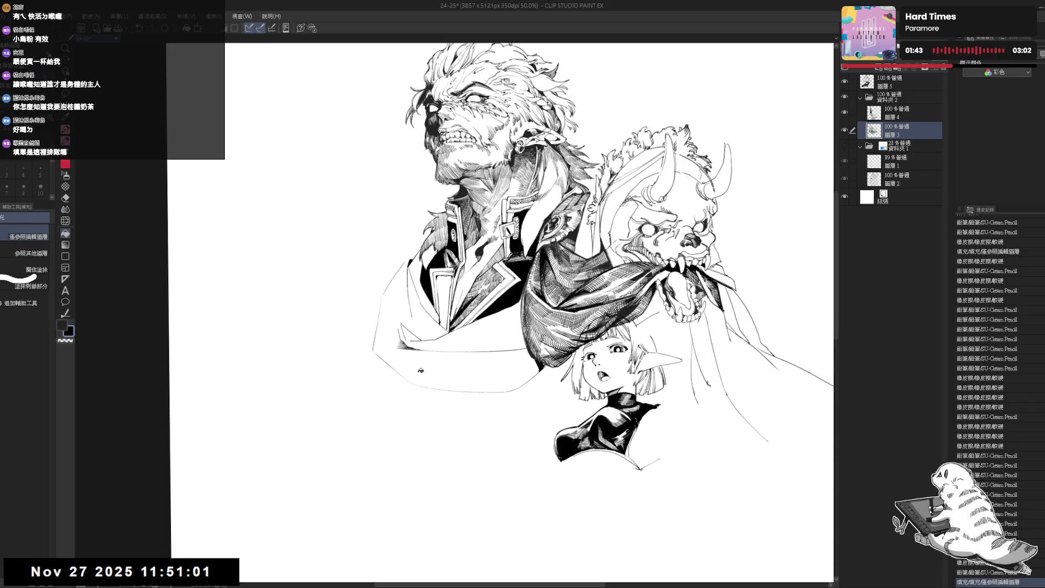
left_click_drag(489, 272, 468, 305)
key("p")
left_click_drag(408, 256, 409, 261)
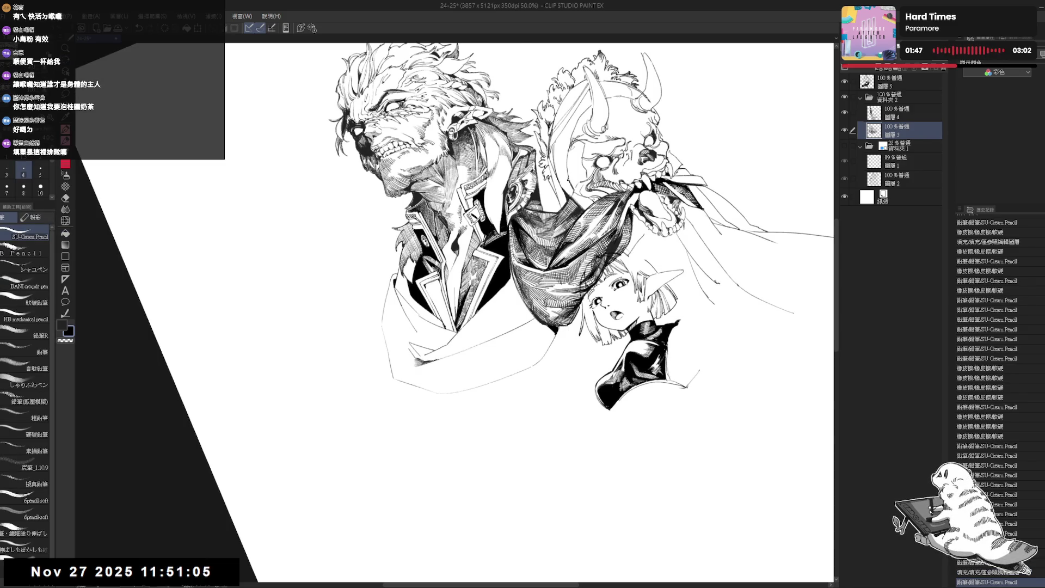
key("ctrl+@")
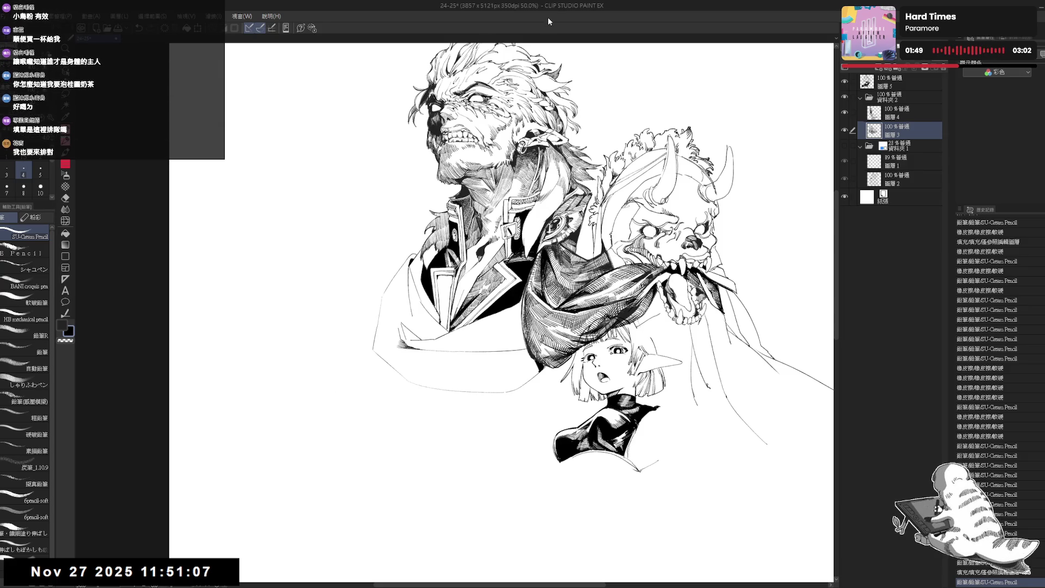
- Erase a small mark on the drawing and reset the canvas rotation
key("e")
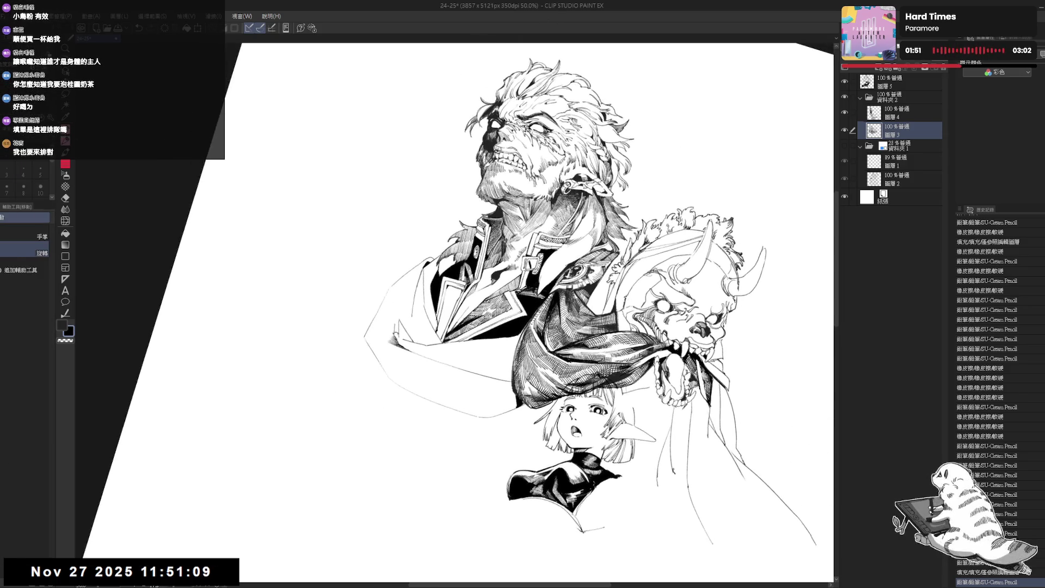
left_click(393, 332)
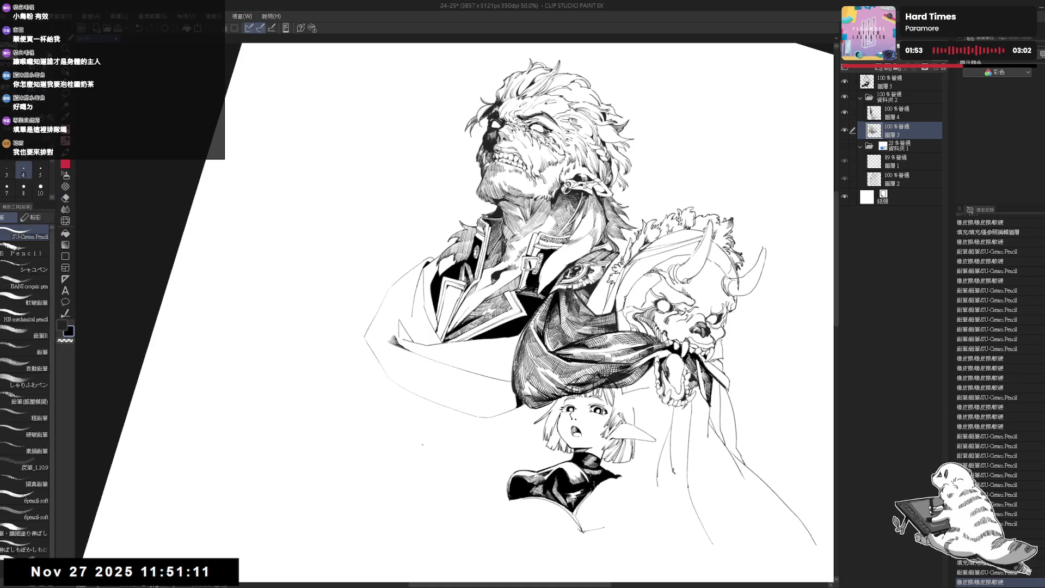
key("r")
left_click_drag(393, 332, 419, 366)
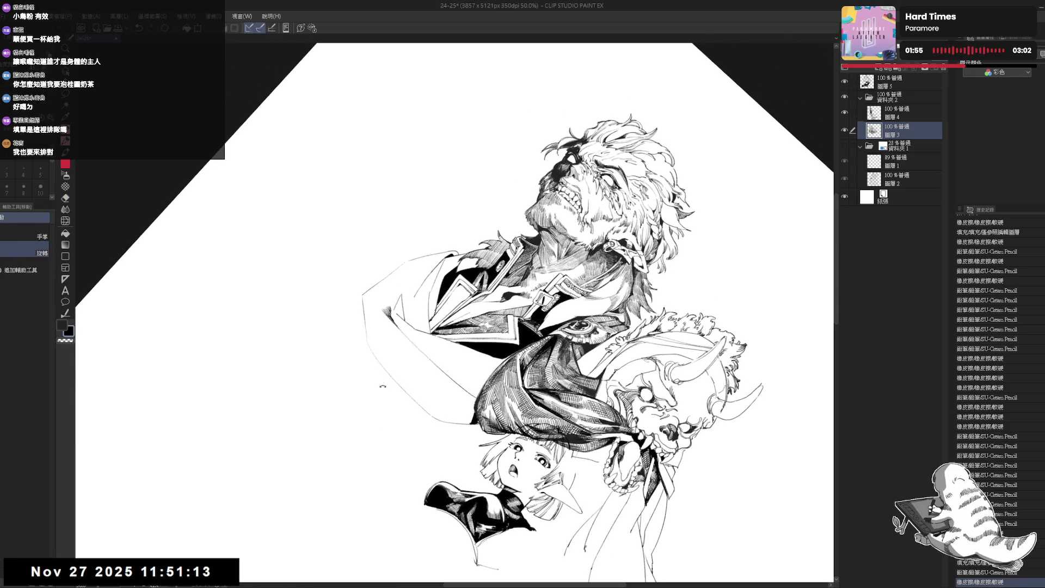
key("p")
key("at")
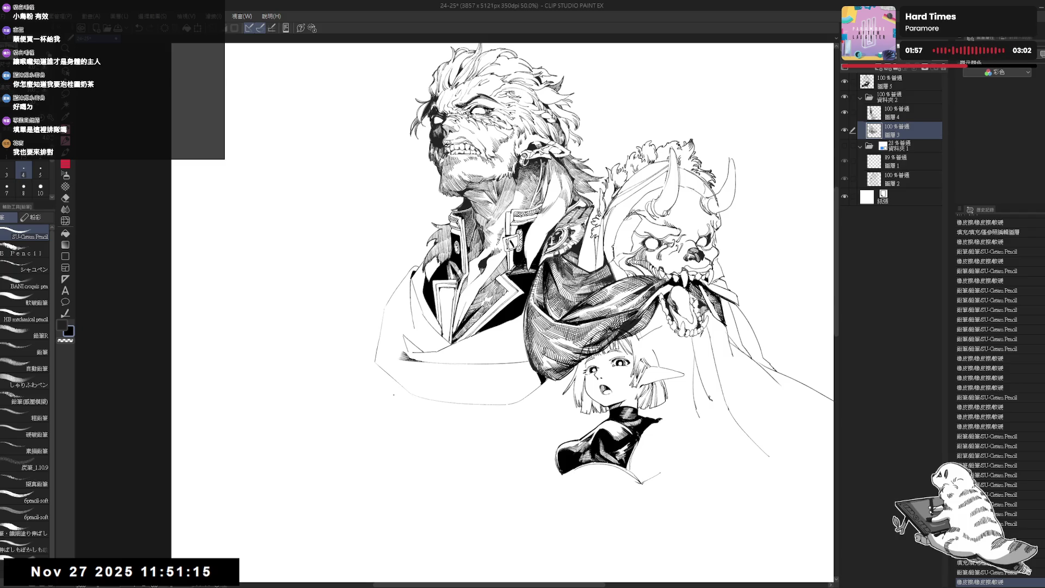
- Rotate the canvas about 40° and zoom around the old man's coat and scarf
key("r")
mouse_move(389, 413)
left_mouse_down()
mouse_move(431, 430)
mouse_move(428, 465)
mouse_move(357, 446)
mouse_move(355, 381)
left_mouse_up()
key("p")
key("r")
key("p")
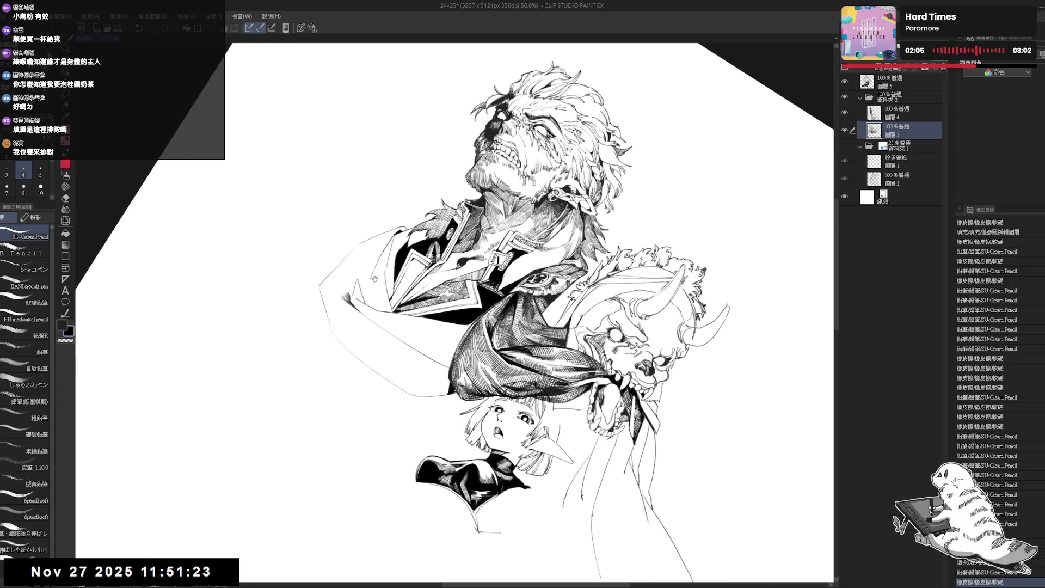
scroll(351, 291, "up", 5)
key("r")
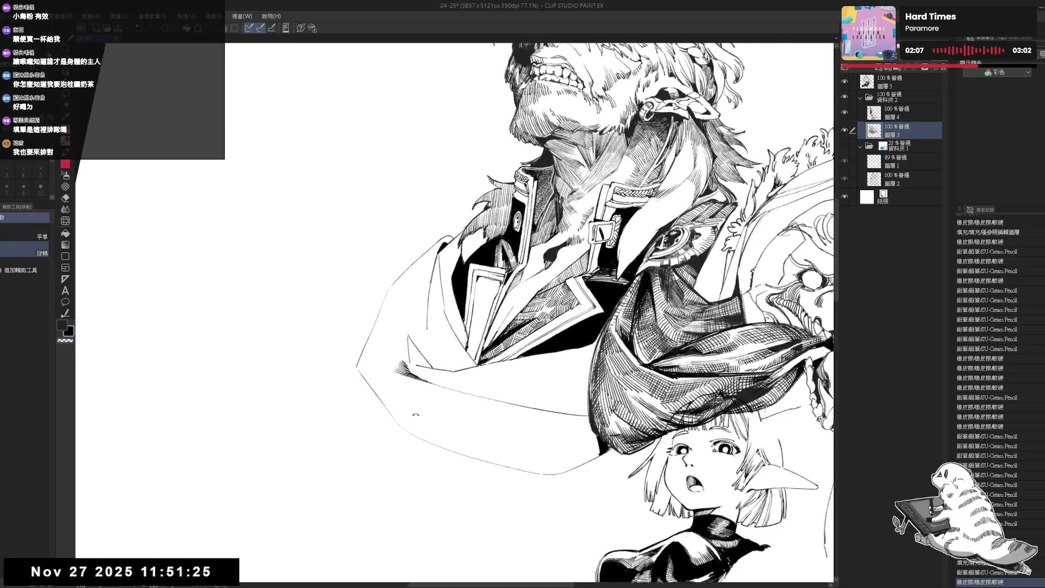
key("p")
scroll(428, 335, "down", 2)
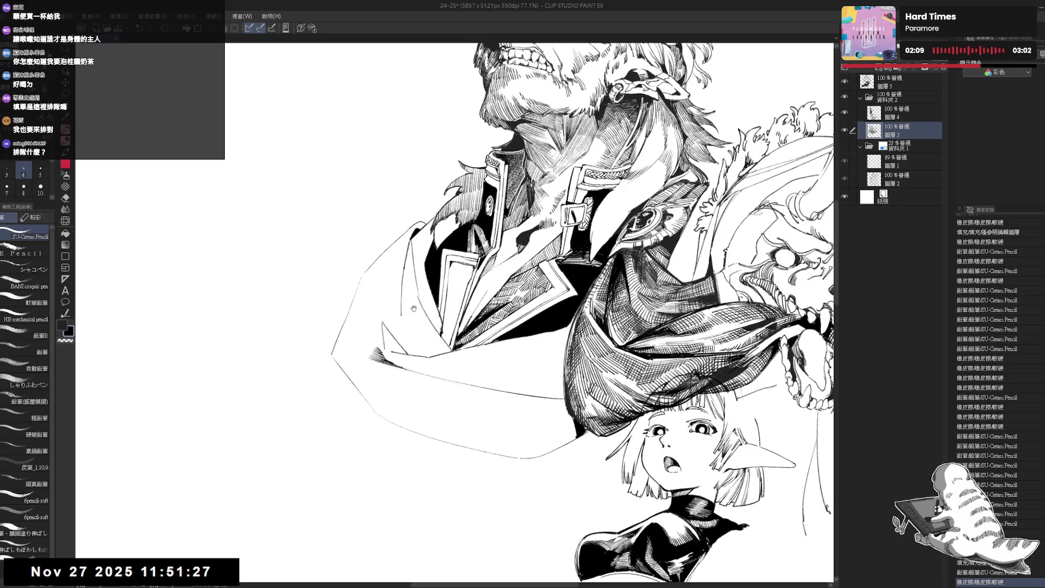
scroll(413, 308, "down", 2)
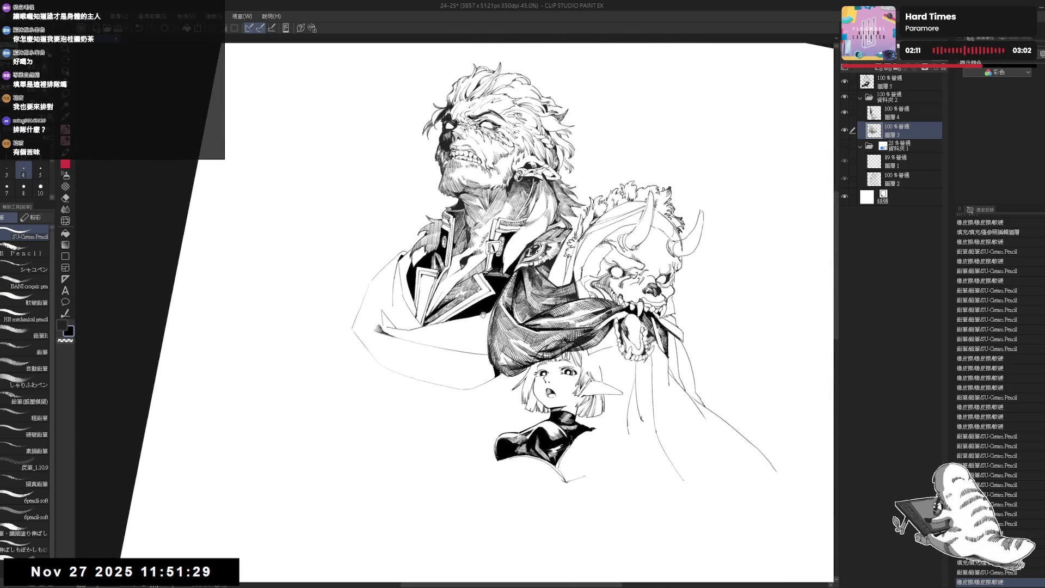
- Add small strokes along the old man's coat edge, then zoom out and flip the view to check
key("h")
key("h")
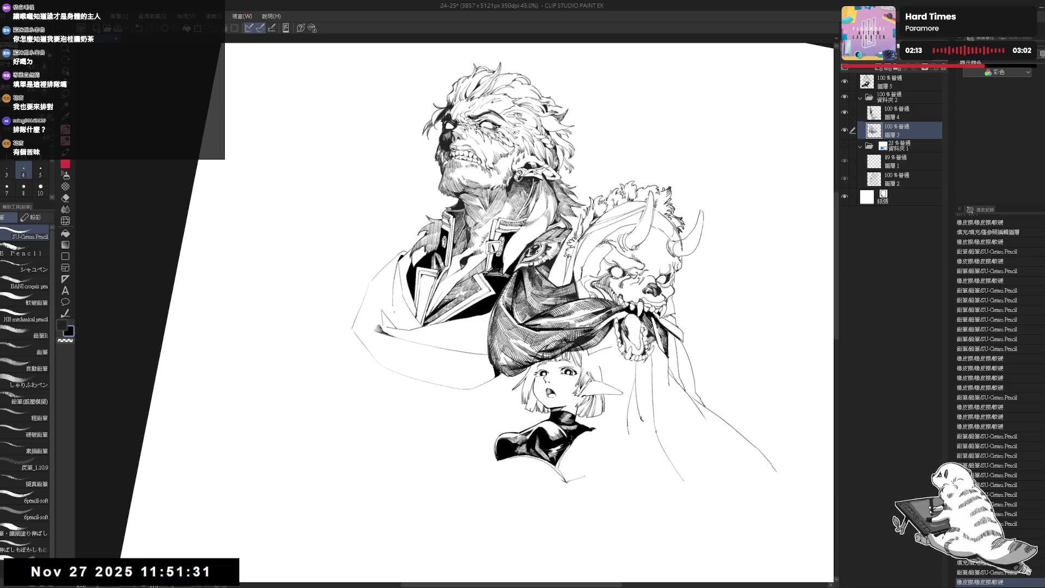
scroll(373, 335, "up", 3)
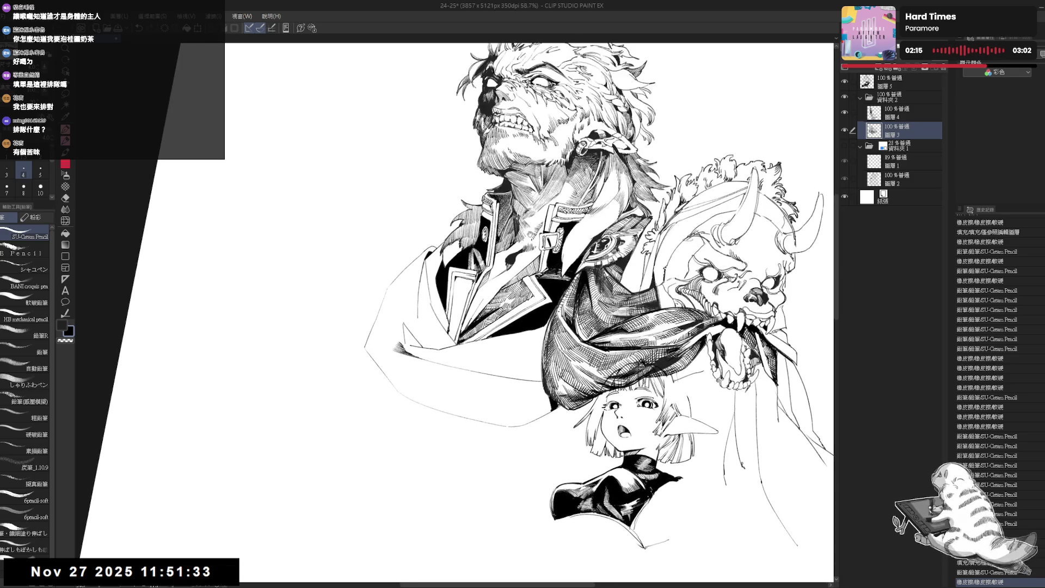
key("asciicircum")
key("asciicircum")
key("asciicircum")
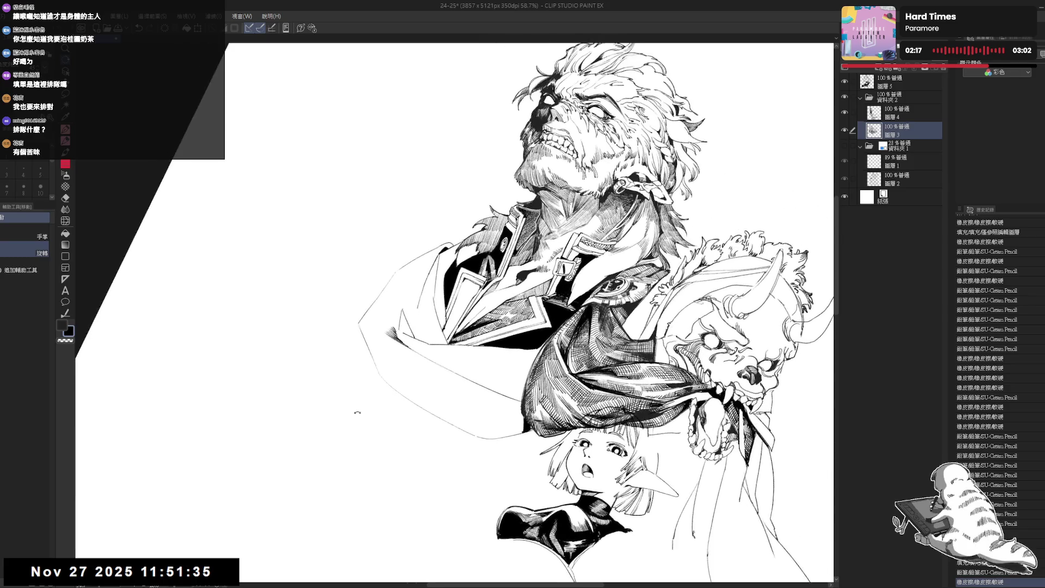
left_click_drag(393, 317, 418, 377)
key("minus")
key("minus")
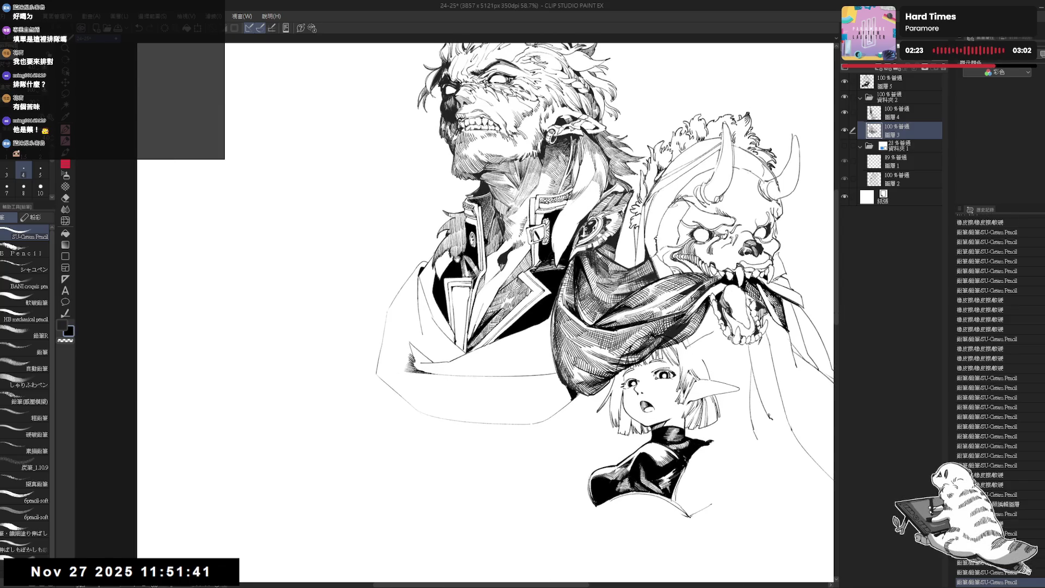
key("ctrl+minus")
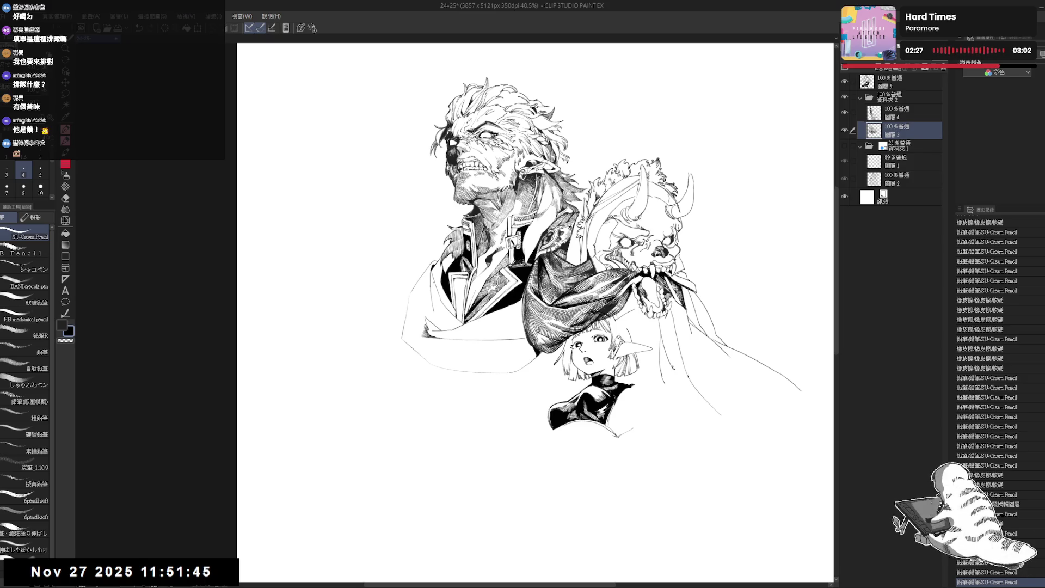
key("h")
key("h")
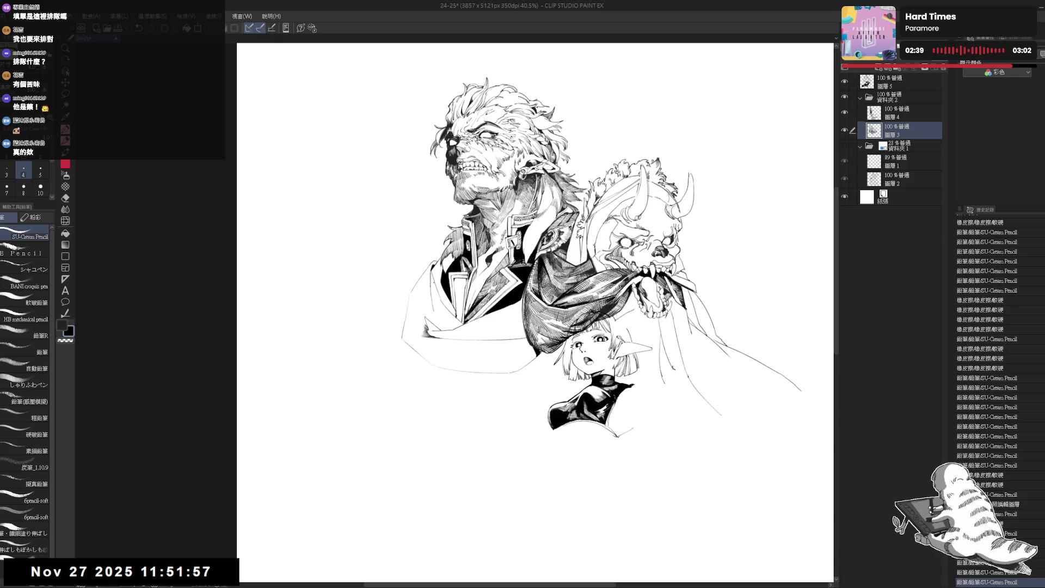
- Lighten stray lines along the old man's jacket edge with the Eraser
mouse_move(434, 277)
left_mouse_down()
mouse_move(409, 346)
mouse_move(452, 299)
left_mouse_up()
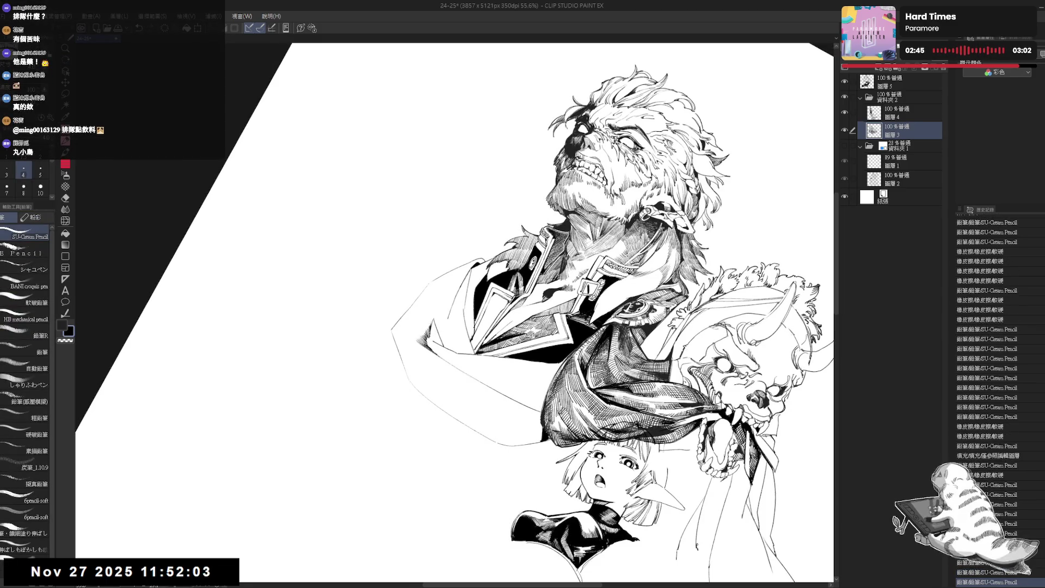
key("e")
mouse_move(207, 571)
left_mouse_down()
mouse_move(326, 435)
mouse_move(439, 333)
left_mouse_up()
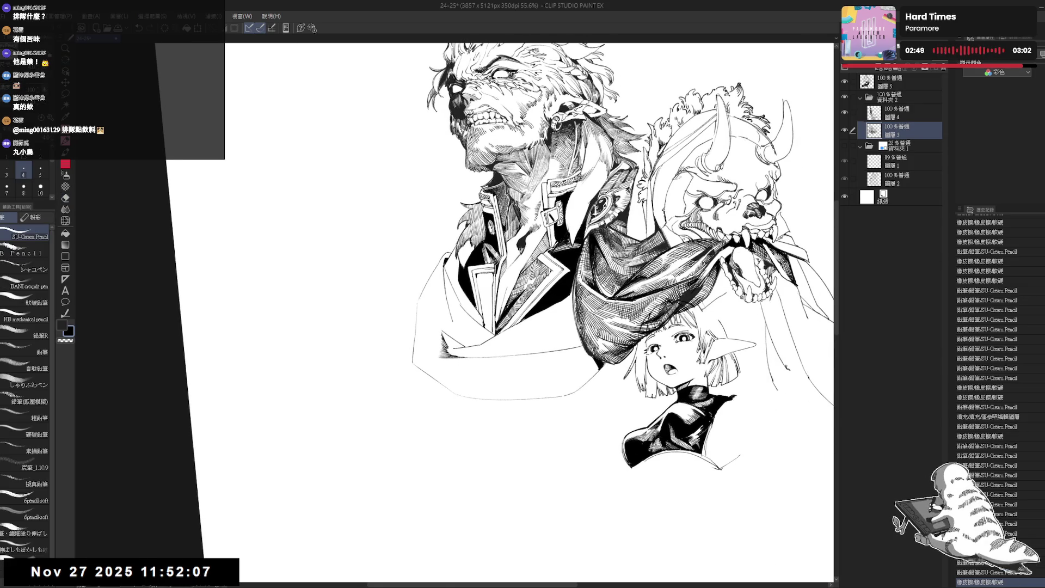
mouse_move(442, 278)
left_mouse_down()
mouse_move(450, 321)
mouse_move(442, 276)
left_mouse_up()
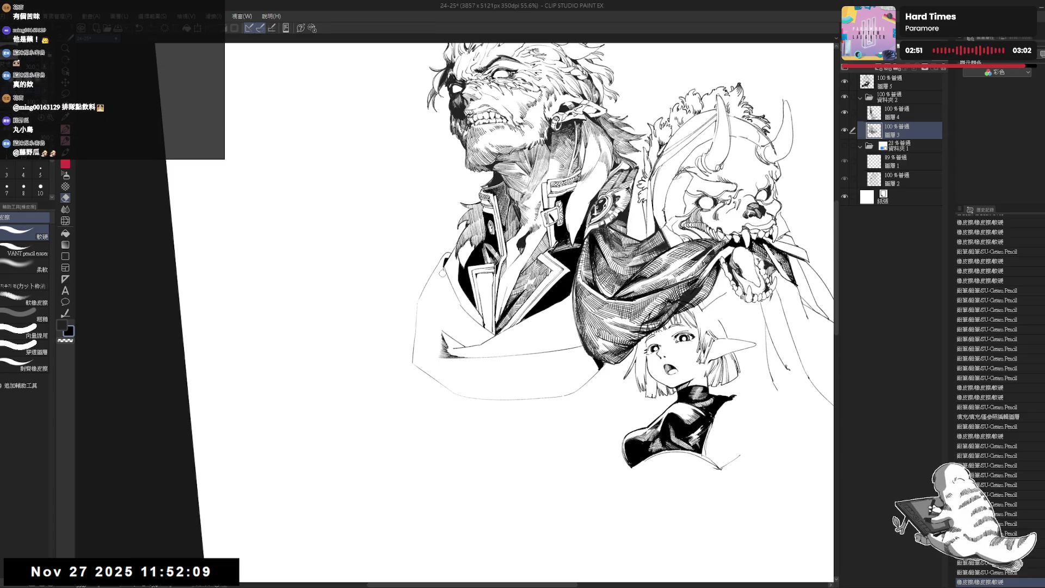
- Undo the last pencil stroke and fill a small enclosed area
key("p")
key("minus")
key("ctrl+z")
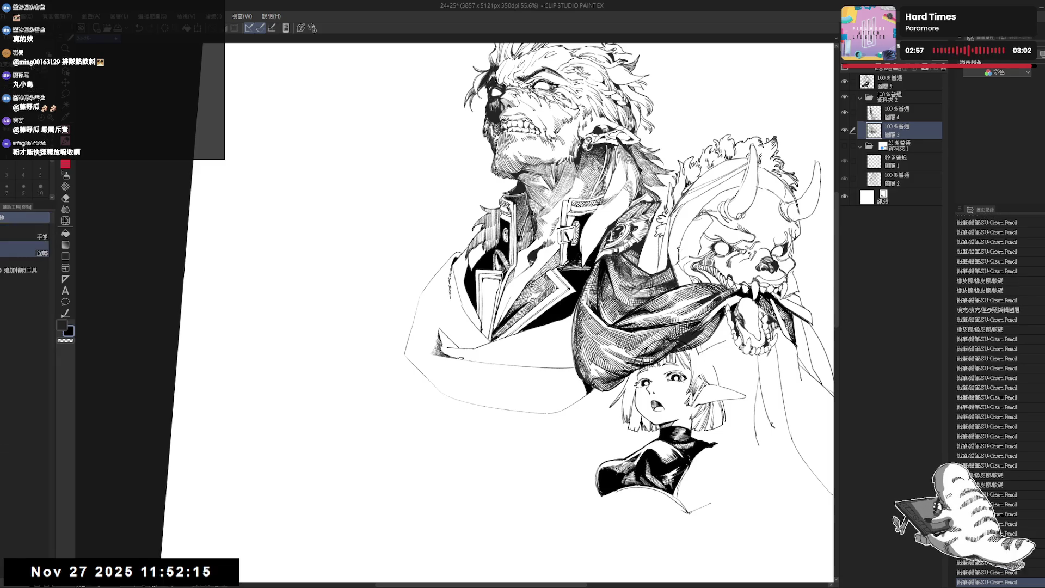
key("asciicircum")
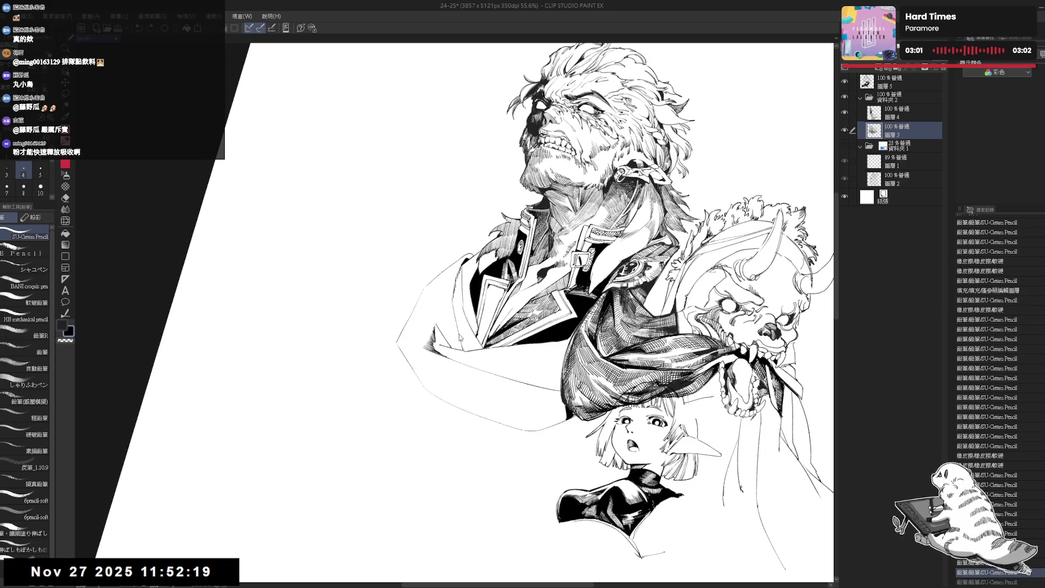
key("g")
left_click(474, 378)
left_click_drag(474, 378, 475, 389)
- Add a small stroke, redo the recent pencil strokes, and reset the view upright and zoomed out
key("p")
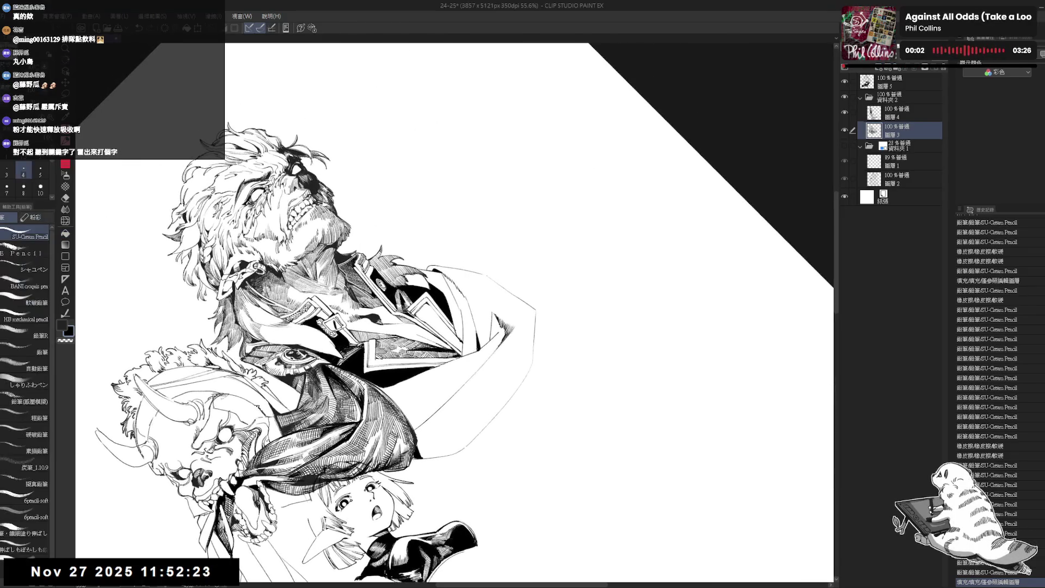
left_click_drag(203, 566, 209, 575)
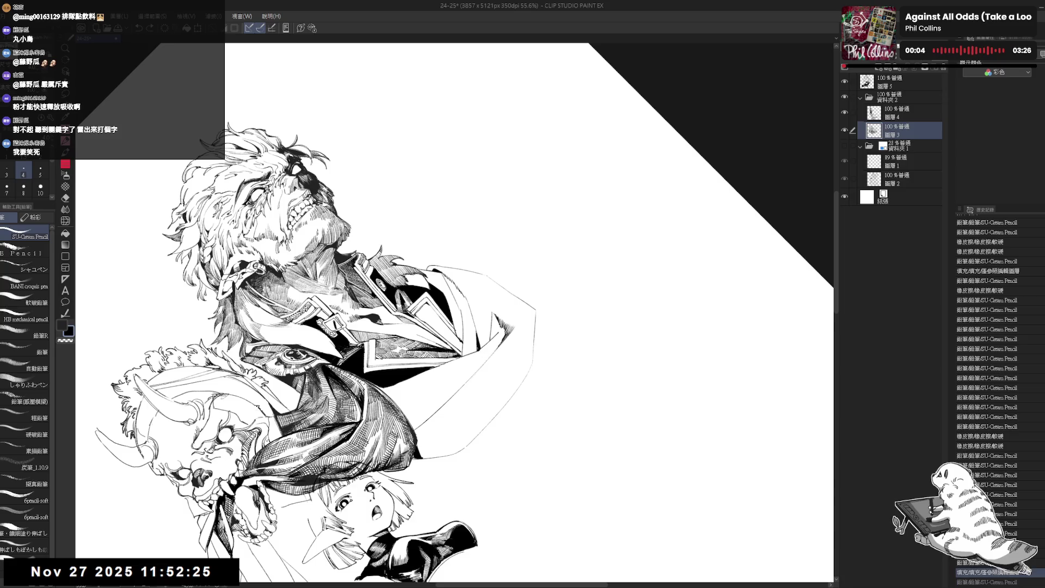
key("r")
mouse_move(207, 571)
left_mouse_down()
mouse_move(452, 430)
mouse_move(384, 415)
mouse_move(473, 439)
mouse_move(479, 347)
mouse_move(430, 362)
mouse_move(402, 321)
left_mouse_up()
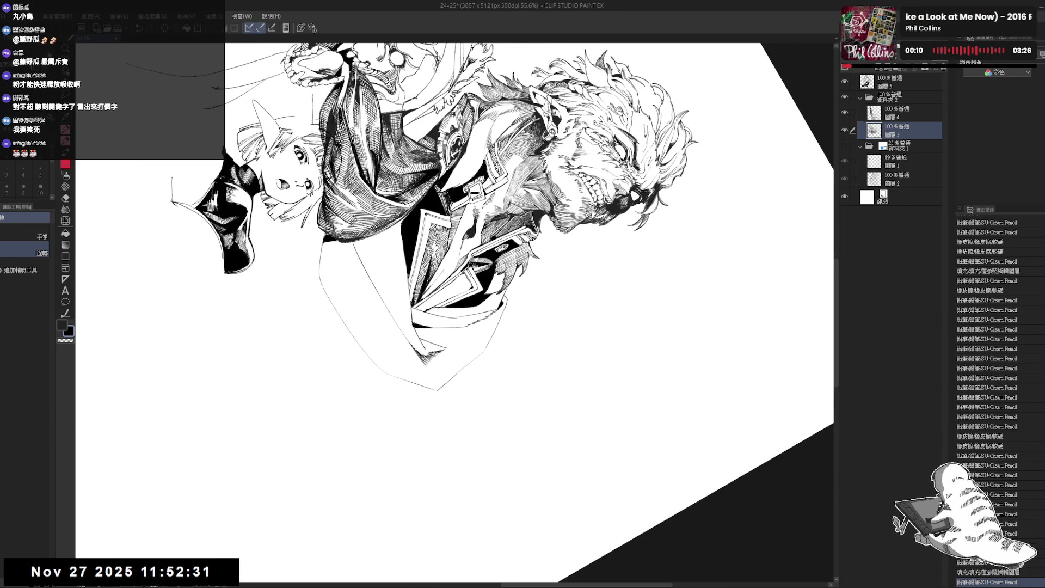
key("ctrl+y")
key("ctrl+y")
key("ctrl+y")
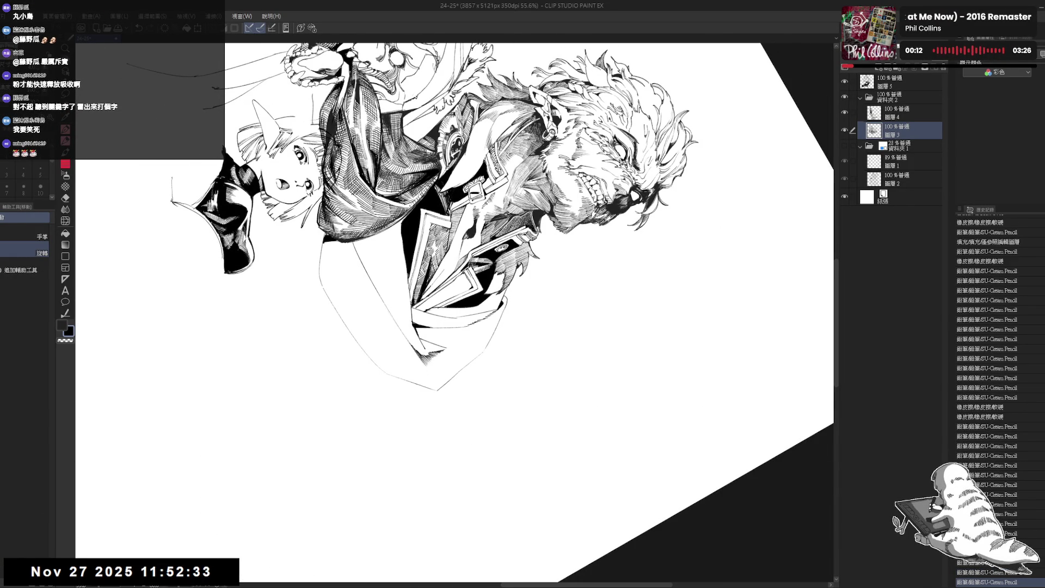
key("ctrl+y")
key("ctrl+y")
key("ctrl+y")
key("ctrl+0")
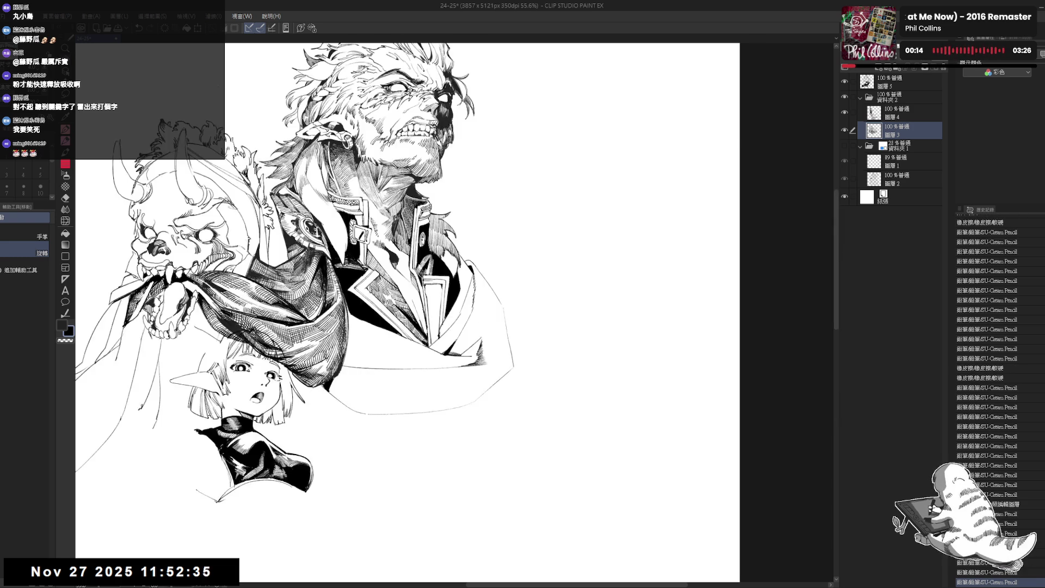
scroll(403, 268, "up", 2)
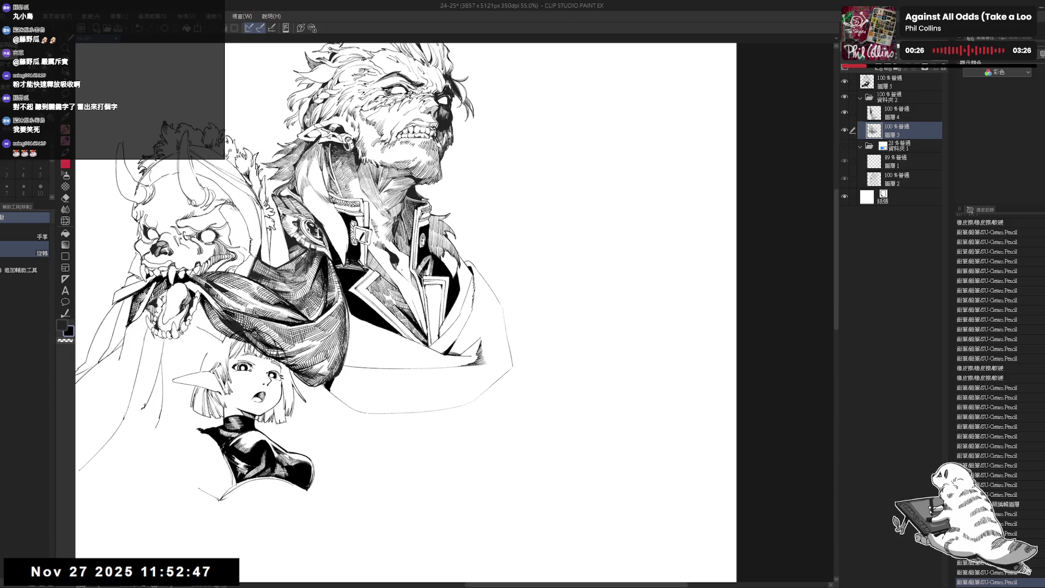
- With the view flipped and tilted, add two small pencil touch-ups to the coat
key("h")
mouse_move(458, 430)
left_mouse_down()
mouse_move(492, 425)
mouse_move(415, 379)
mouse_move(522, 350)
left_mouse_up()
key("p")
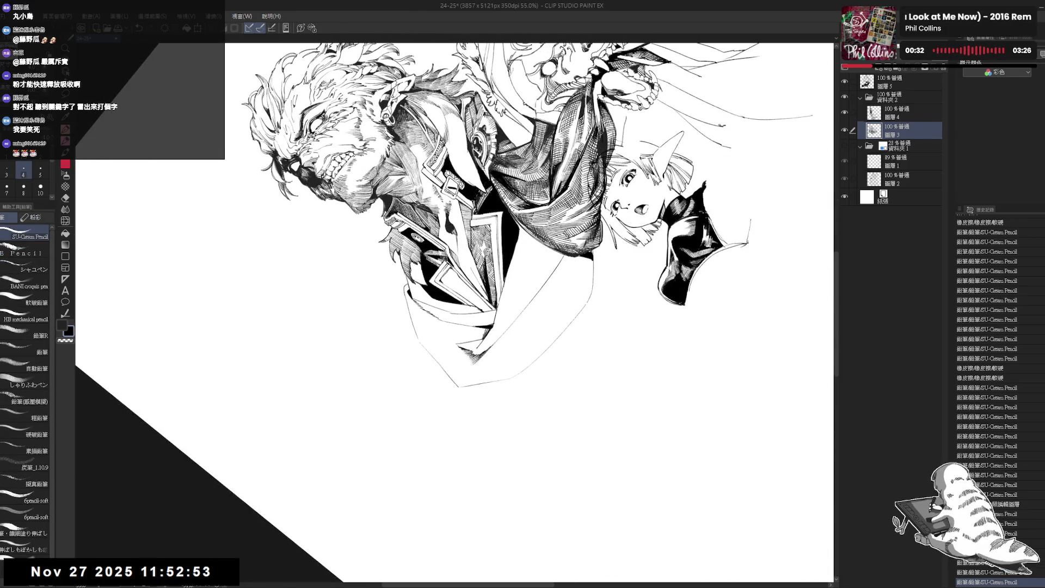
left_click_drag(483, 326, 488, 338)
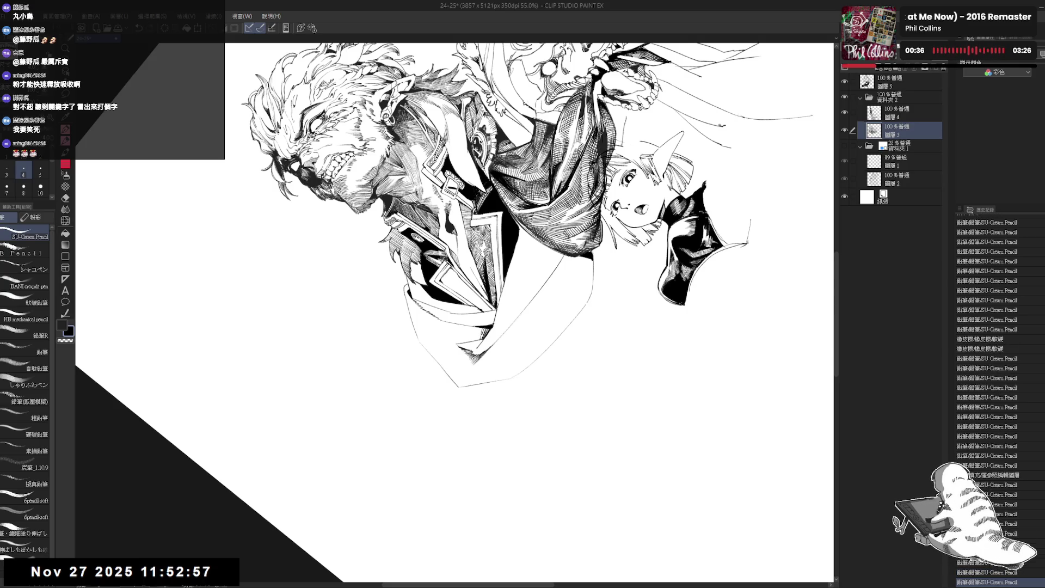
left_click_drag(481, 336, 486, 342)
key("ctrl+@")
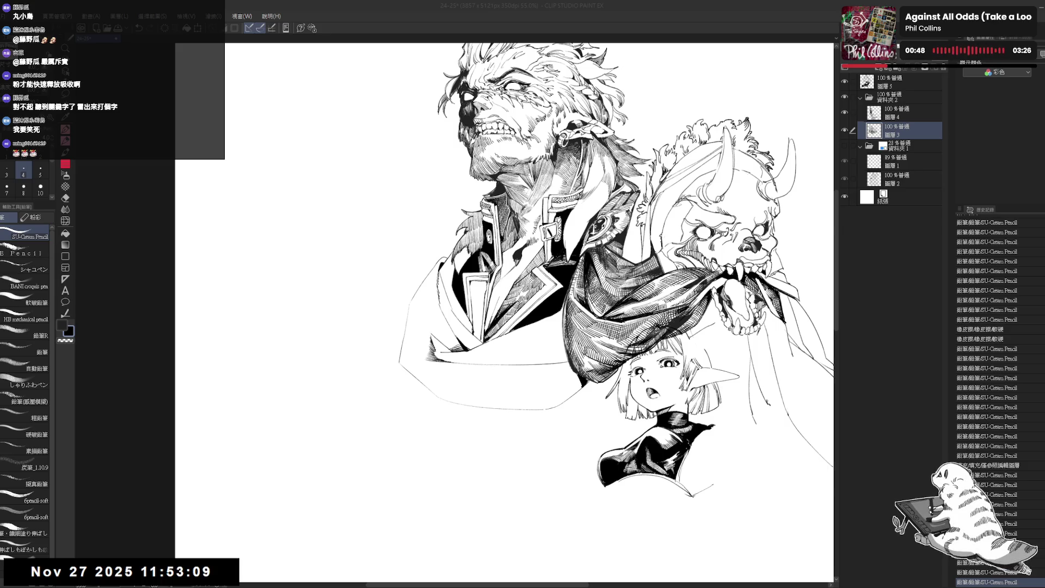
key("ctrl+minus")
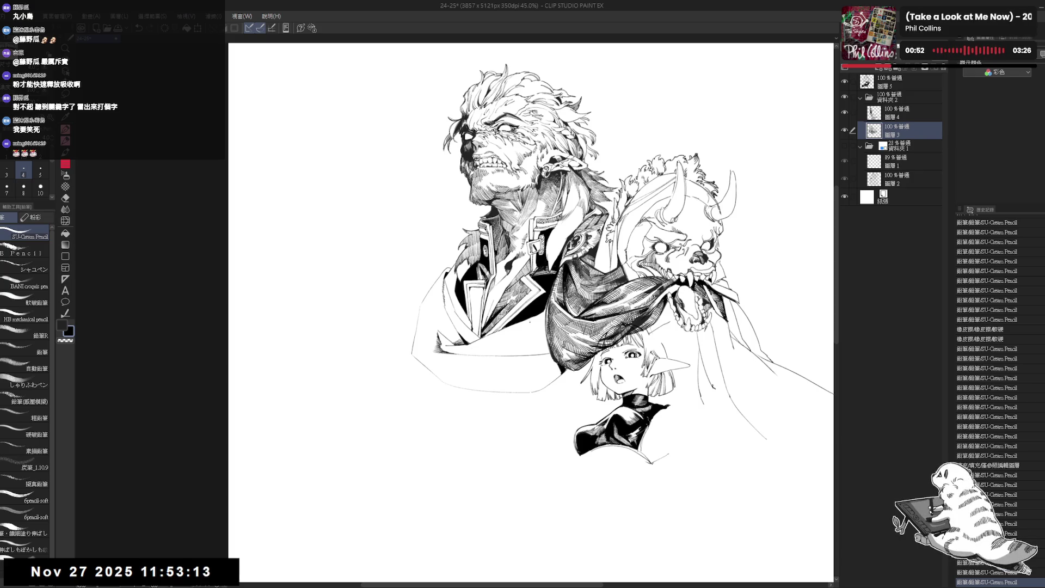
key("ctrl+plus")
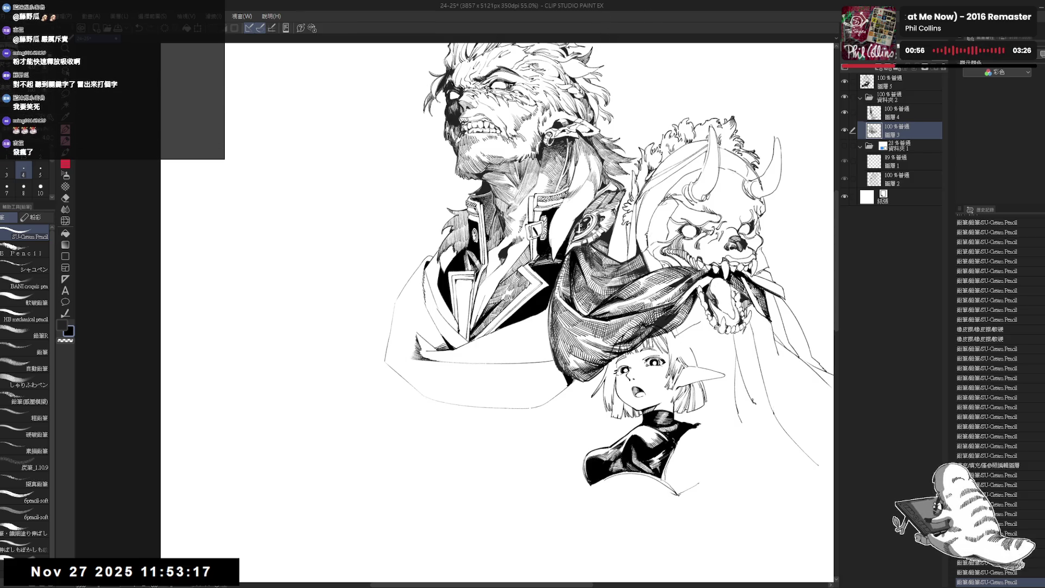
- Draw fine hatching strokes on the coat's lower lapel and undo the unwanted one
left_click_drag(490, 281, 505, 299)
mouse_move(441, 347)
left_mouse_down()
mouse_move(448, 353)
mouse_move(463, 334)
left_mouse_up()
key("x")
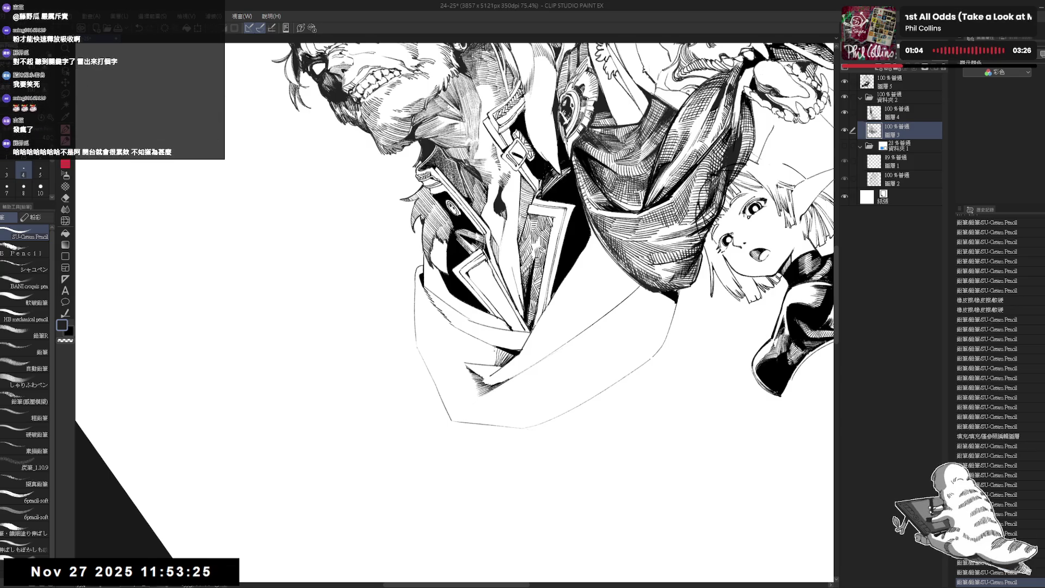
mouse_move(493, 347)
left_mouse_down()
mouse_move(490, 364)
mouse_move(482, 358)
left_mouse_up()
key("ctrl+z")
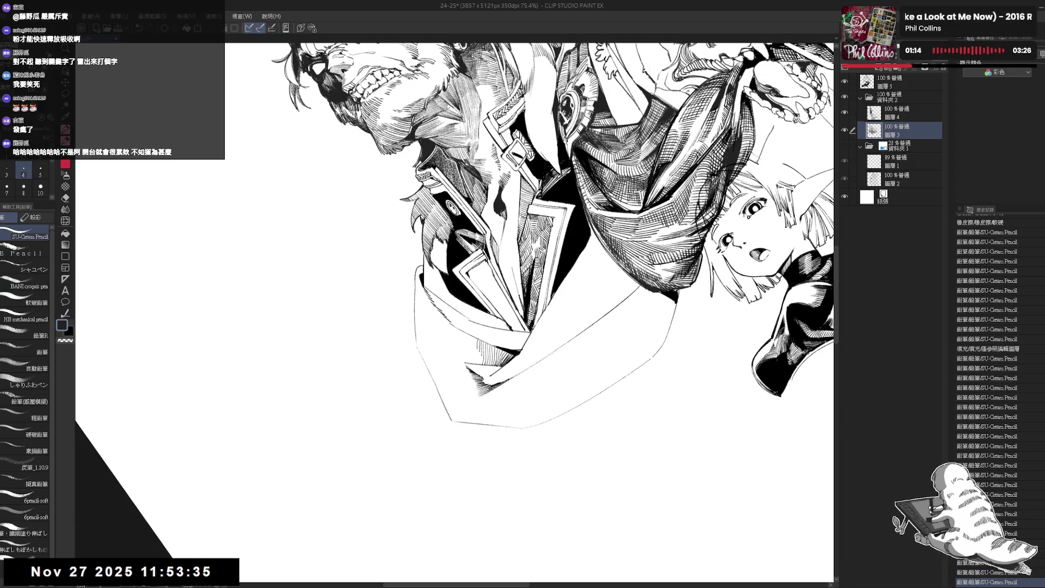
- Zoom in on the coat and scarf, then flip and rotate the view to a drawing angle
key("ctrl+plus")
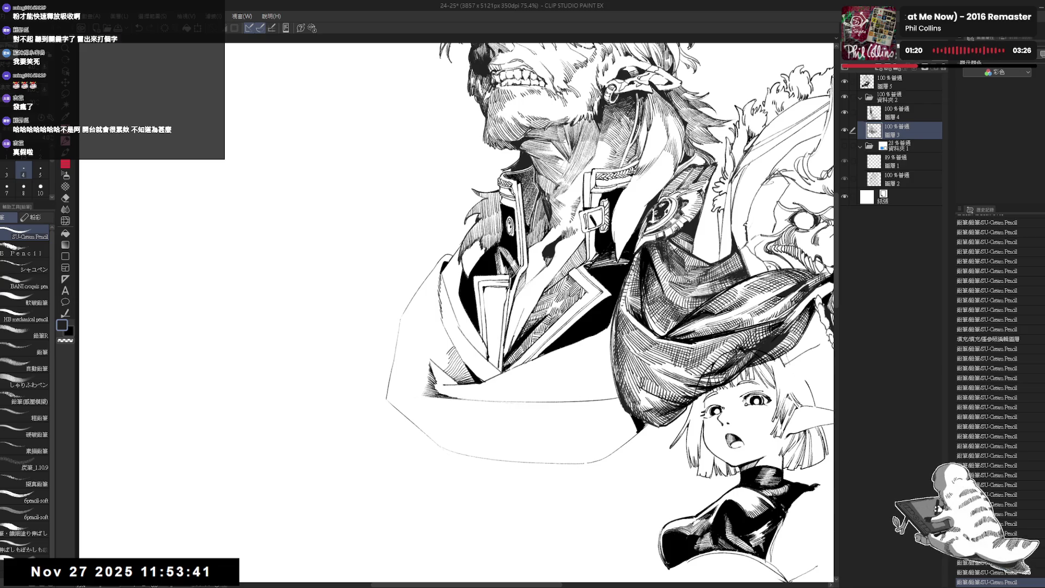
left_click_drag(490, 333, 475, 362)
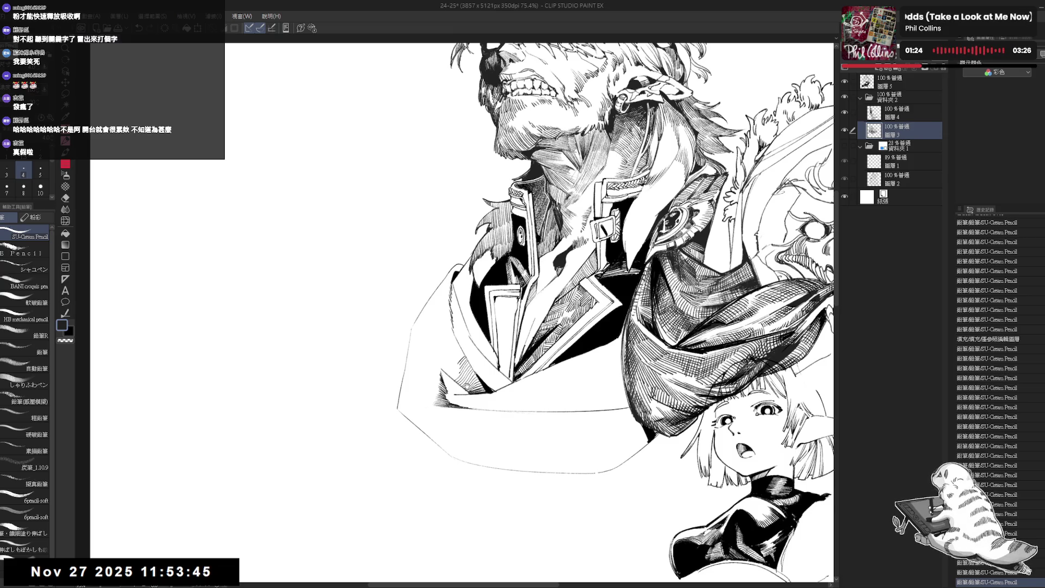
mouse_move(475, 363)
left_mouse_down()
mouse_move(503, 351)
mouse_move(493, 359)
left_mouse_up()
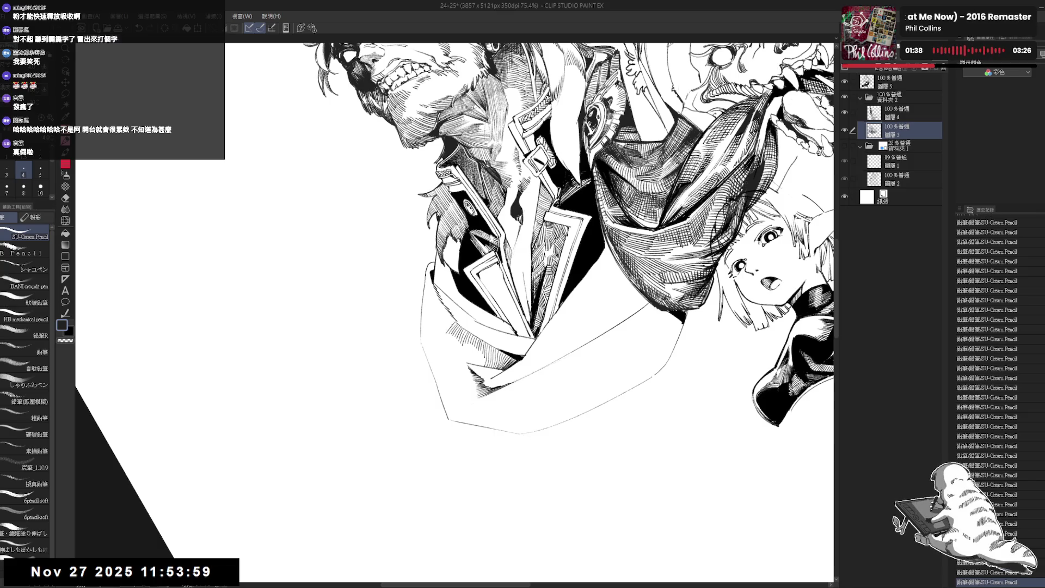
key("r")
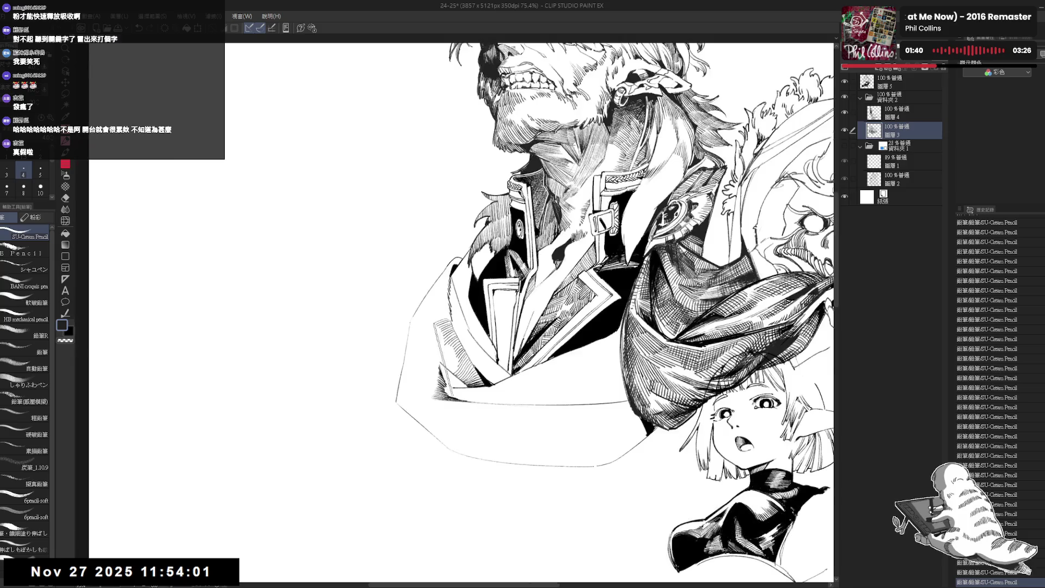
mouse_move(380, 327)
left_mouse_down()
mouse_move(422, 402)
mouse_move(423, 311)
left_mouse_up()
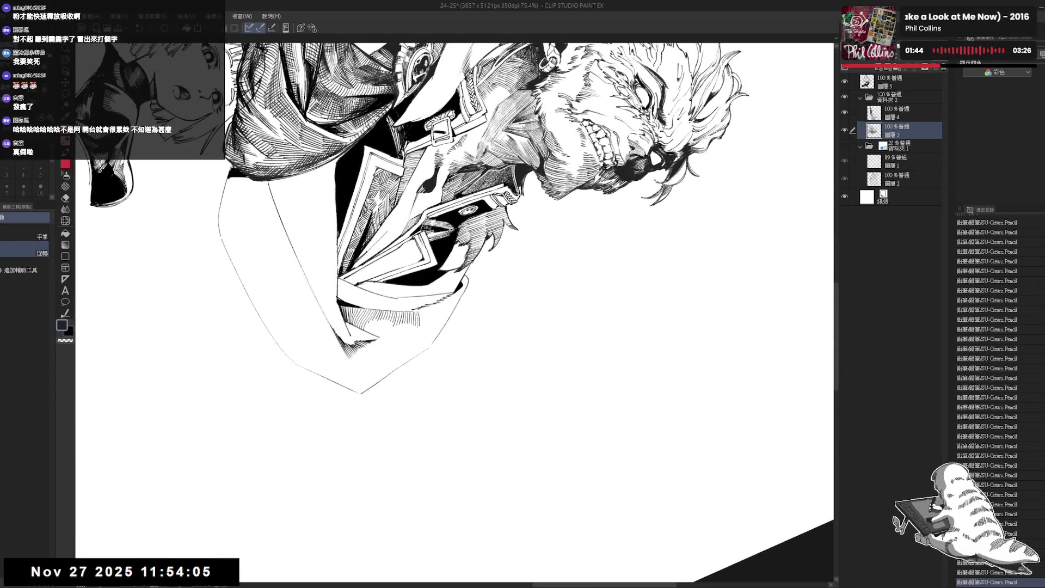
- Add a short hatching stroke to the coat, comparing it with undo and redo
key("ctrl+z")
key("ctrl+y")
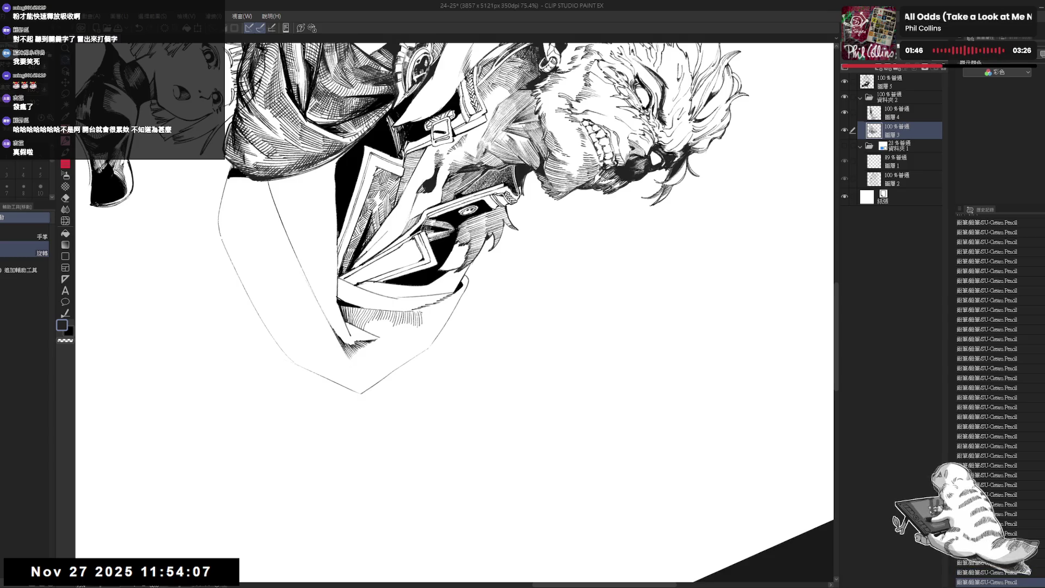
left_click_drag(428, 311, 427, 319)
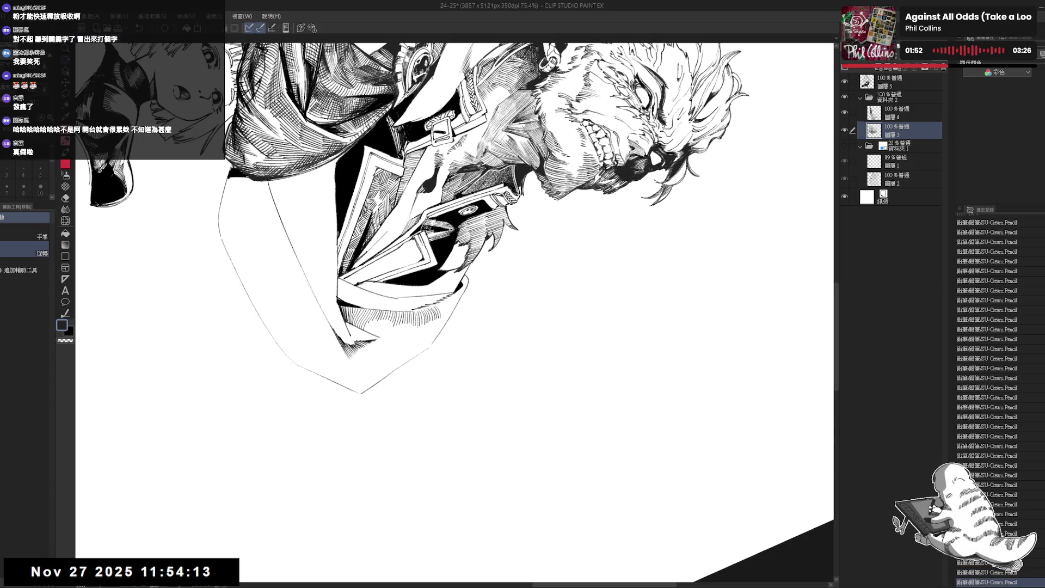
key("ctrl+z")
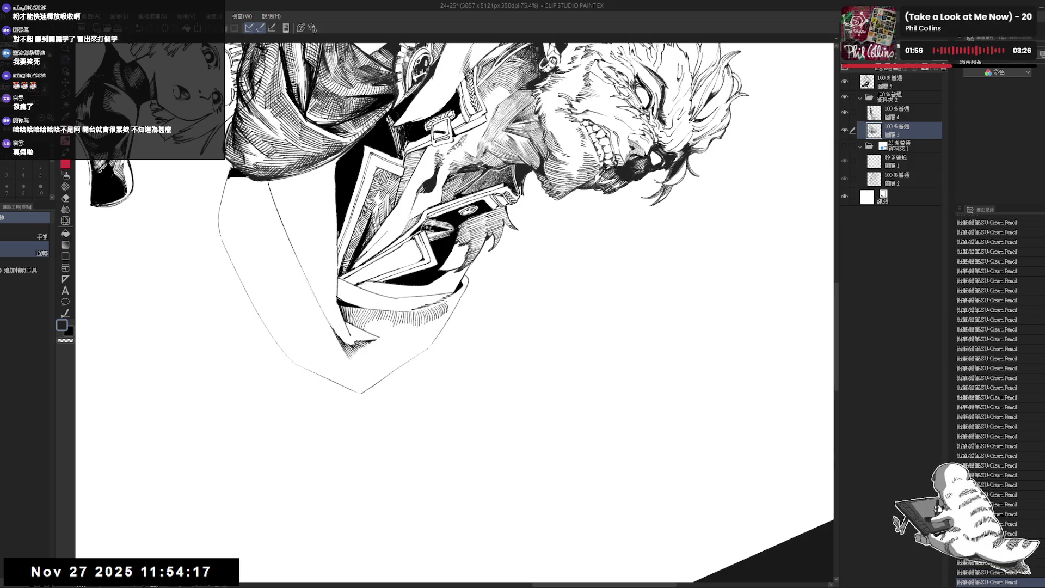
key("ctrl+y")
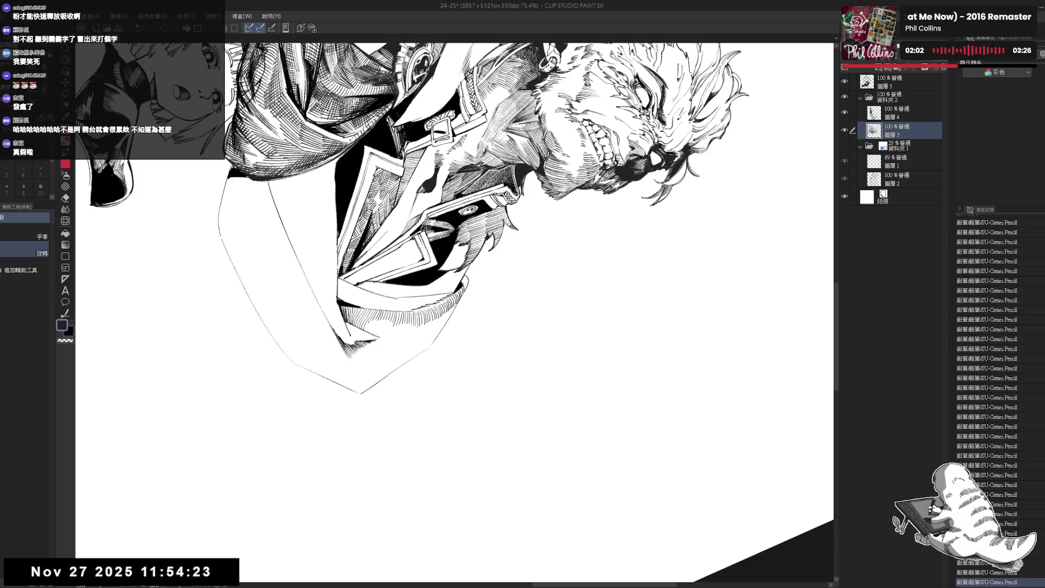
key("minus")
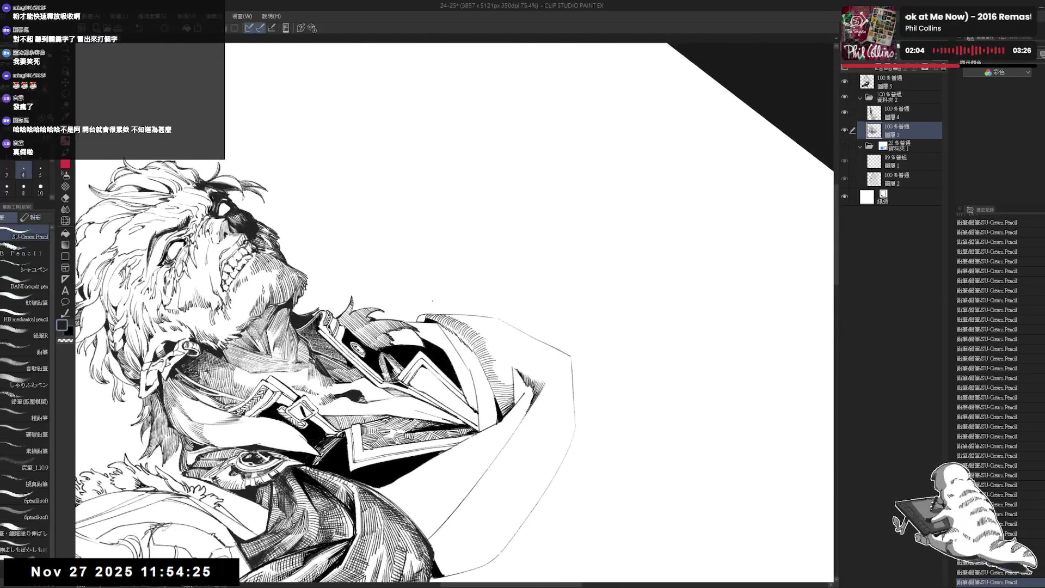
key("p")
key("ctrl+y")
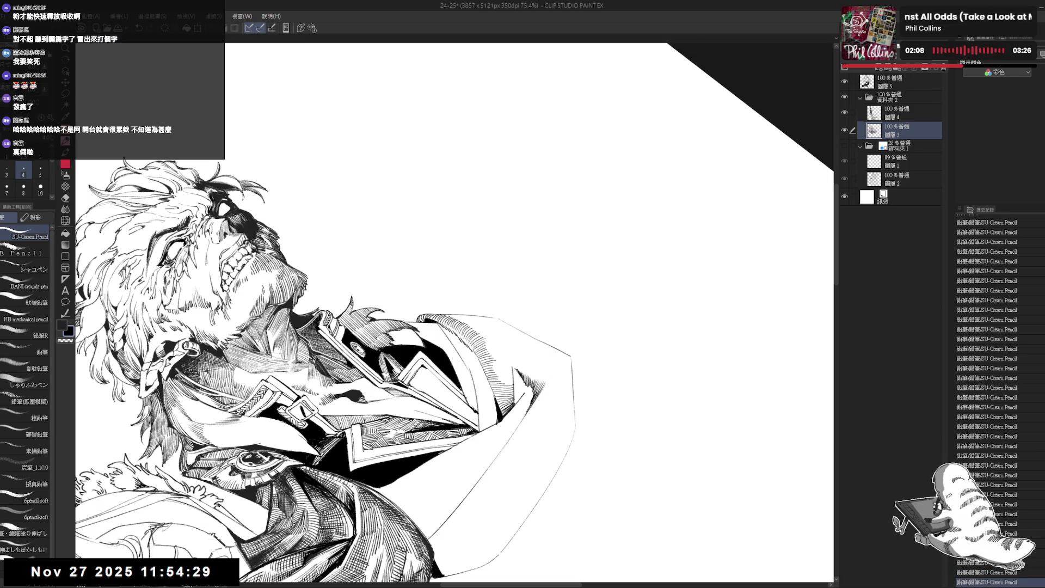
- Reset the view upright to check the whole figure group, then zoom in on the old man
key("ctrl+@")
key("ctrl+minus")
key("ctrl+minus")
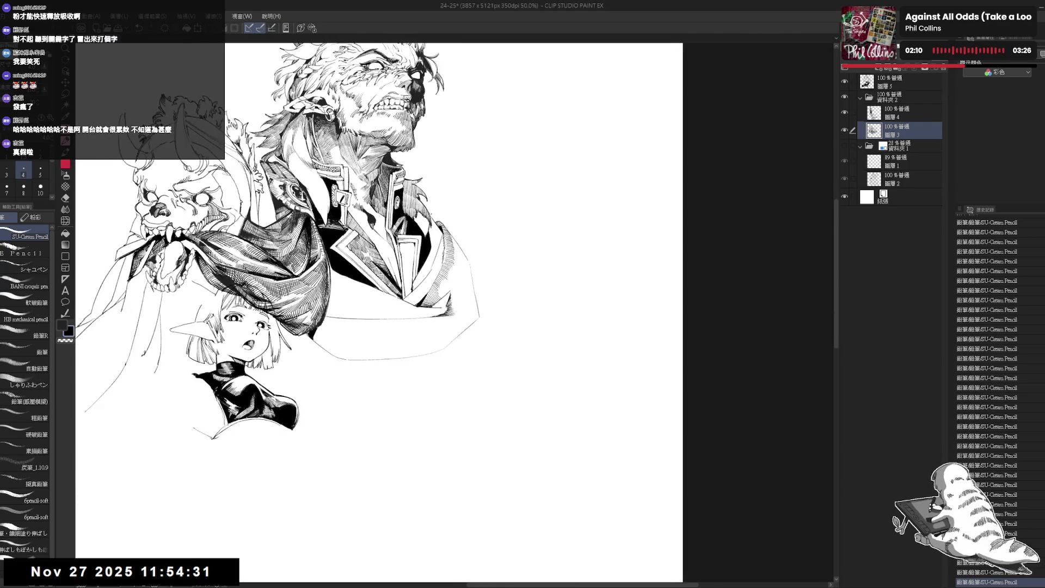
mouse_move(448, 229)
left_mouse_down()
mouse_move(463, 232)
mouse_move(457, 219)
mouse_move(449, 228)
left_mouse_up()
scroll(449, 228, "up", 3)
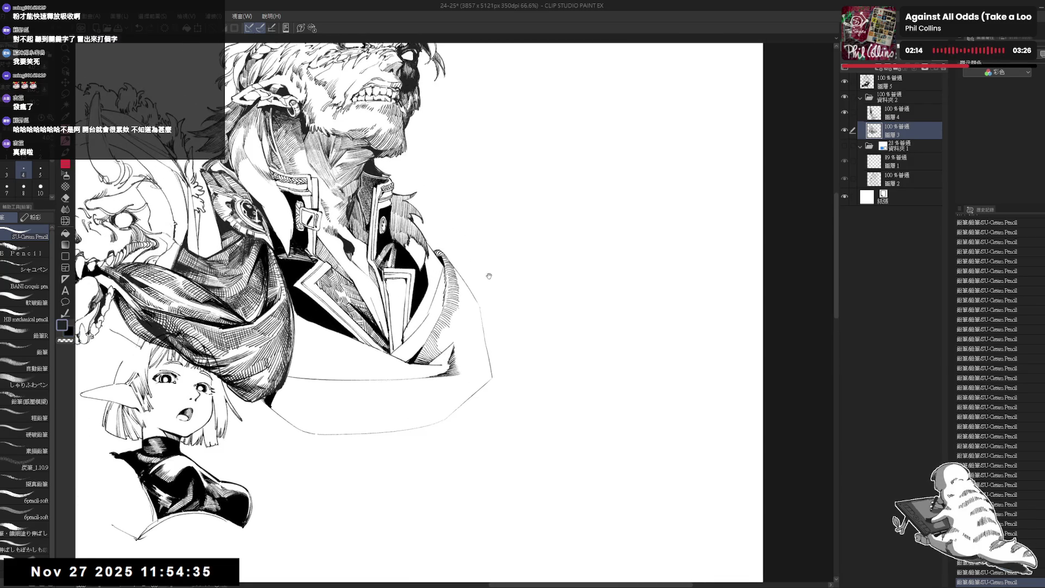
mouse_move(487, 275)
left_mouse_down()
mouse_move(473, 266)
mouse_move(435, 302)
left_mouse_up()
key("e")
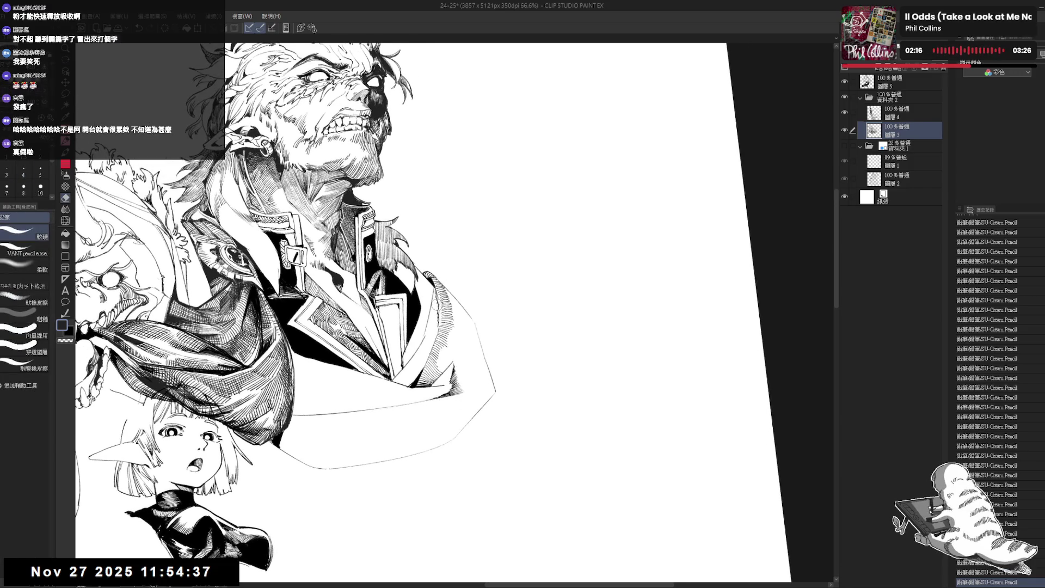
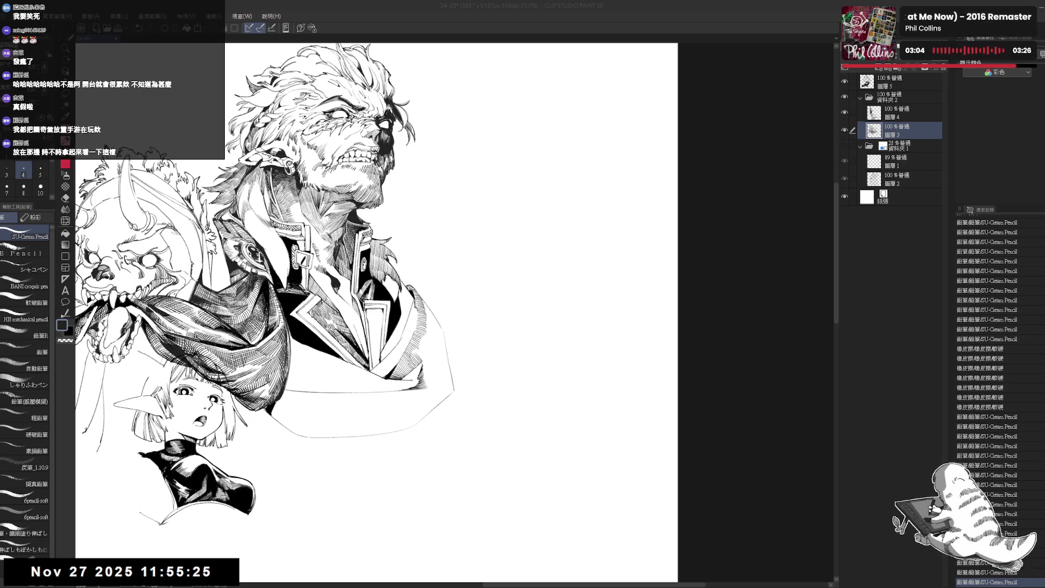
- Step back and forth through the undo history to restore the recent strokes
key("ctrl+plus")
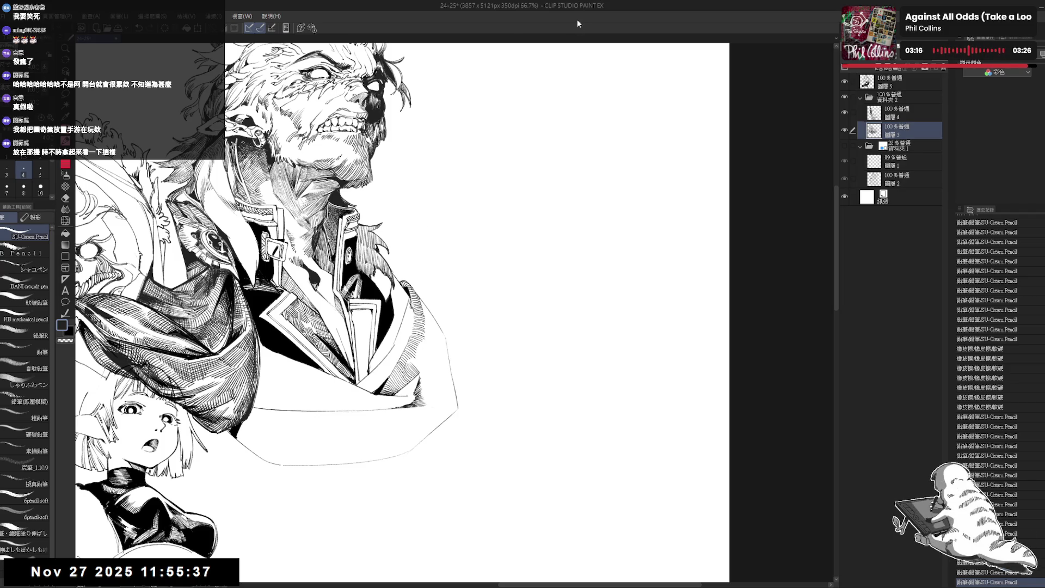
left_click_drag(394, 347, 420, 491)
key("ctrl+z")
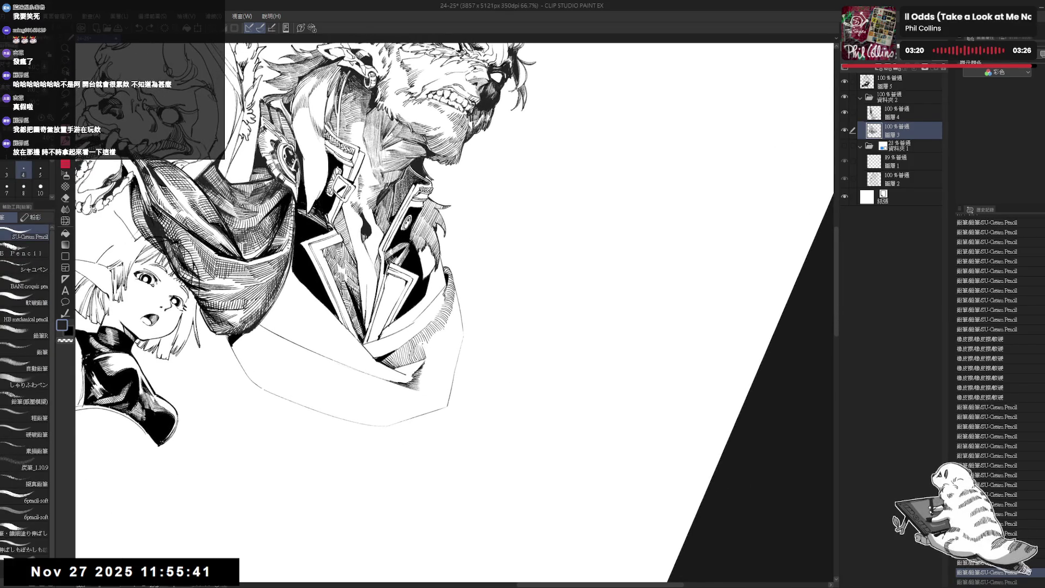
key("ctrl+y")
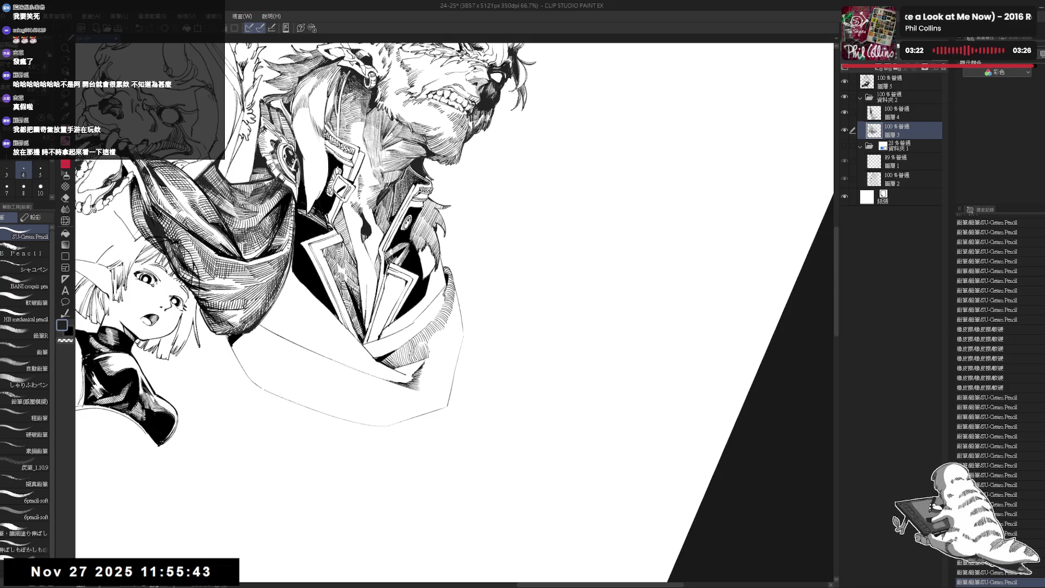
key("ctrl+y")
key("ctrl+y")
key("ctrl+y")
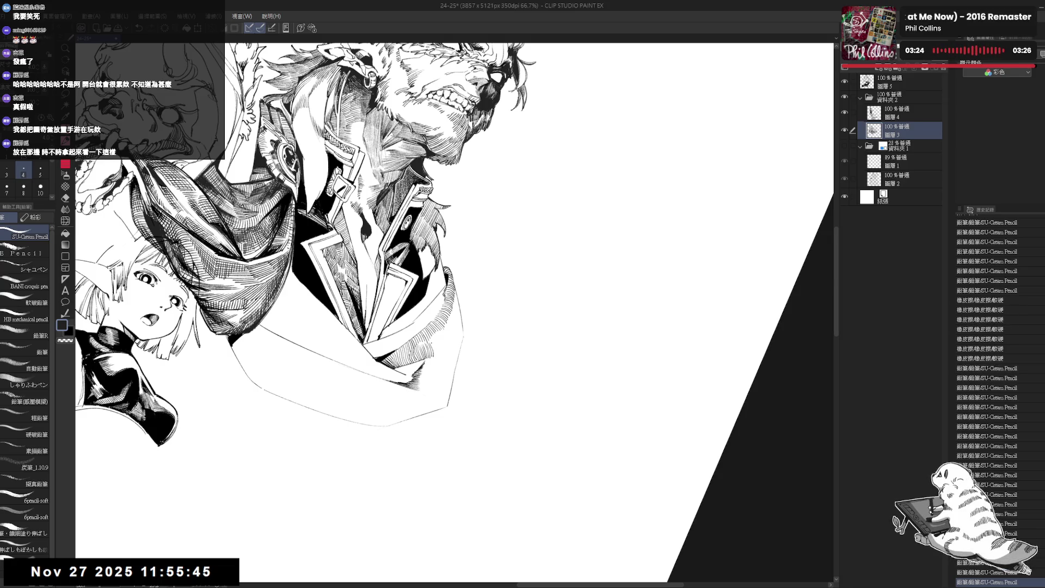
key("ctrl+y")
key("ctrl+y")
key("ctrl+y")
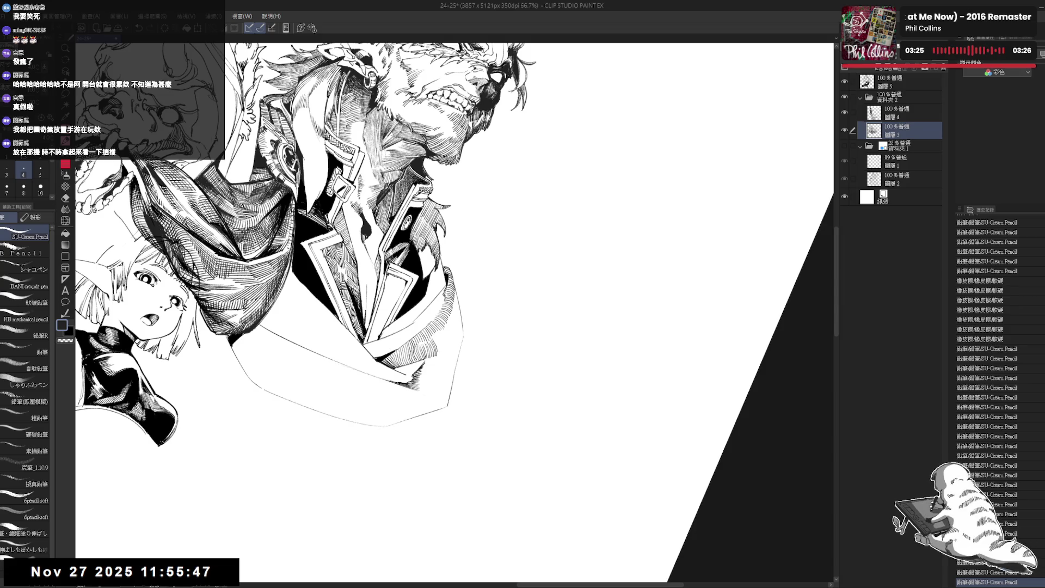
key("ctrl+y")
key("ctrl+y")
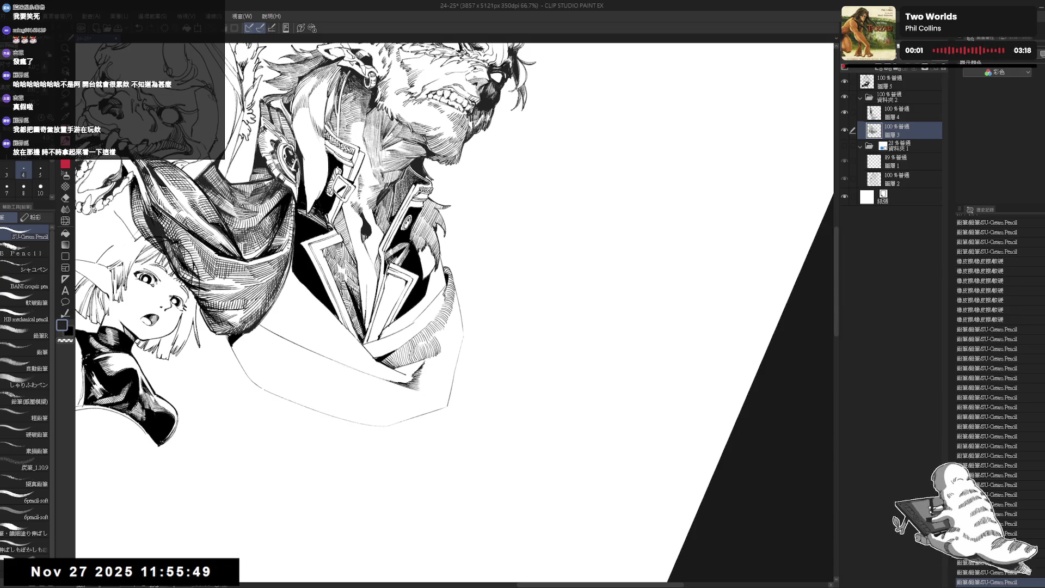
key("ctrl+y")
key("e")
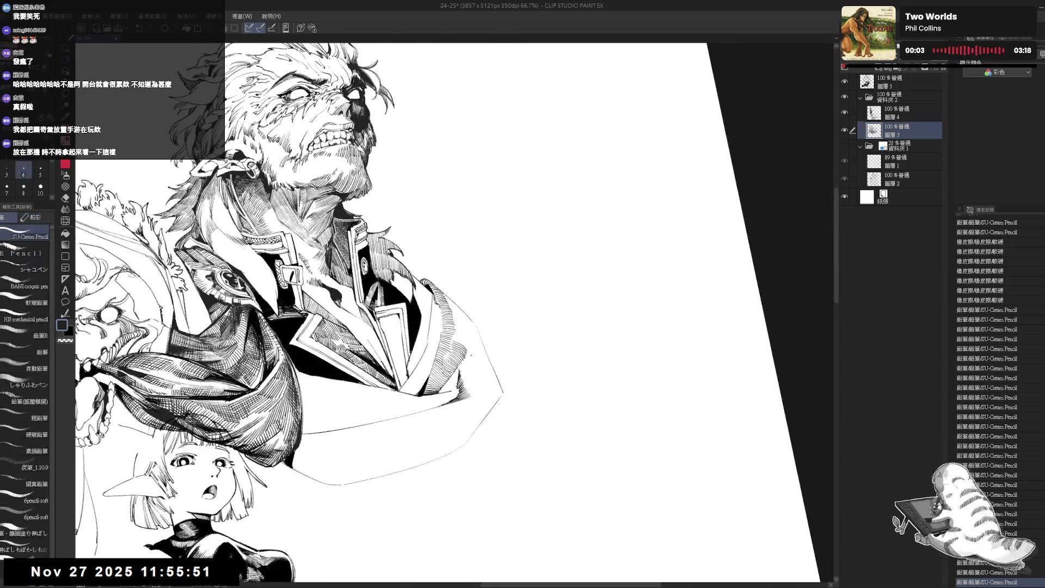
key("ctrl+y")
key("p")
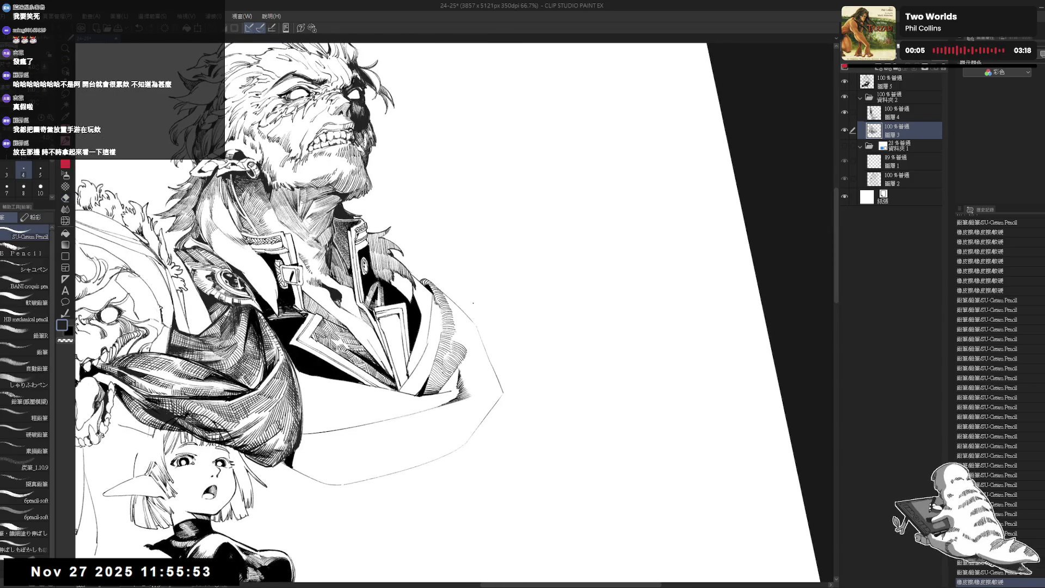
scroll(470, 299, "down", 2)
scroll(470, 299, "down", 1)
key("ctrl+@")
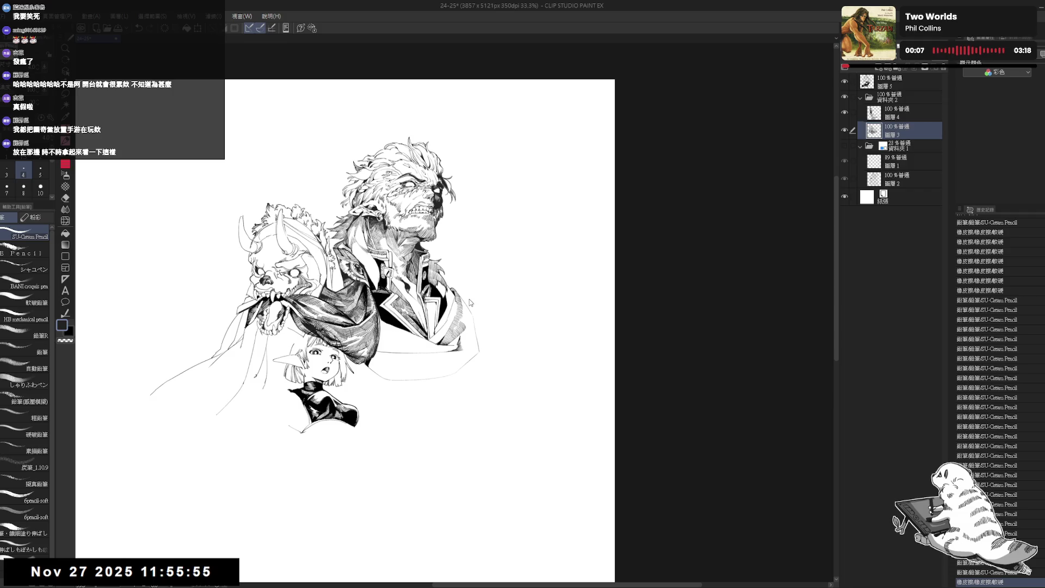
- Add a pencil stroke on the old man's coat hem, redrawing it once
key("h")
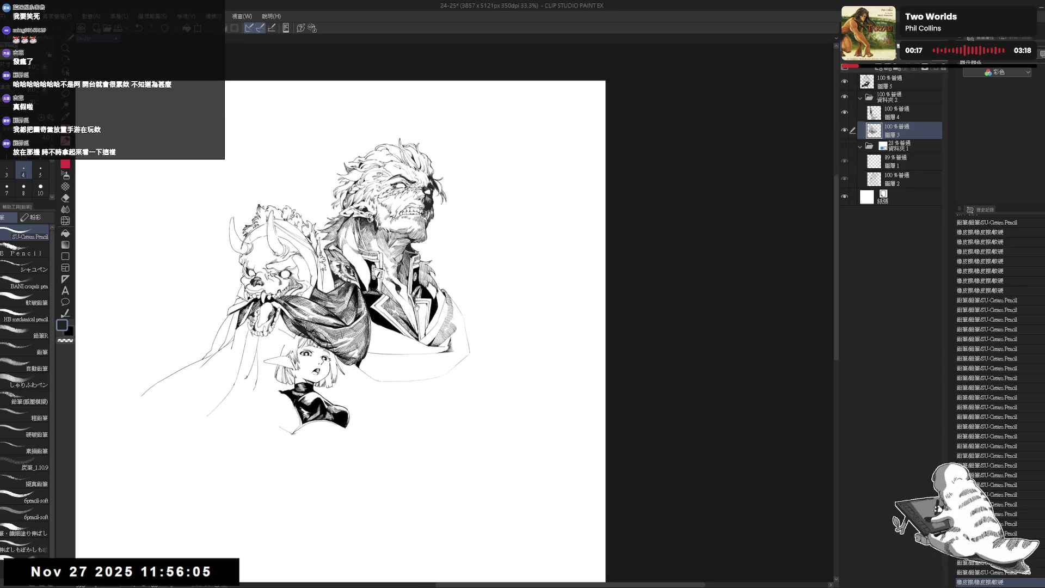
scroll(430, 261, "up", 3)
left_click_drag(486, 315, 432, 355)
scroll(432, 354, "up", 2)
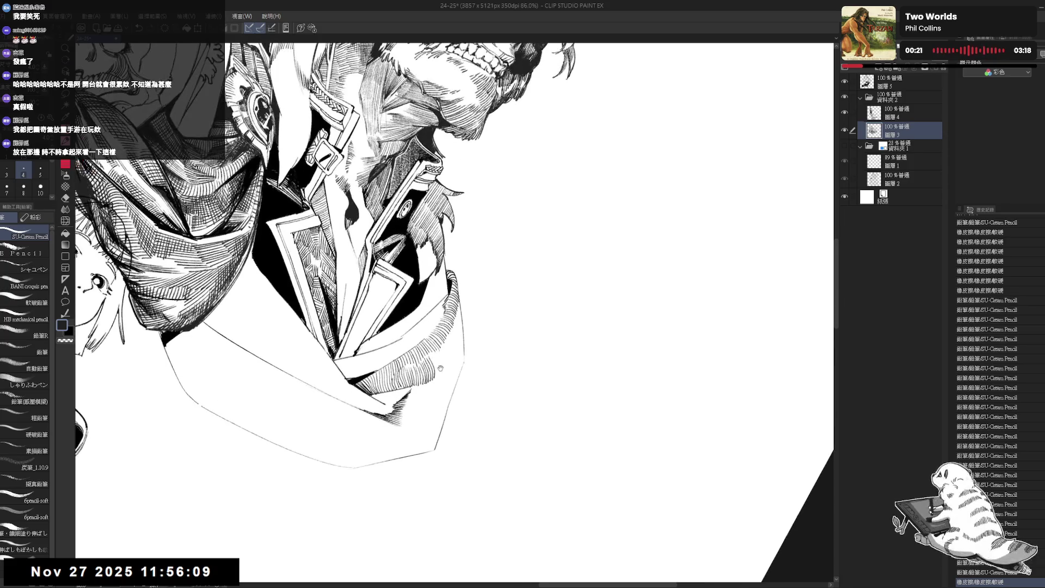
key("e")
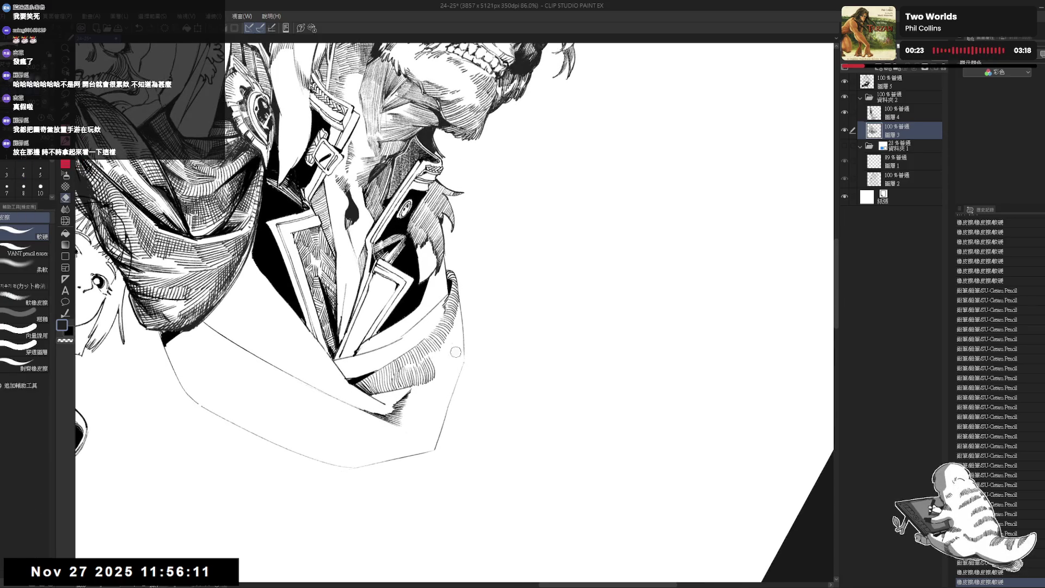
key("p")
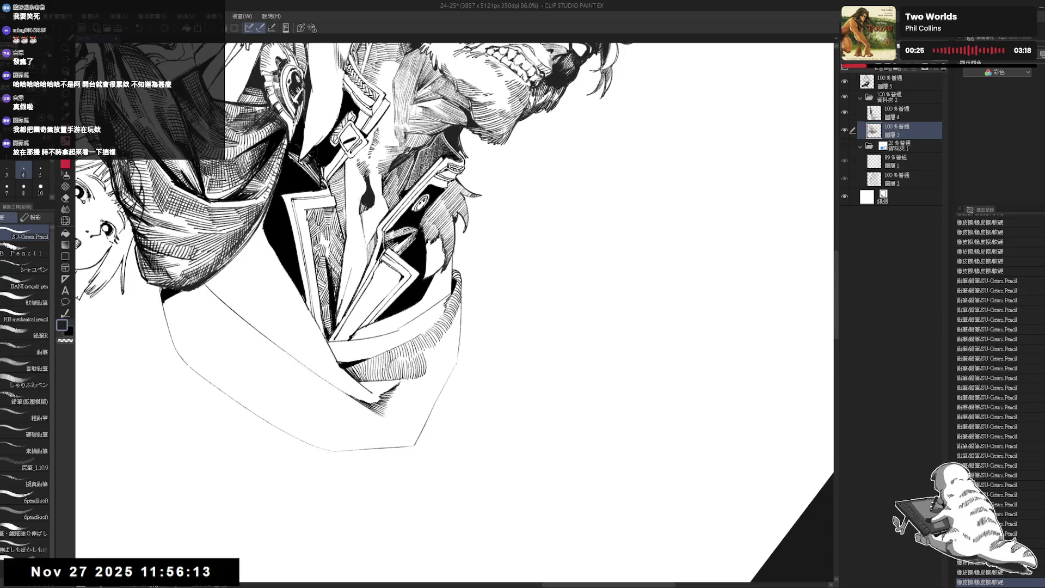
left_click_drag(428, 351, 427, 373)
key("ctrl+z")
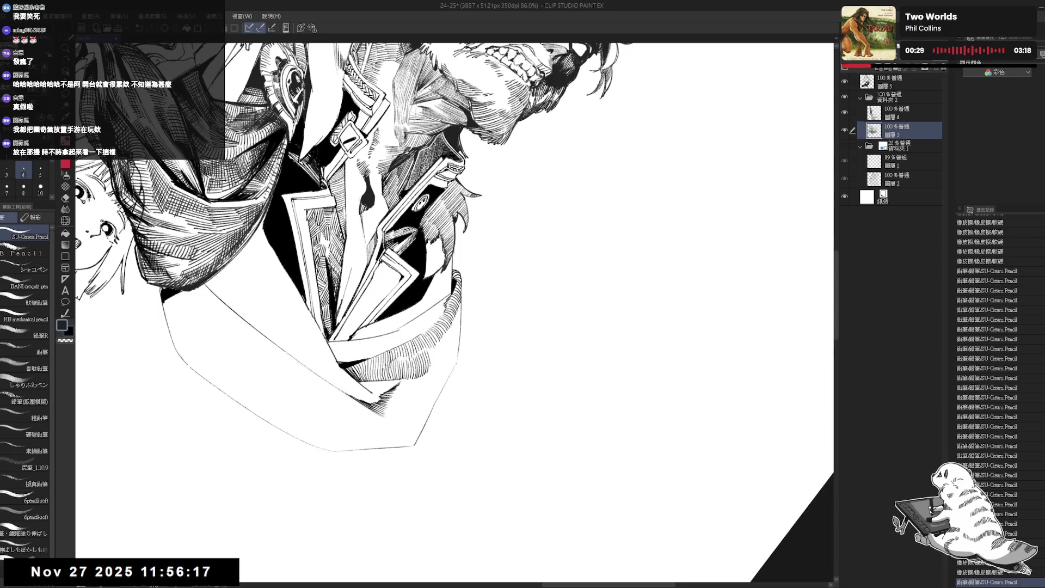
left_click_drag(428, 355, 431, 373)
- Check the drawing mirrored and zoomed out, and make folder 資料夾1's blue sketch visible
key("-")
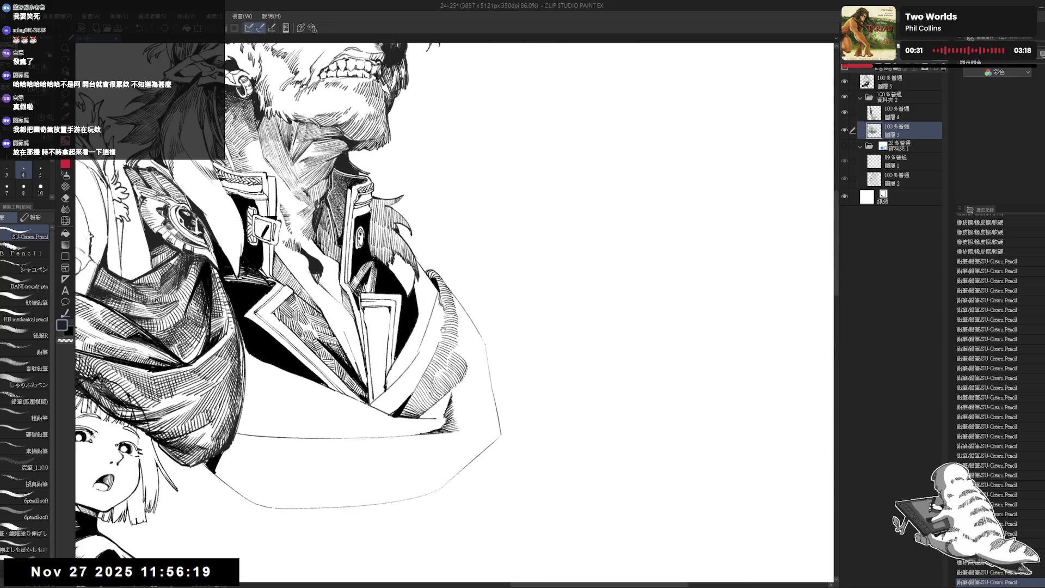
key("minus")
key("minus")
key("h")
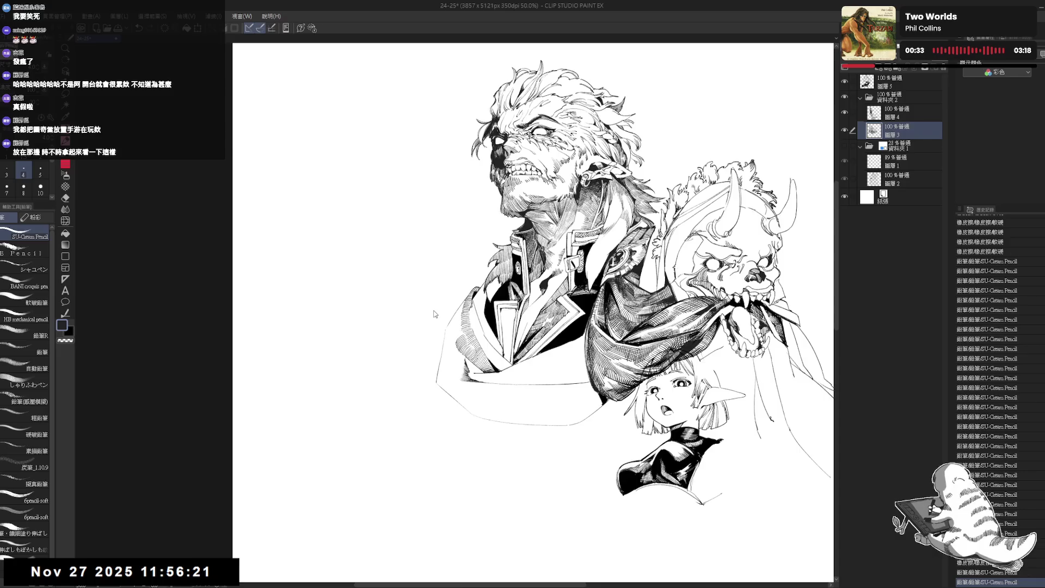
key("h")
key("minus")
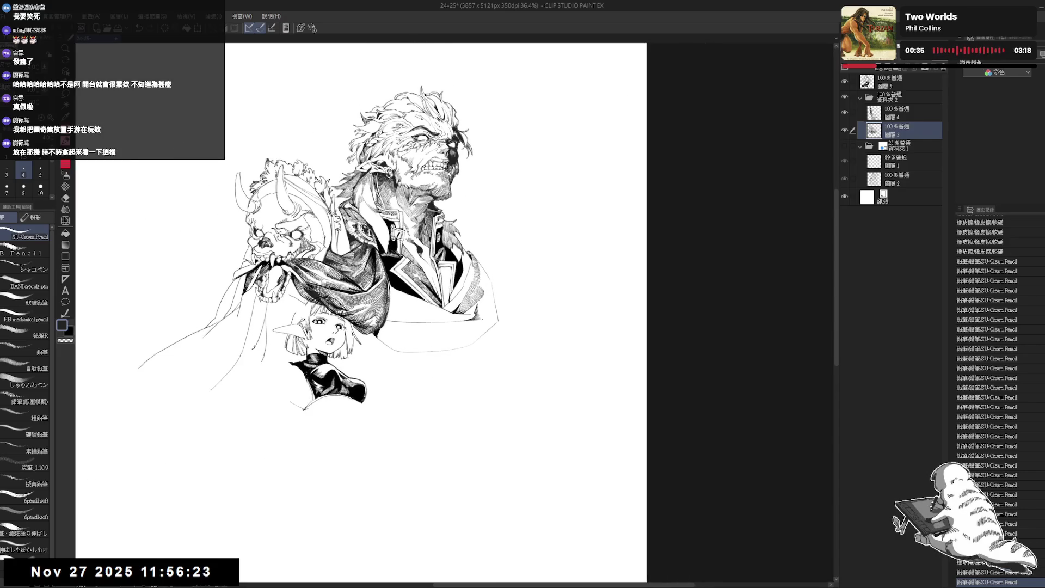
mouse_move(457, 268)
left_mouse_down()
mouse_move(499, 393)
mouse_move(444, 404)
left_mouse_up()
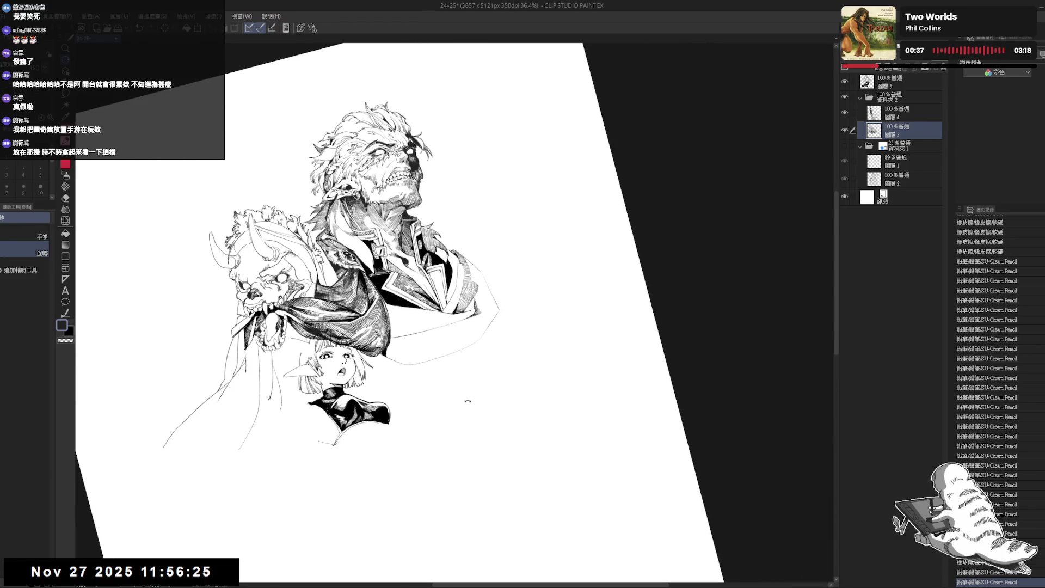
left_click_drag(433, 355, 432, 372)
key("h")
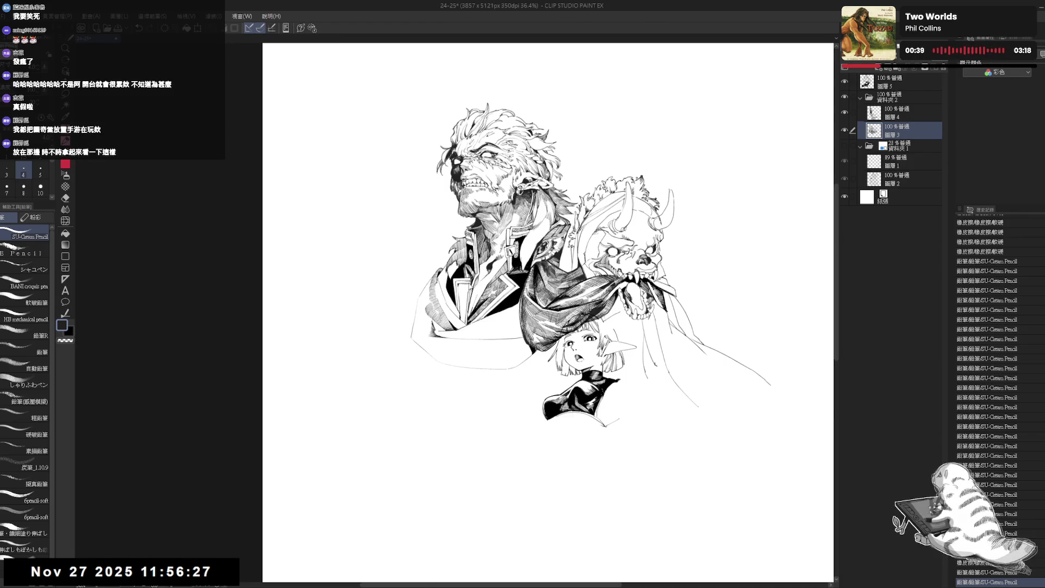
key("h")
scroll(489, 299, "up", 3)
key("h")
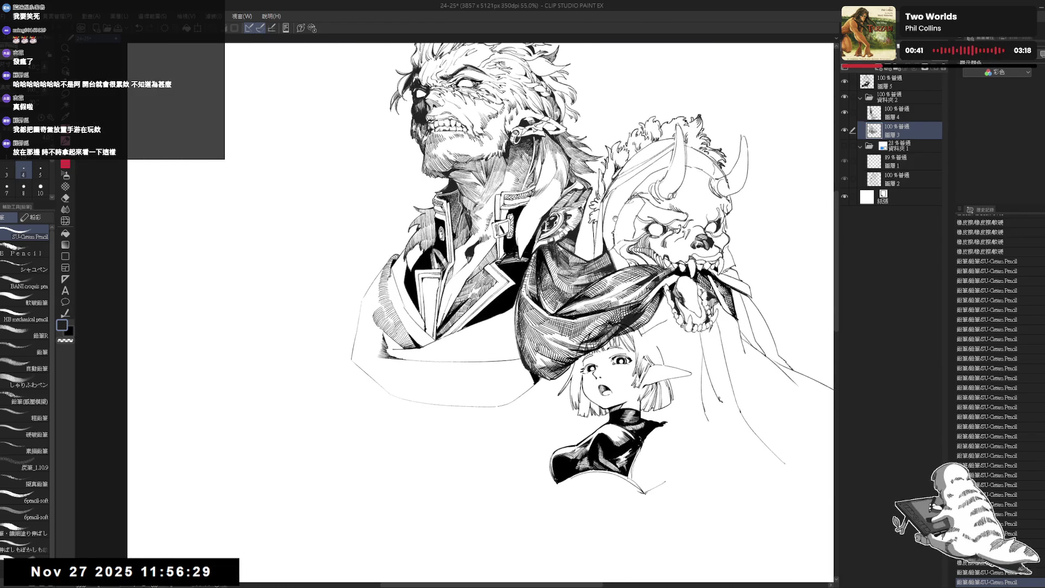
left_click(844, 146)
- Erase a small spot on the line art and turn the canvas nearly upright
scroll(432, 307, "up", 2)
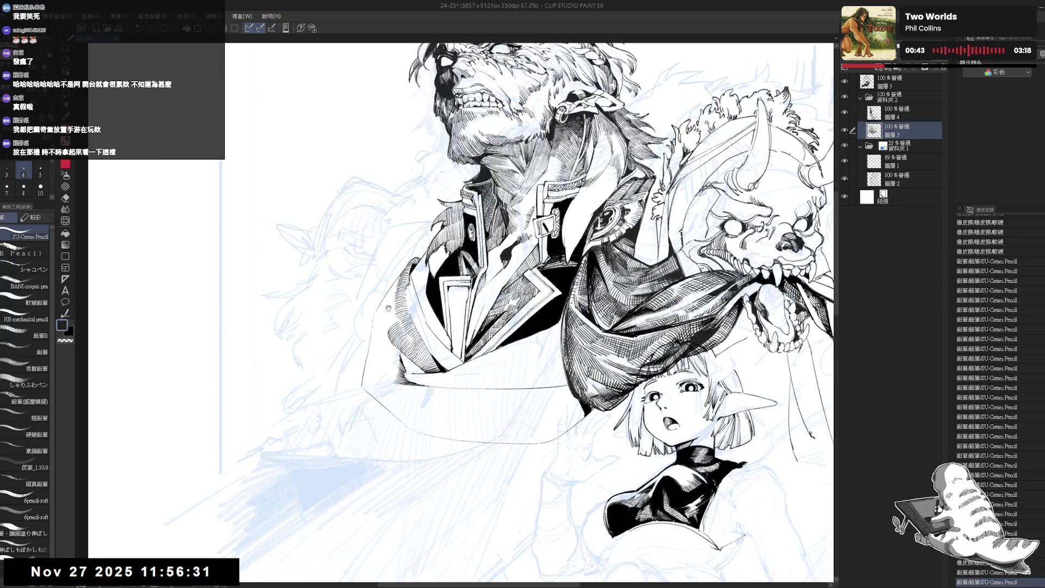
key("e")
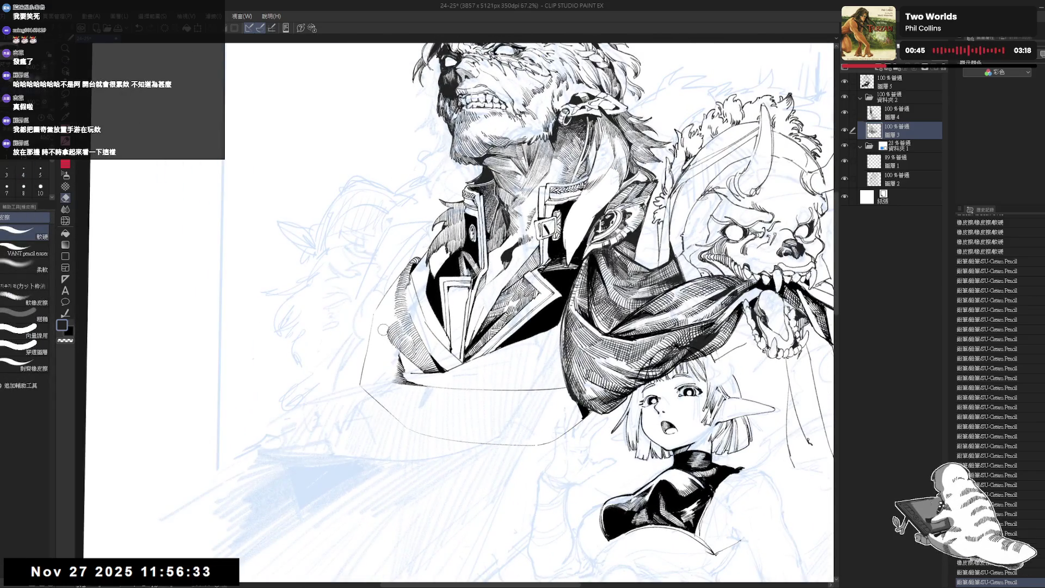
left_click(384, 337)
key("p")
mouse_move(384, 338)
left_mouse_down()
mouse_move(420, 399)
mouse_move(416, 328)
mouse_move(431, 336)
mouse_move(435, 415)
mouse_move(407, 300)
mouse_move(402, 391)
mouse_move(446, 295)
left_mouse_up()
key("shift+space")
key("e")
key("shift+space")
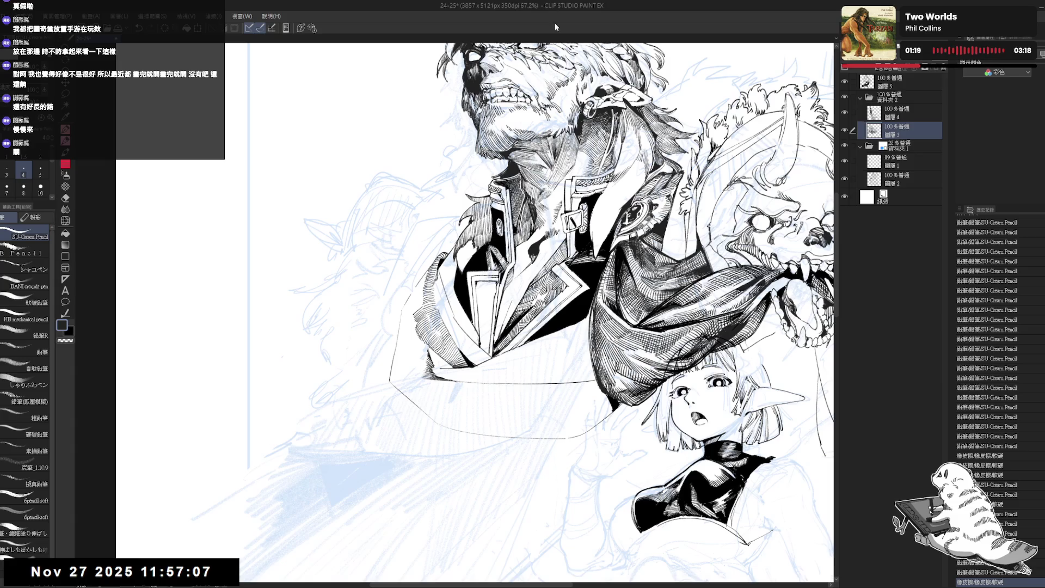
- Add a short dark pencil mark, redo it once, and check the composition mirrored
scroll(477, 312, "up", 1)
mouse_move(414, 326)
left_mouse_down()
mouse_move(380, 282)
mouse_move(468, 381)
left_mouse_up()
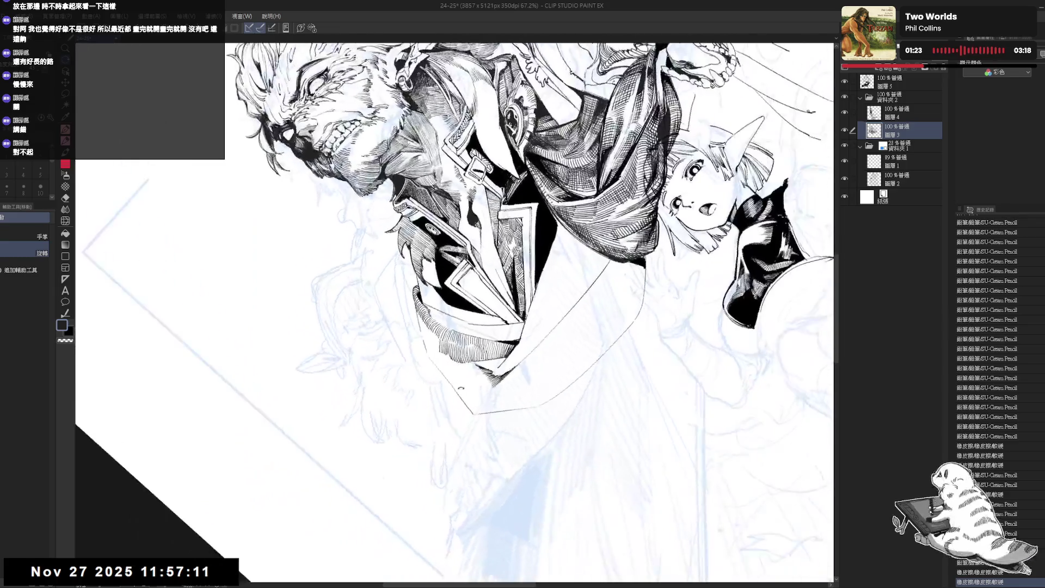
left_click_drag(418, 313, 428, 338)
key("ctrl+z")
key("ctrl+z")
left_click_drag(426, 325, 438, 352)
key("ctrl+@")
key("ctrl+minus")
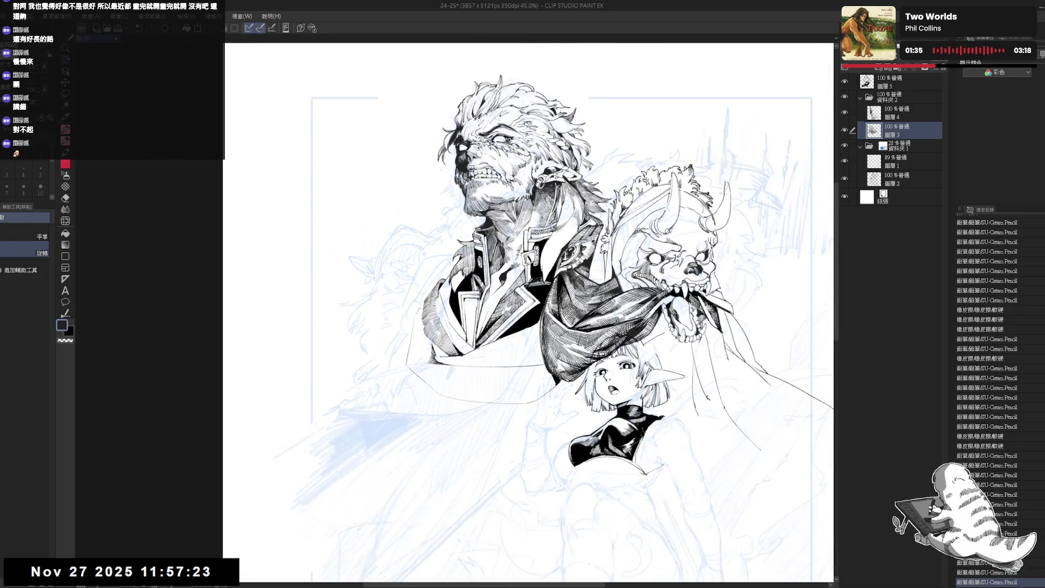
key("h")
key("h")
left_click_drag(444, 256, 441, 248)
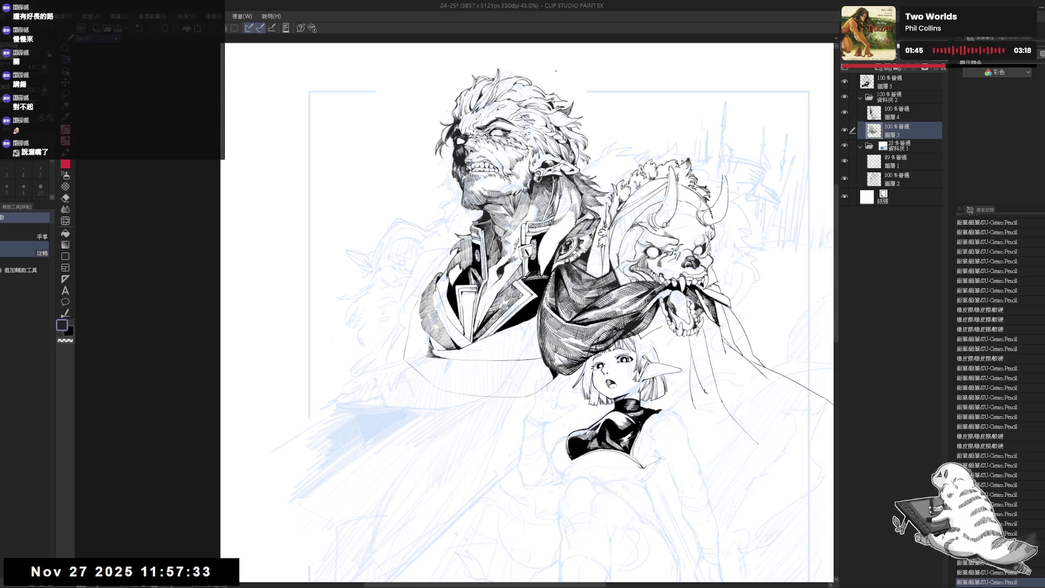
- Fix a small mark with the eraser and add short pencil detail strokes
scroll(447, 298, "up", 3)
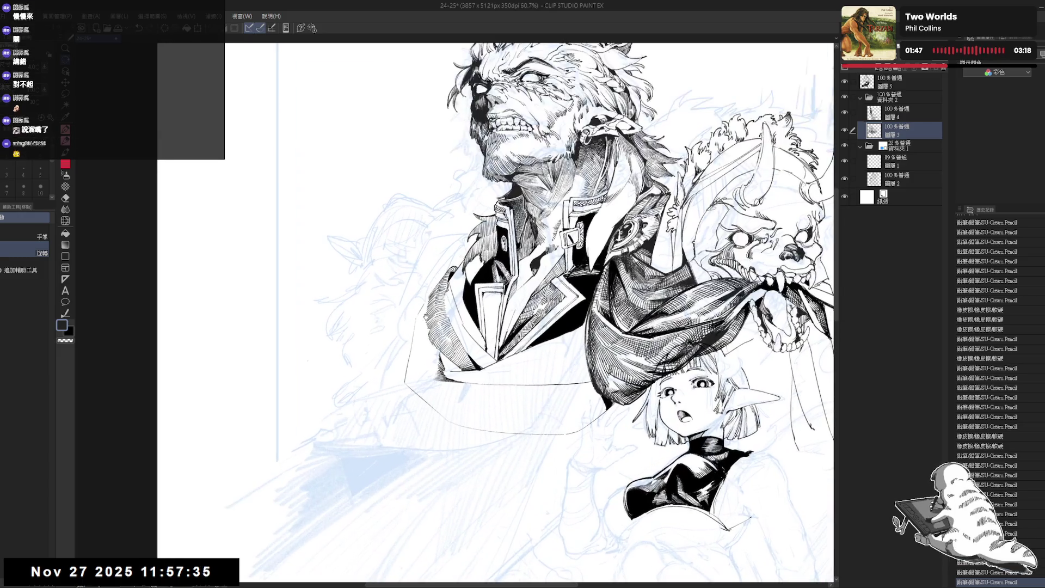
left_click_drag(419, 352, 444, 401)
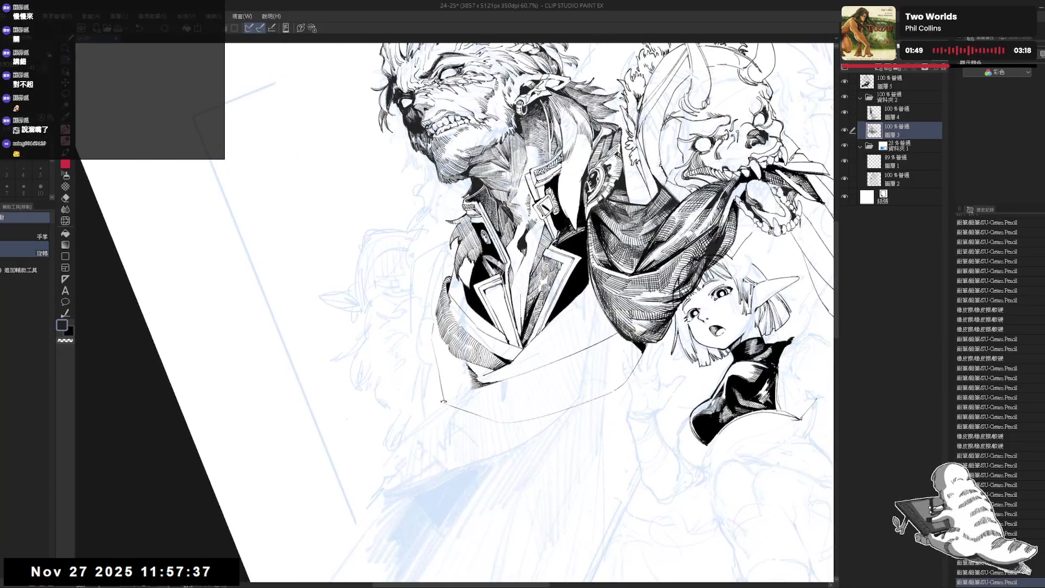
key("p")
key("e")
left_click_drag(428, 323, 438, 338)
key("p")
left_click_drag(434, 322, 438, 338)
left_click_drag(434, 322, 438, 338)
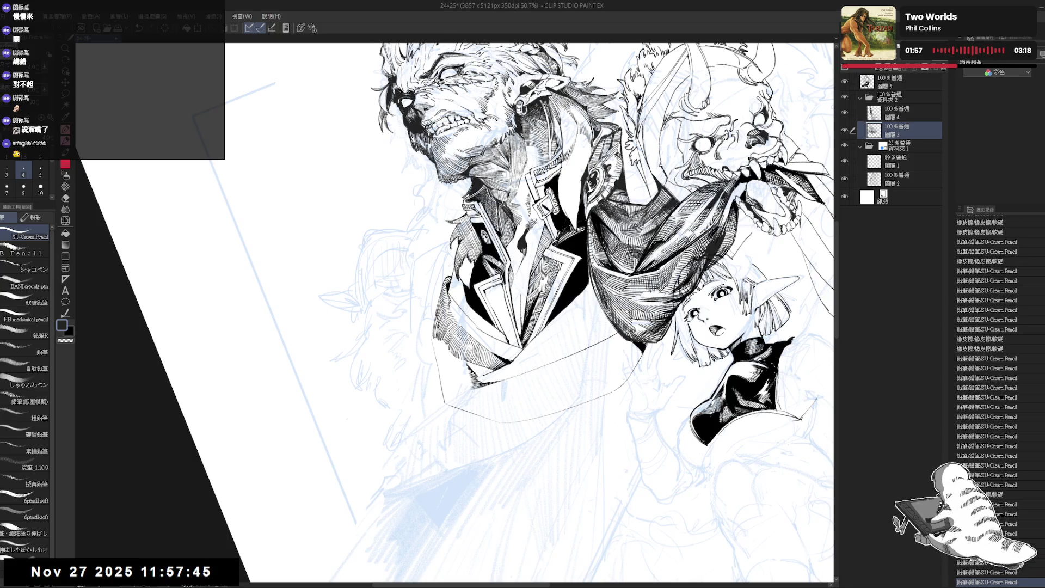
key("ctrl+alt+0")
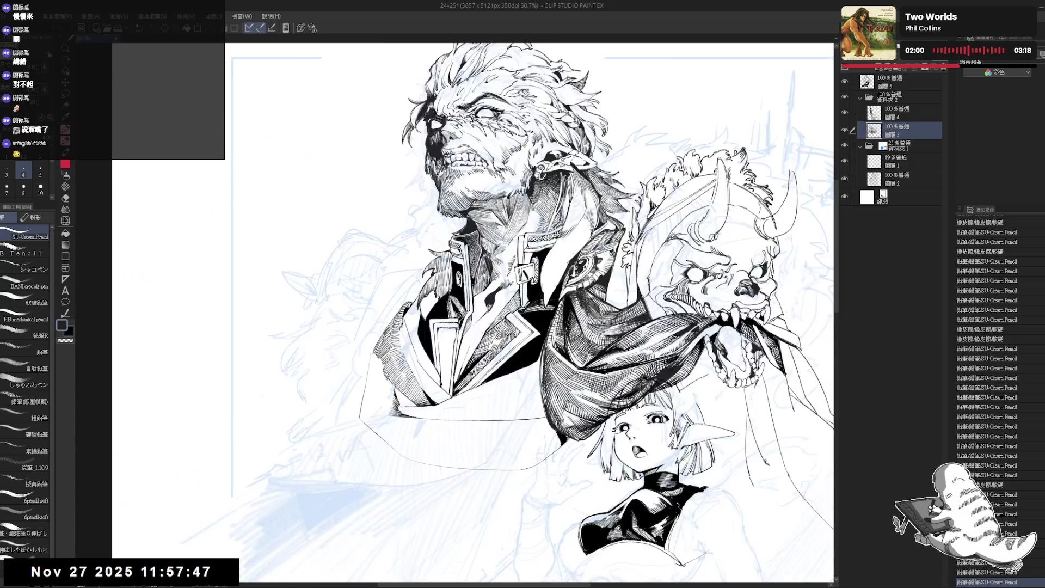
- Rotate the canvas to a steeper angle and add several more short pencil strokes
key("r")
mouse_move(566, 327)
left_mouse_down()
mouse_move(423, 335)
mouse_move(402, 348)
mouse_move(406, 326)
mouse_move(399, 523)
left_mouse_up()
key("p")
key("r")
key("p")
key("r")
key("p")
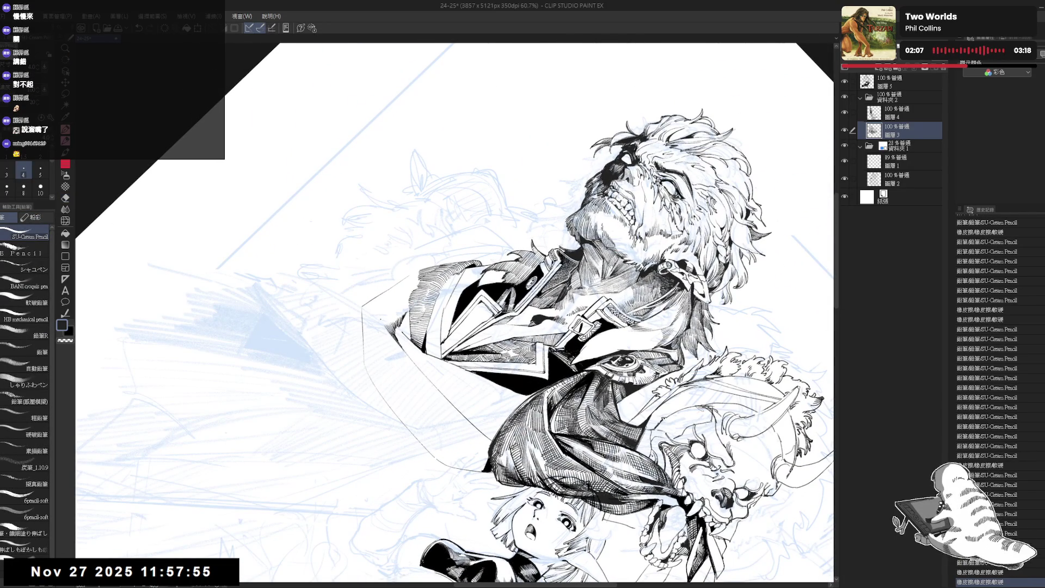
left_click_drag(375, 310, 391, 323)
left_click_drag(387, 317, 393, 325)
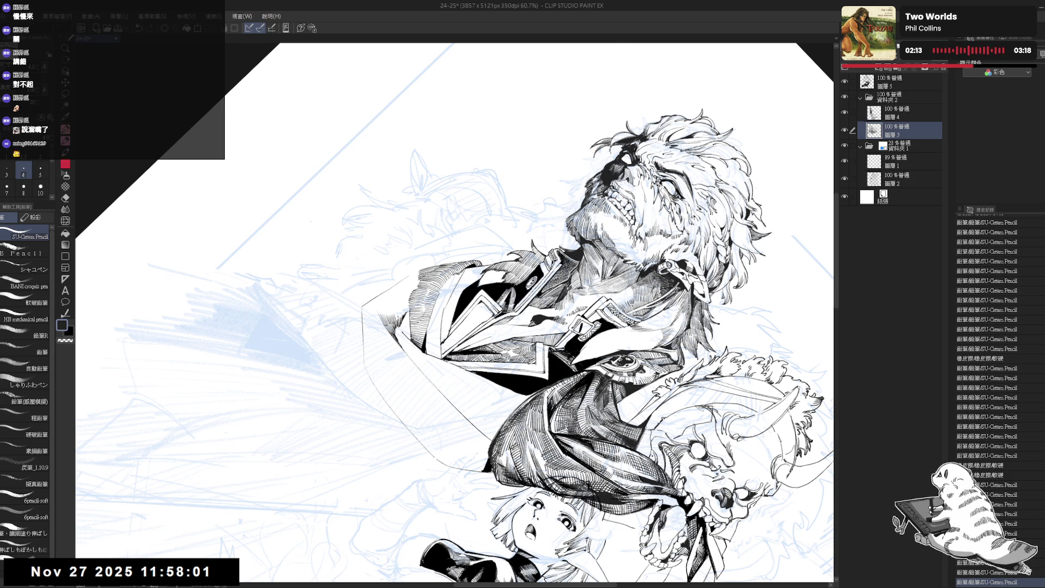
key("ctrl+@")
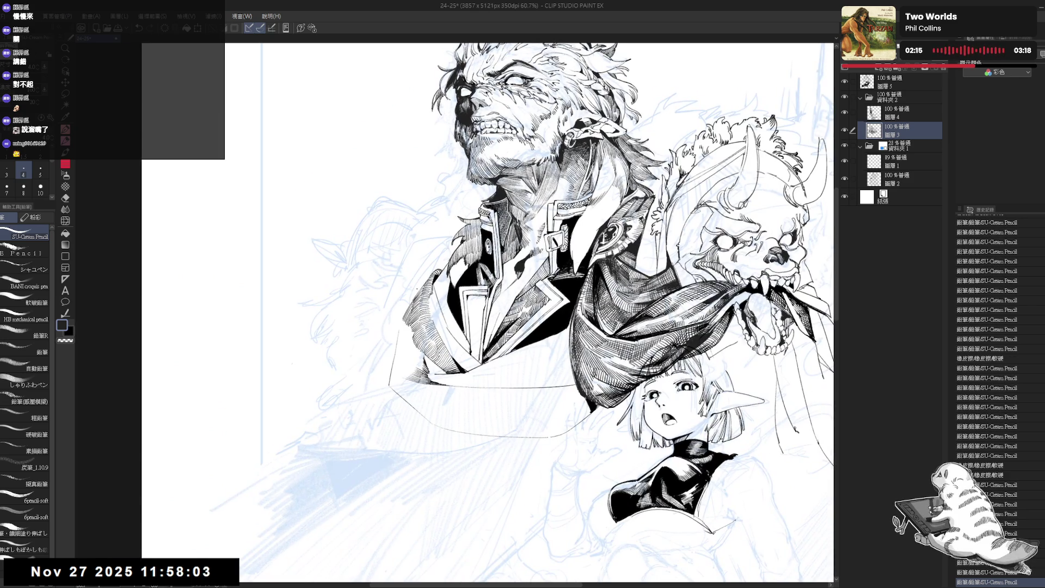
scroll(416, 289, "down", 3)
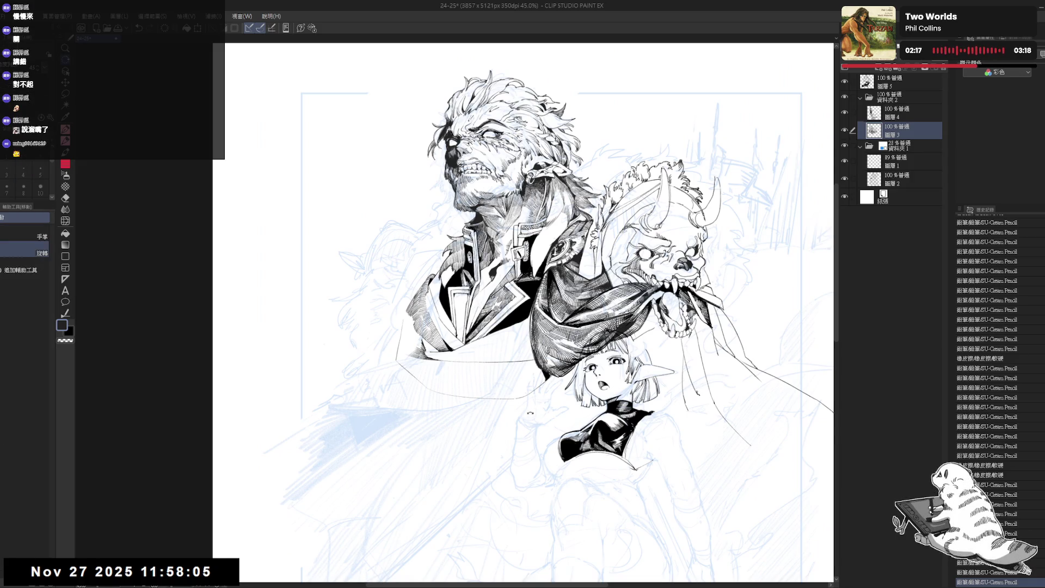
mouse_move(399, 281)
left_mouse_down()
mouse_move(567, 366)
mouse_move(452, 348)
mouse_move(408, 329)
left_mouse_up()
- Undo the last short mark, then redo the undone strokes
scroll(402, 305, "up", 2)
key("ctrl+z")
key("ctrl+z")
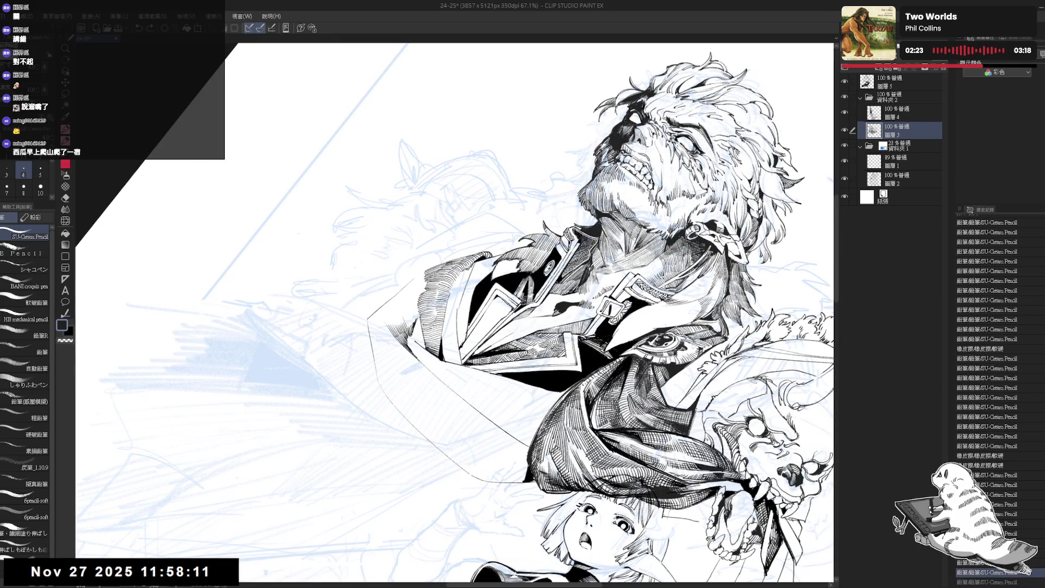
key("ctrl+y")
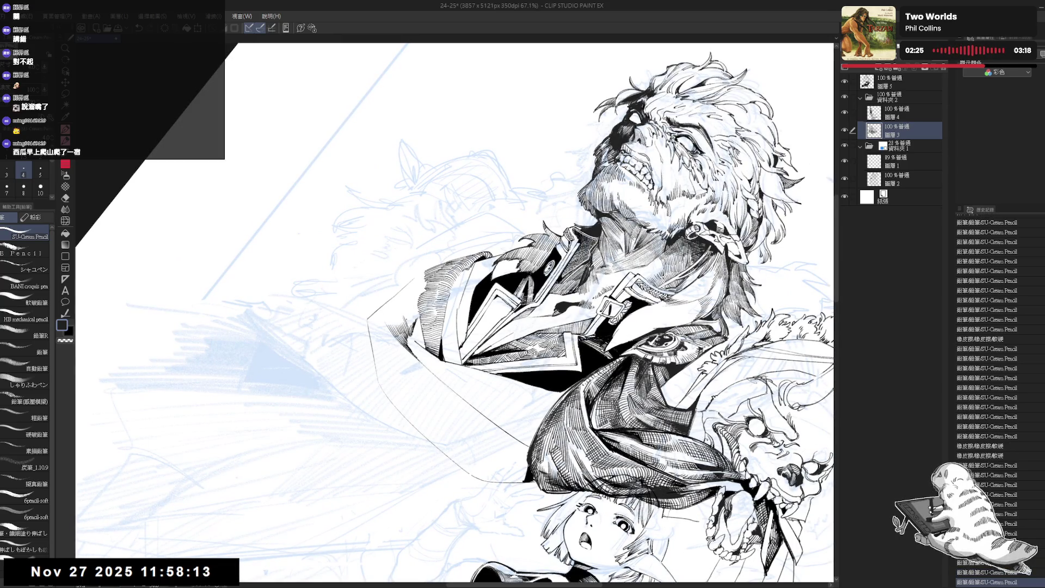
key("ctrl+y")
key("ctrl+y")
key("ctrl+y")
key("ctrl+y")
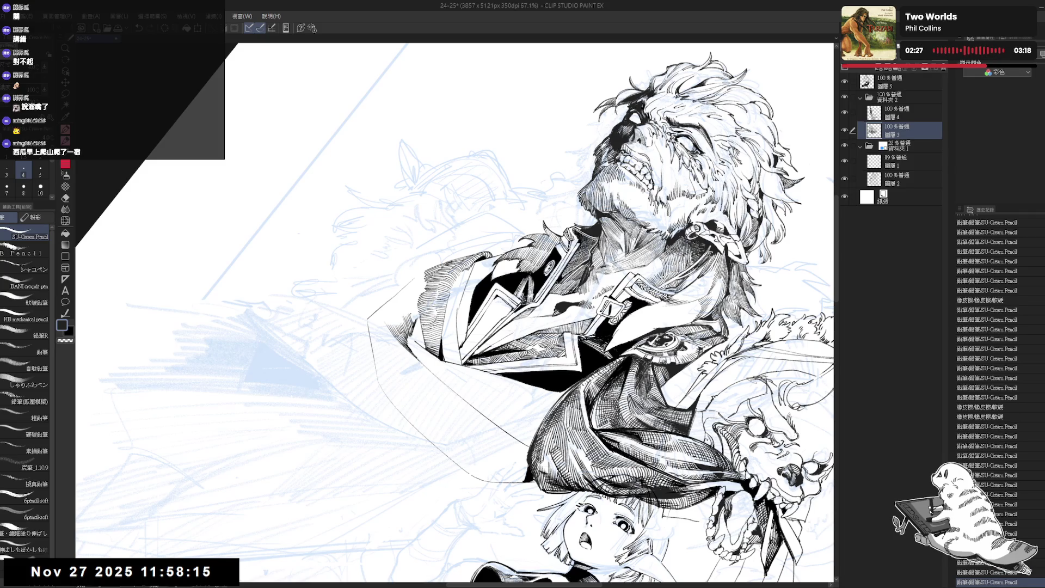
key("ctrl+y")
key("ctrl+y")
key("ctrl+y")
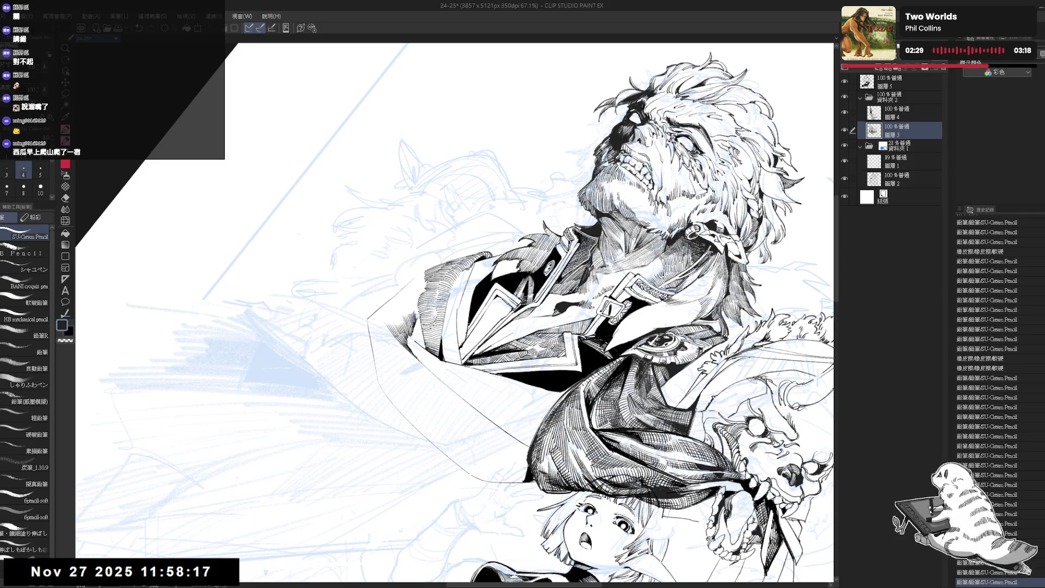
key("ctrl+y")
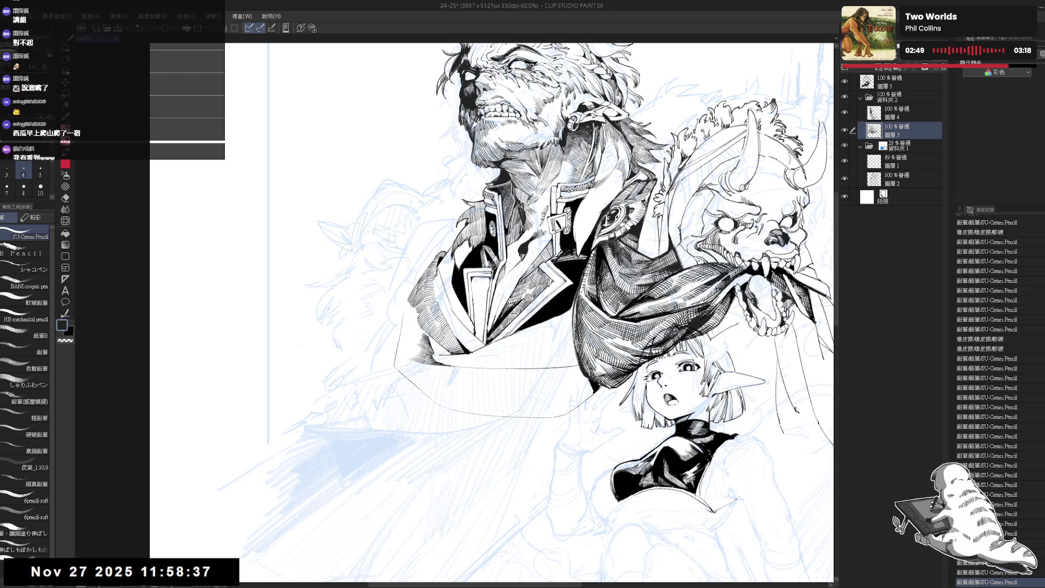
- Discard a trial stroke, draw short SU-Cream Pencil strokes, and reset the view upright
mouse_move(447, 327)
left_mouse_down()
mouse_move(405, 383)
mouse_move(419, 326)
mouse_move(405, 365)
mouse_move(393, 345)
left_mouse_up()
key("p")
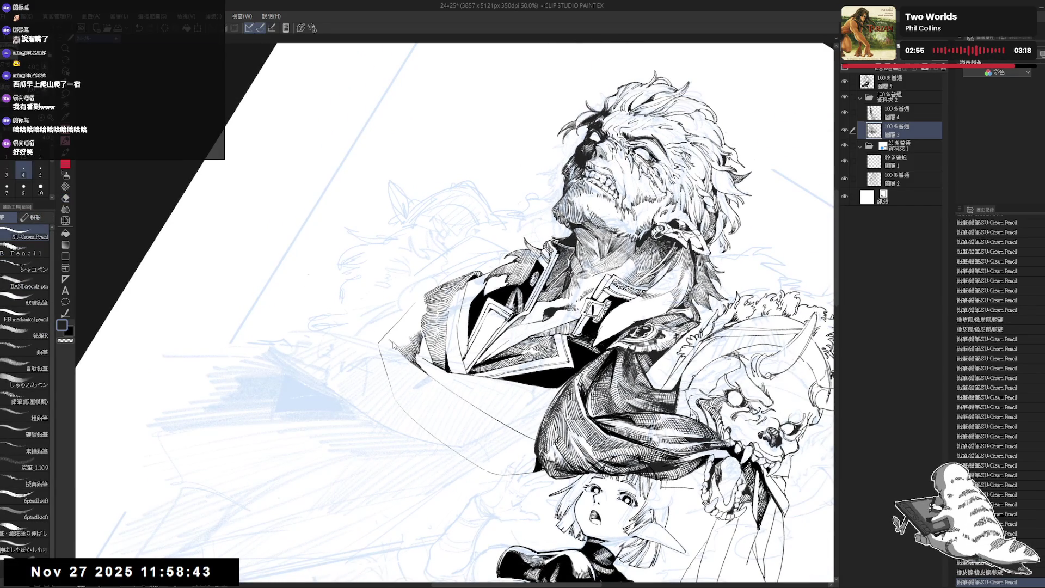
key("ctrl+z")
left_click_drag(305, 272, 313, 279)
left_click_drag(402, 337, 407, 345)
key("ctrl+at")
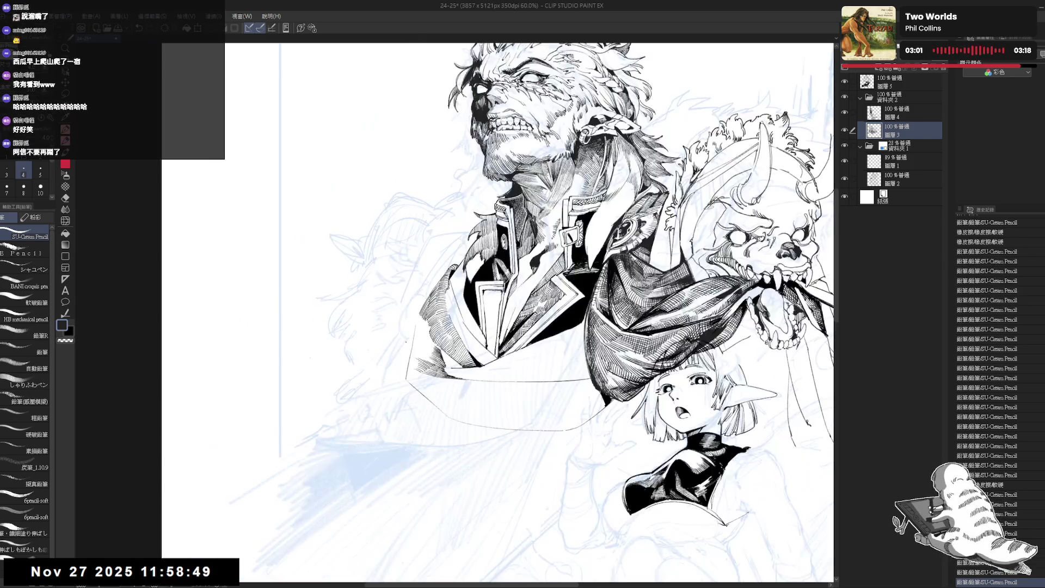
scroll(393, 342, "down", 2)
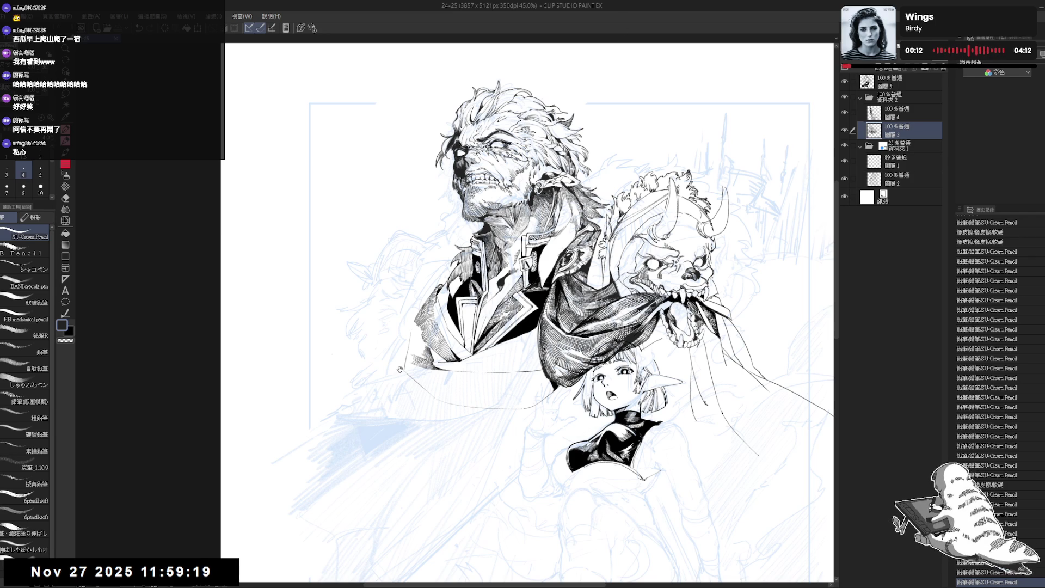
- Erase a small spot of the line work
scroll(528, 310, "up", 3)
mouse_move(544, 305)
left_mouse_down()
mouse_move(489, 348)
mouse_move(534, 315)
left_mouse_up()
key("e")
left_click(455, 313)
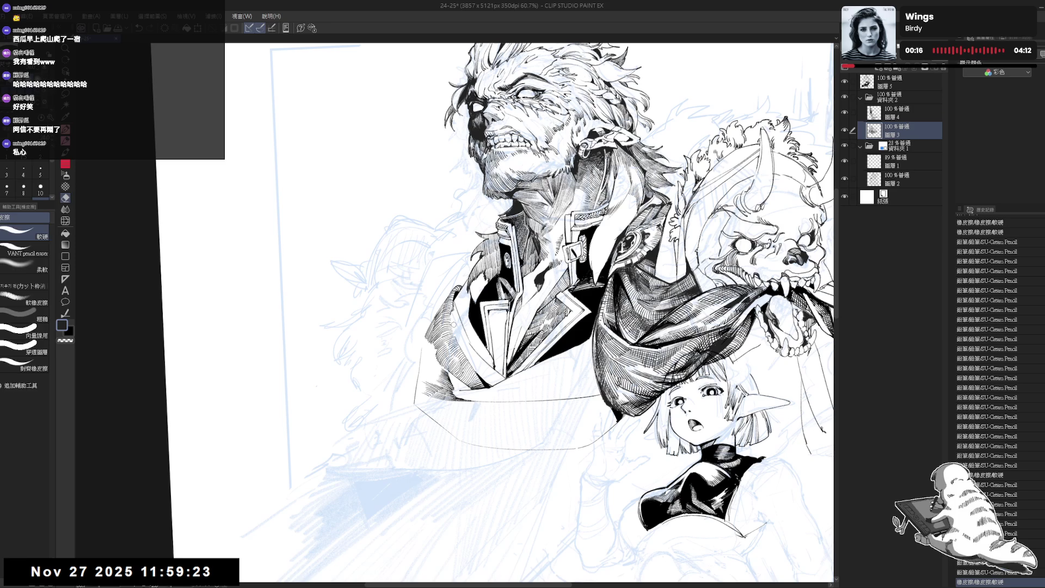
key("p")
left_click_drag(440, 305, 443, 321)
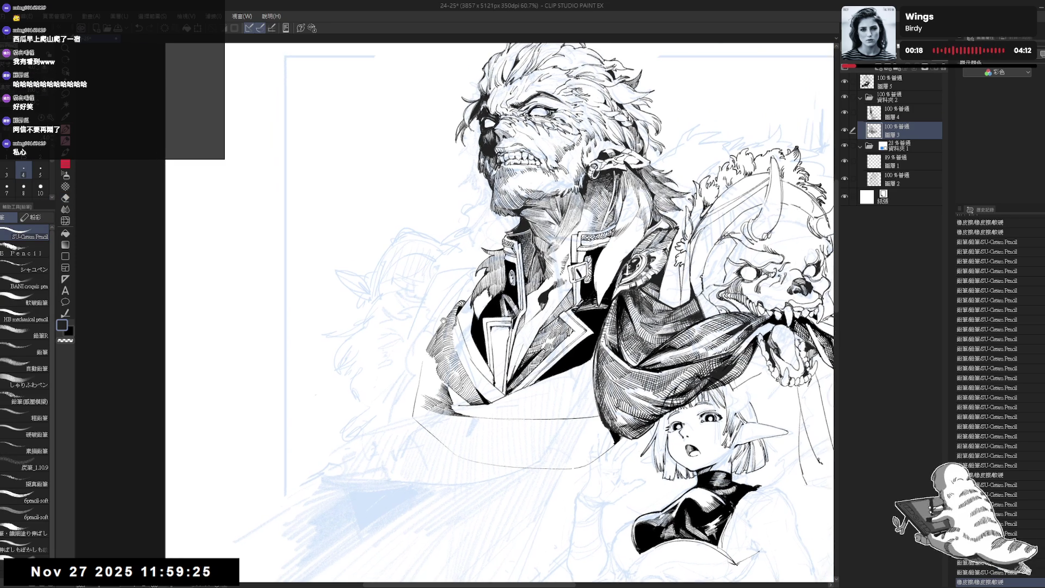
left_click_drag(454, 410, 451, 406)
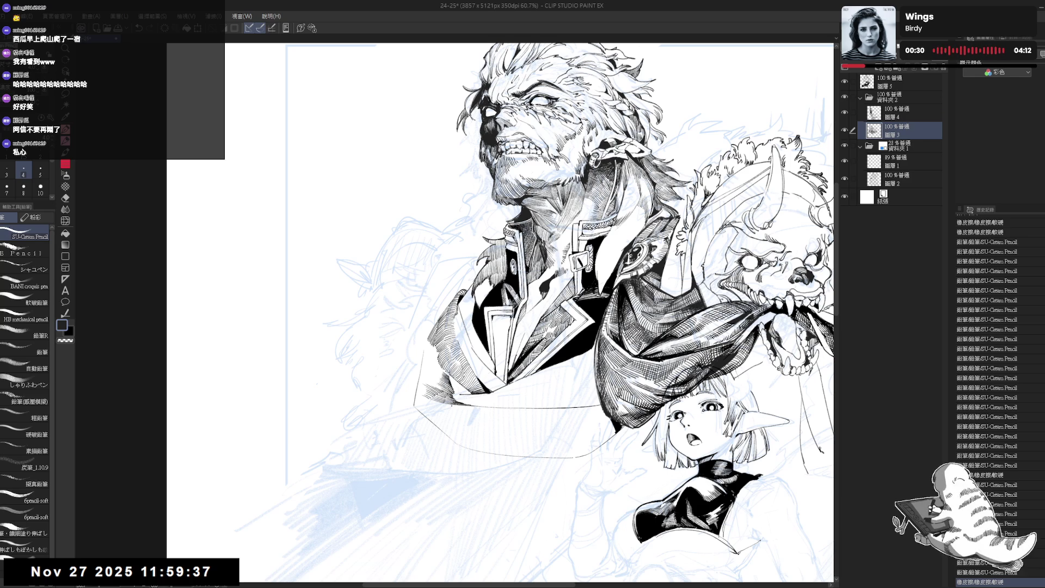
- Check the drawing mirrored, then rotate the canvas about 15° clockwise for drawing
key("h")
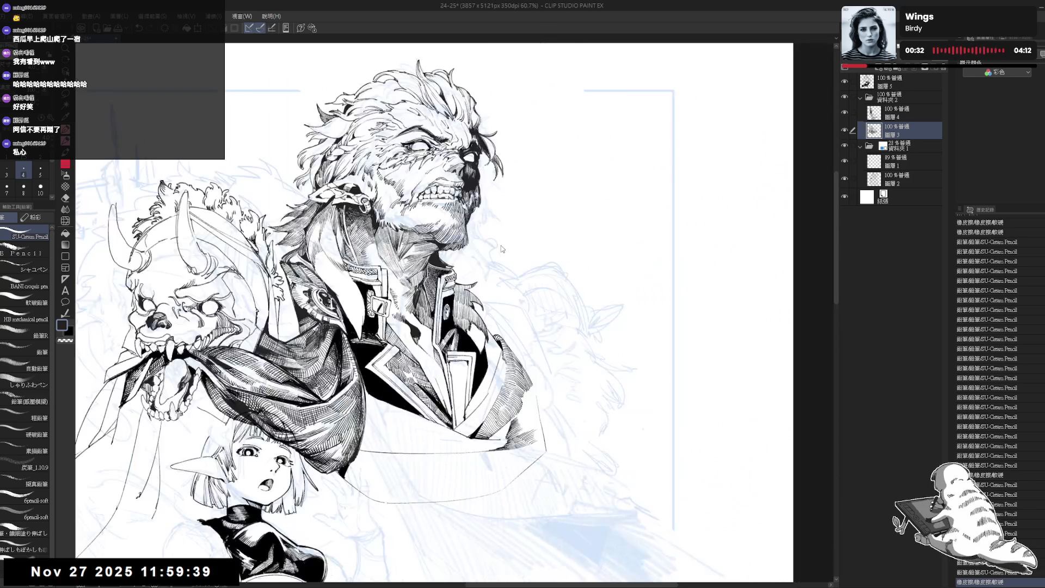
key("h")
mouse_move(397, 426)
left_mouse_down()
mouse_move(412, 411)
mouse_move(399, 484)
mouse_move(386, 490)
left_mouse_up()
left_click_drag(382, 354, 364, 346)
key("e")
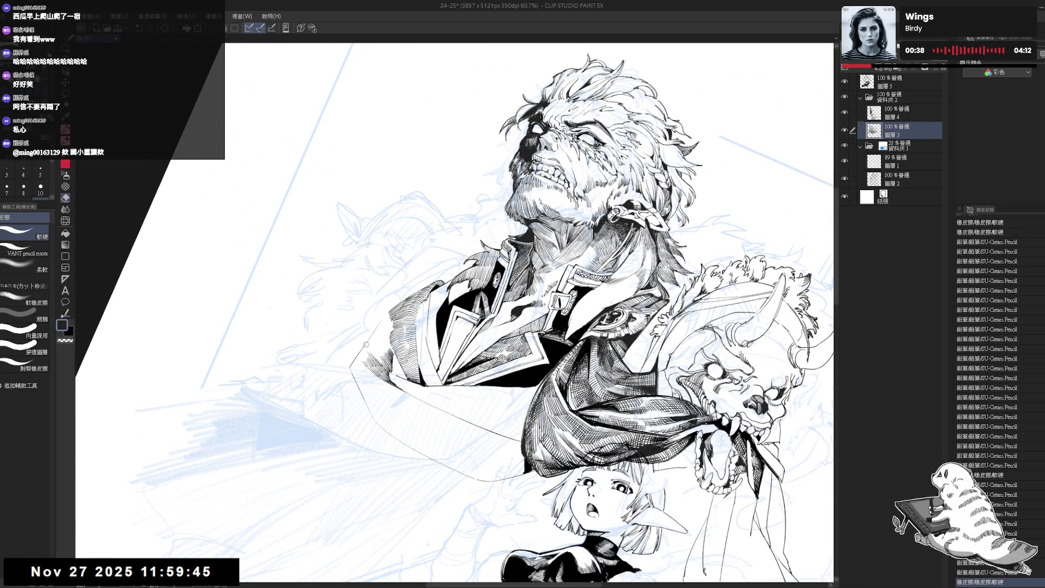
key("r")
left_click_drag(377, 397, 342, 429)
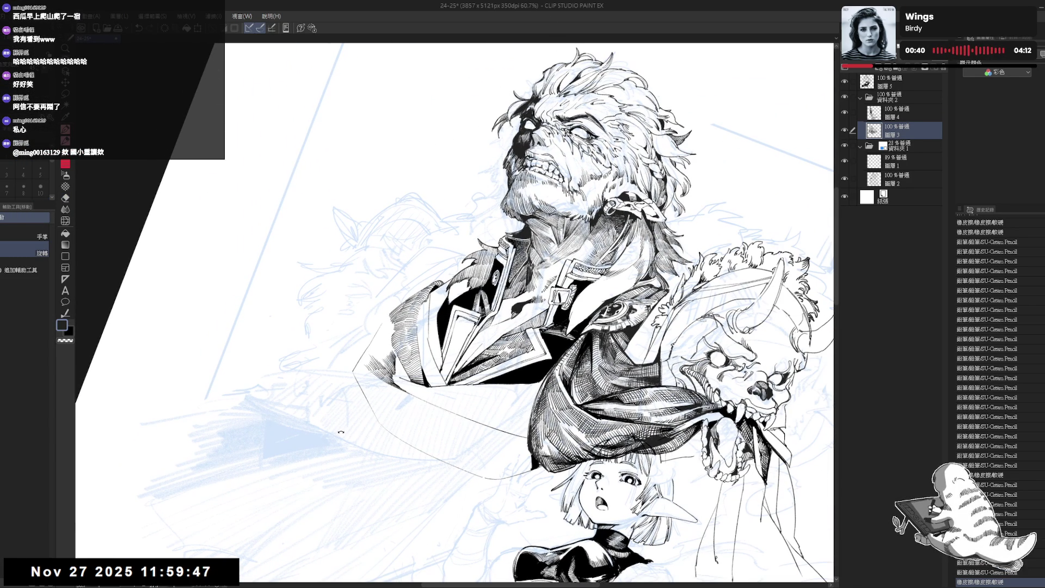
key("p")
mouse_move(413, 363)
left_mouse_down()
mouse_move(398, 341)
mouse_move(380, 369)
left_mouse_up()
- Touch up small pencil marks, undoing and redrawing them, then reset the view upright
left_click_drag(365, 331, 370, 336)
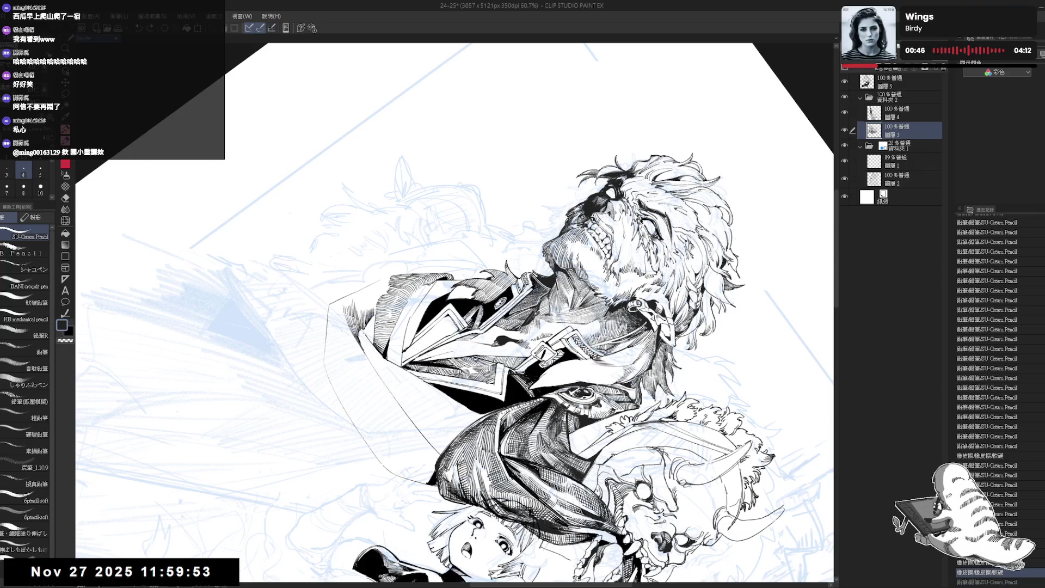
key("ctrl+z")
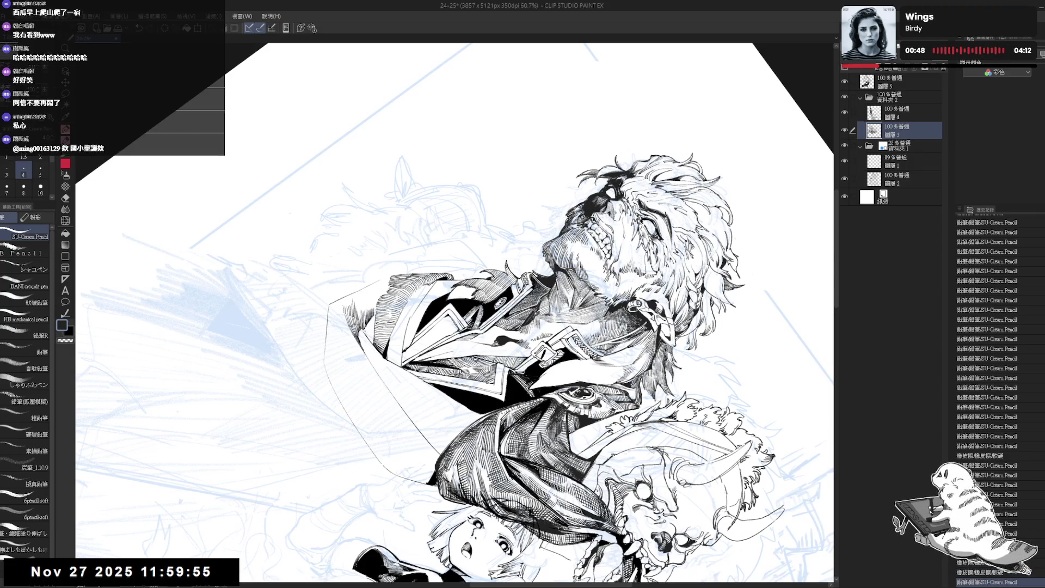
left_click_drag(365, 331, 373, 341)
key("ctrl+z")
key("ctrl+z")
left_click_drag(367, 324, 374, 341)
key("ctrl+0")
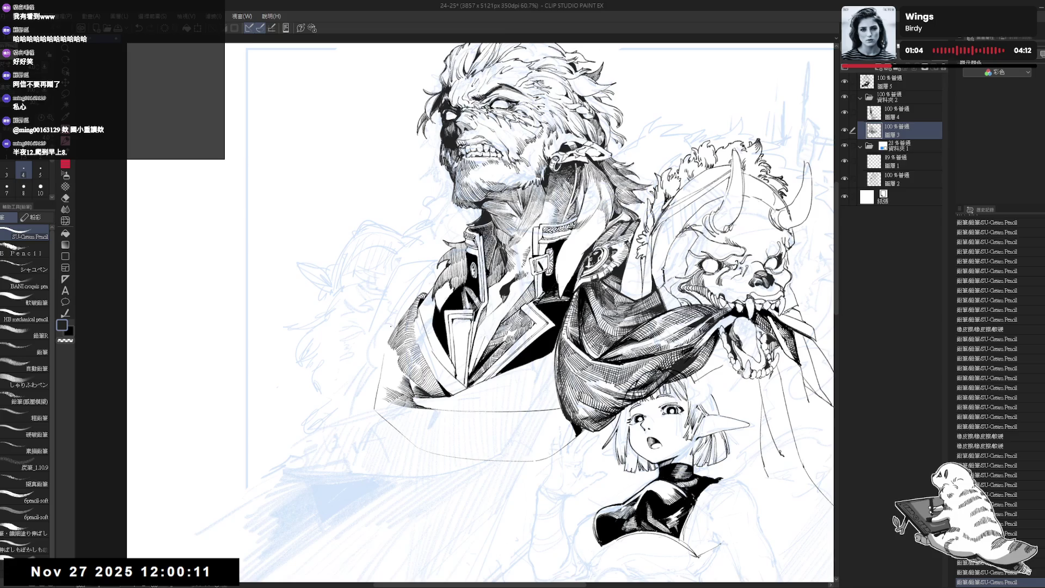
- Add two small pencil marks and zoom out to about 36% to see the full page
left_click_drag(380, 401, 430, 364)
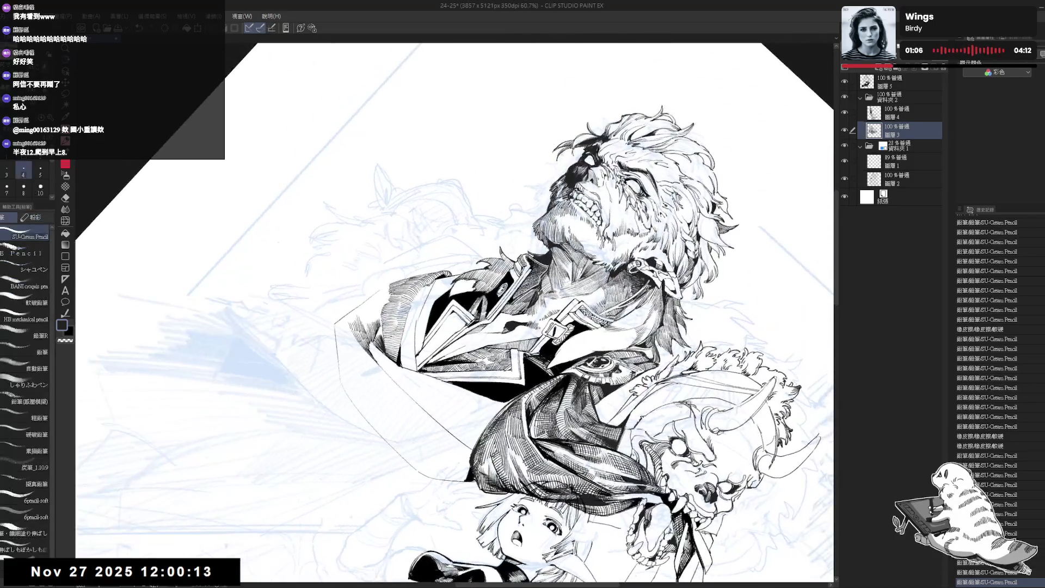
left_click(412, 403)
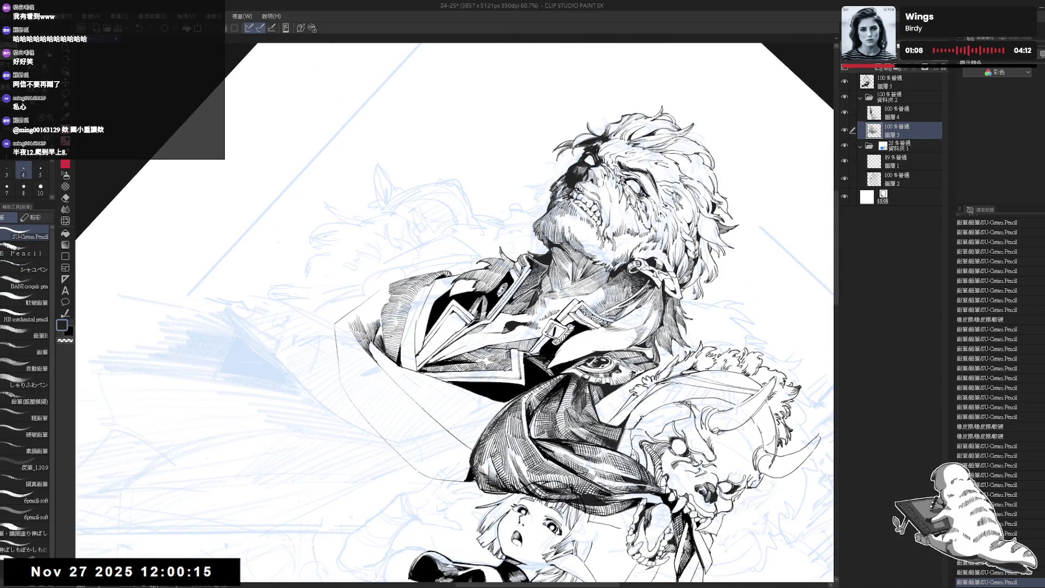
left_click(412, 403)
key("asciicircum")
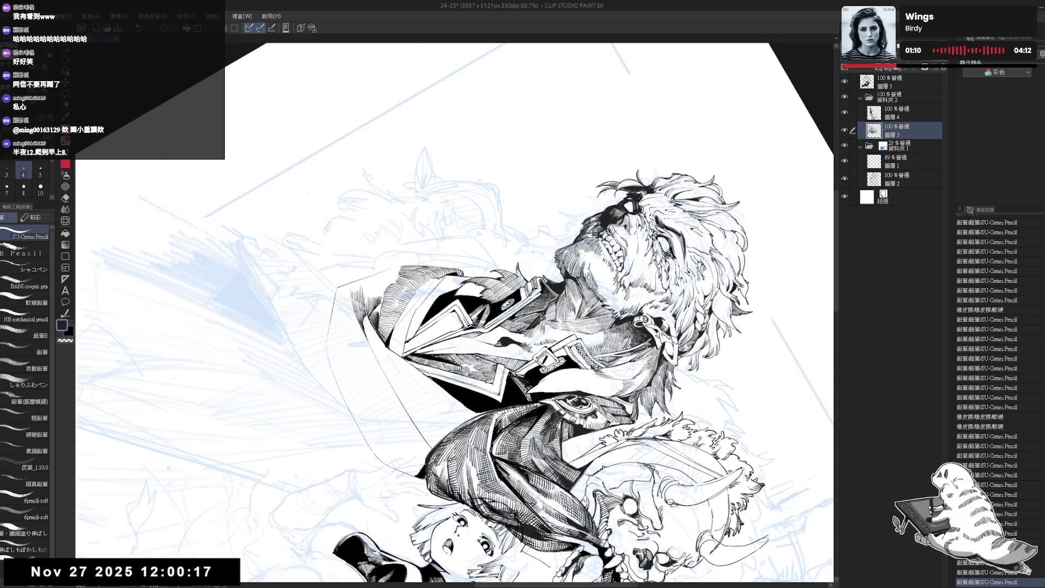
mouse_move(375, 326)
left_mouse_down()
mouse_move(414, 304)
mouse_move(381, 332)
left_mouse_up()
key("p")
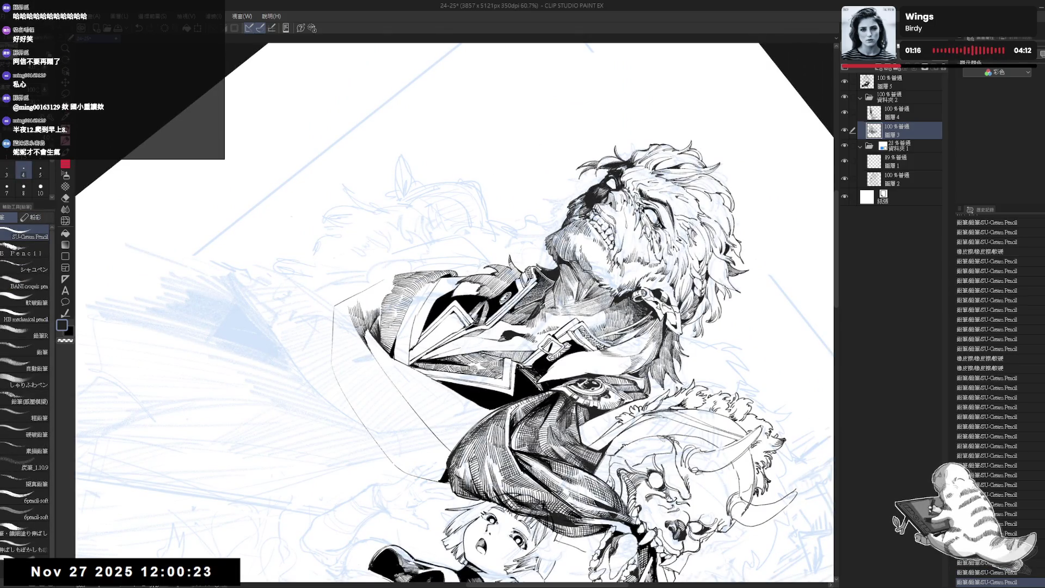
key("ctrl+at")
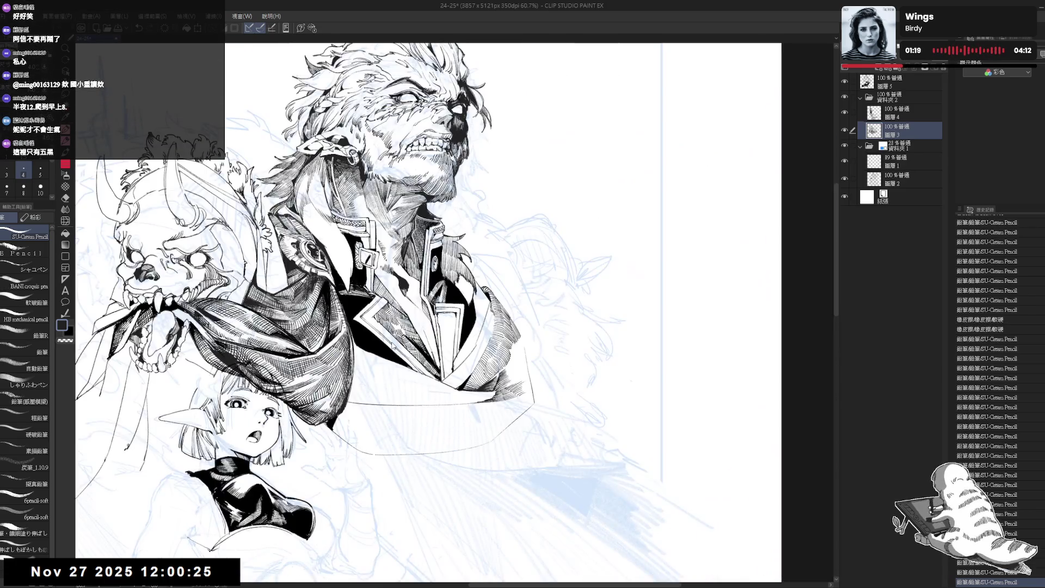
key("ctrl+at")
mouse_move(392, 344)
left_mouse_down()
mouse_move(388, 392)
mouse_move(379, 353)
mouse_move(382, 362)
left_mouse_up()
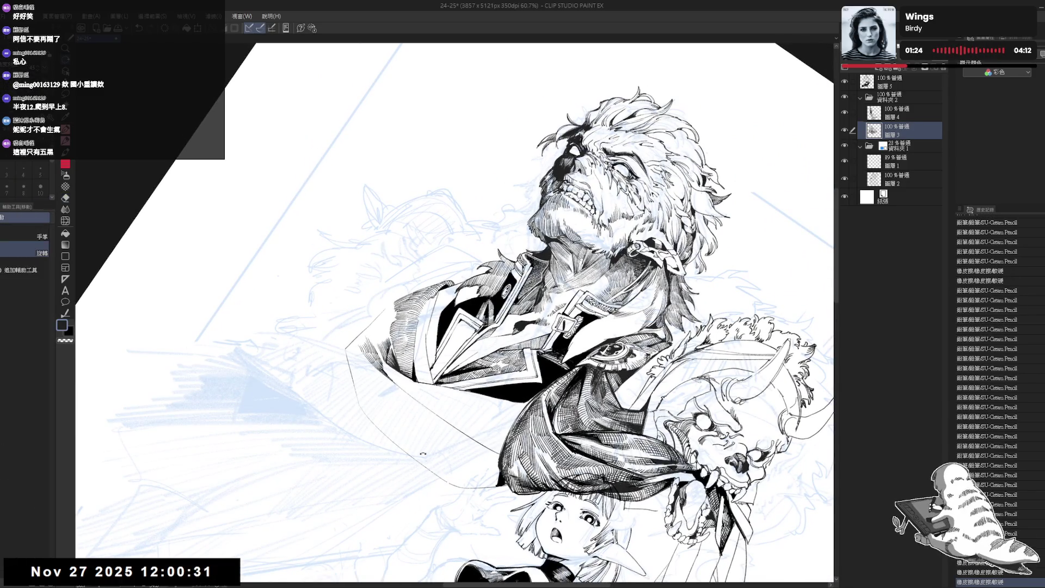
mouse_move(413, 435)
left_mouse_down()
mouse_move(427, 459)
mouse_move(372, 331)
mouse_move(484, 381)
mouse_move(507, 363)
left_mouse_up()
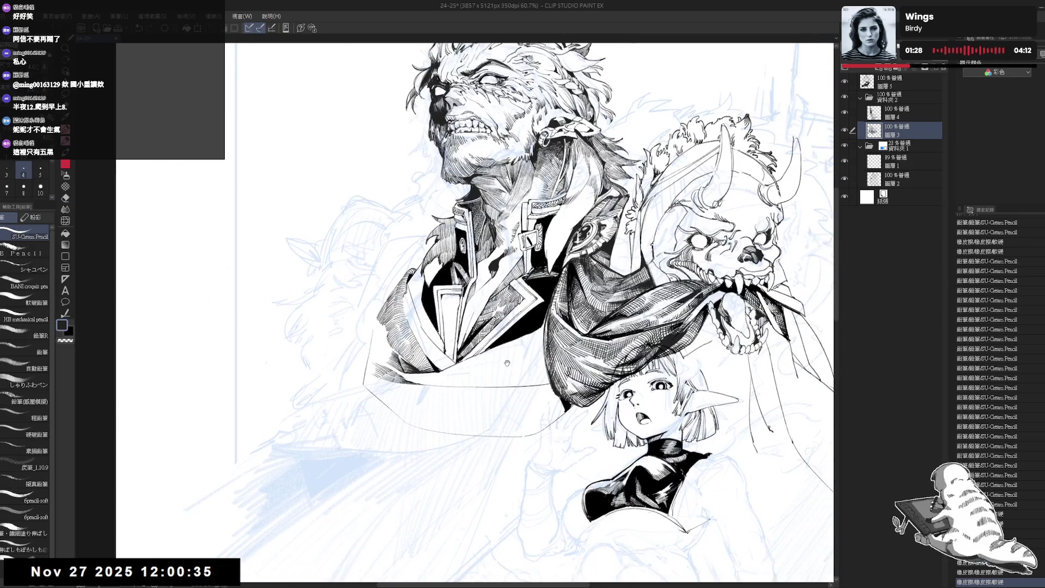
scroll(507, 362, "down", 3)
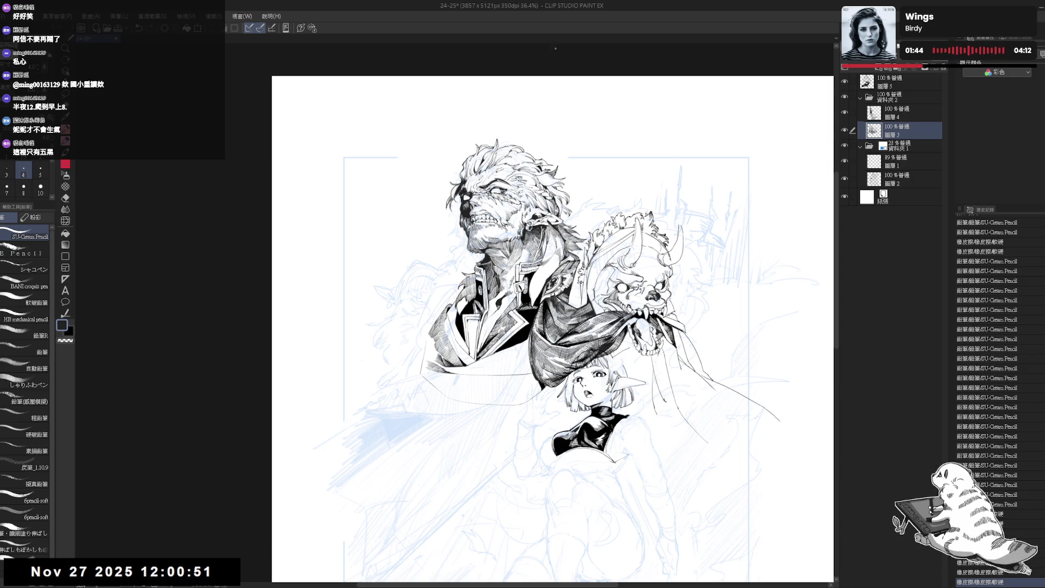
- Tilt the page and try a pencil stroke at the coat collar, undoing the trials
scroll(469, 257, "up", 2)
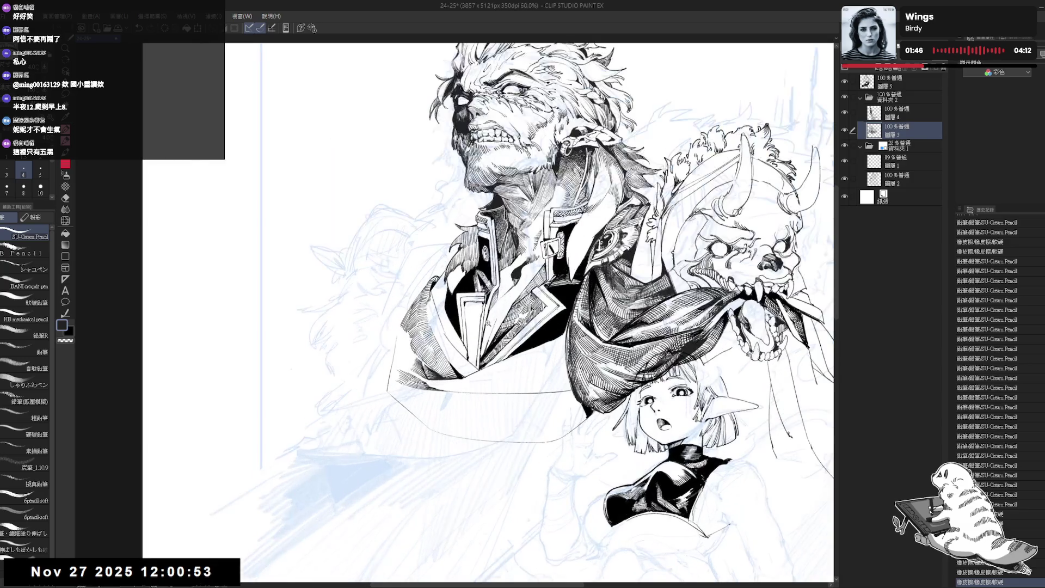
mouse_move(381, 305)
left_mouse_down()
mouse_move(375, 327)
mouse_move(397, 349)
mouse_move(392, 312)
mouse_move(384, 342)
left_mouse_up()
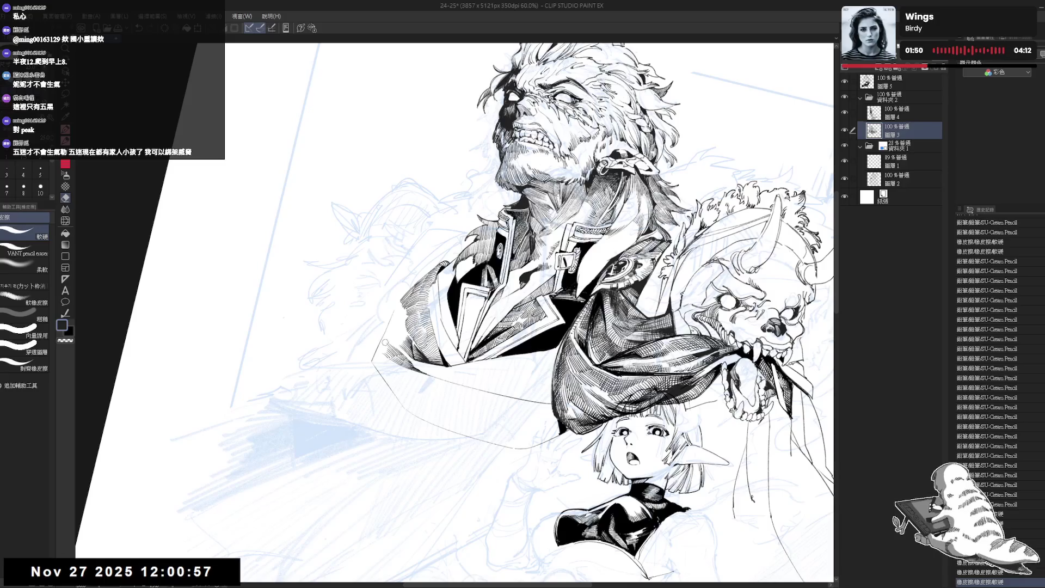
mouse_move(369, 403)
left_mouse_down()
mouse_move(396, 317)
mouse_move(393, 405)
mouse_move(370, 389)
left_mouse_up()
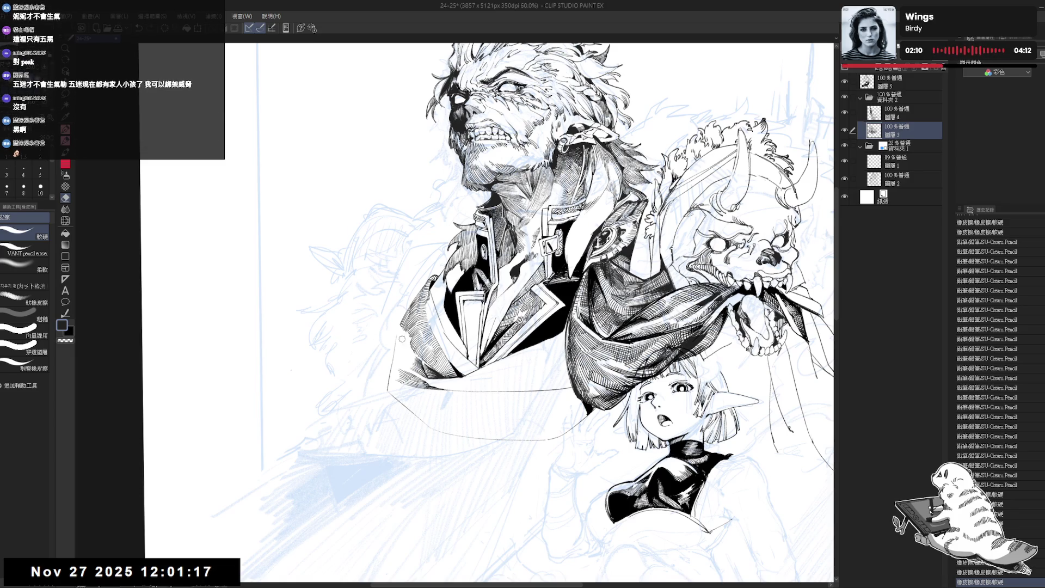
key("p")
left_click_drag(397, 327, 395, 351)
key("ctrl+z")
key("ctrl+z")
key("ctrl+z")
key("ctrl+z")
key("ctrl+z")
key("ctrl+z")
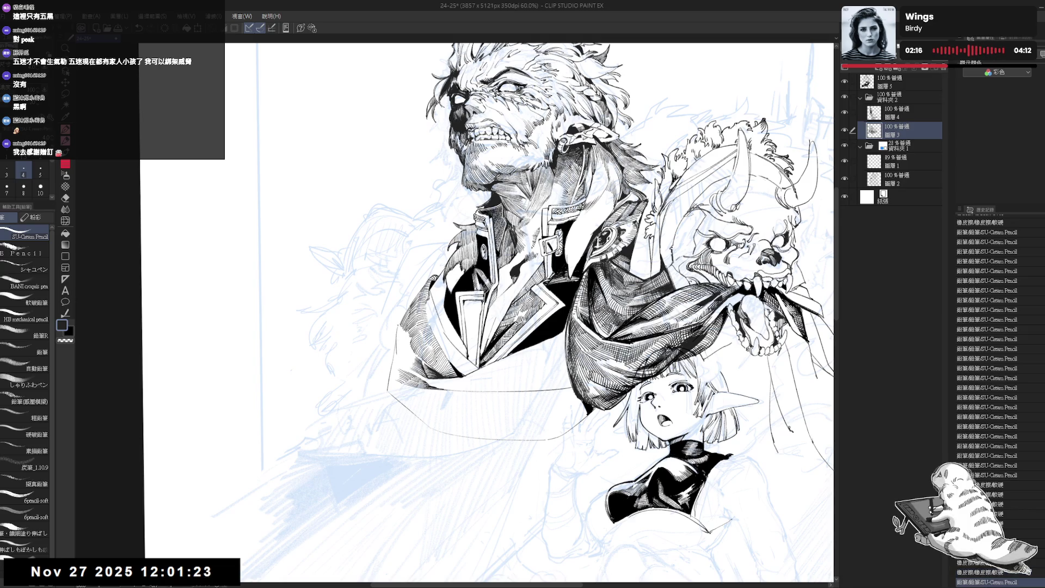
key("ctrl+z")
- Try two more short strokes at the collar edge and undo both
key("e")
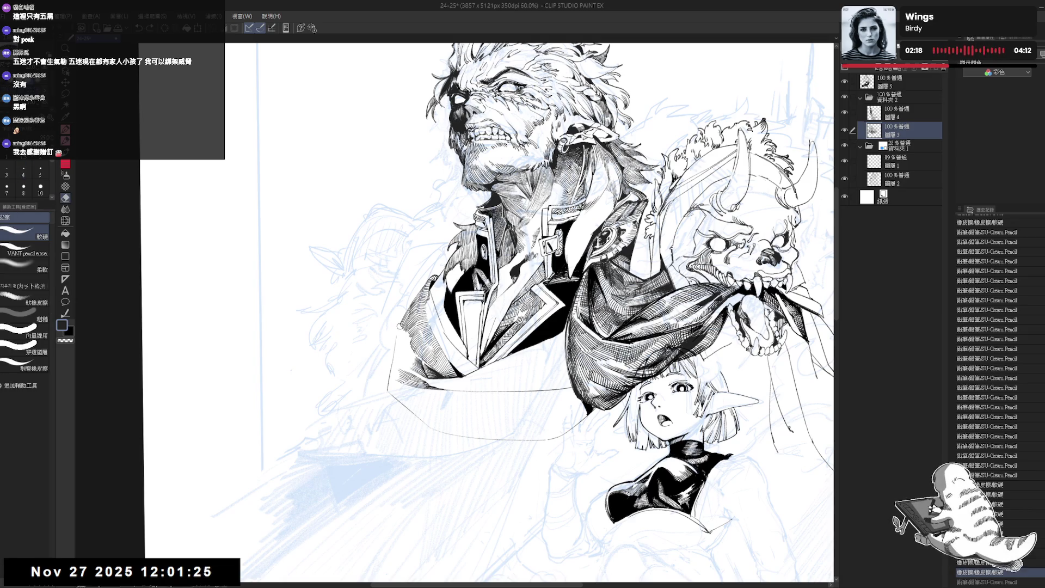
key("p")
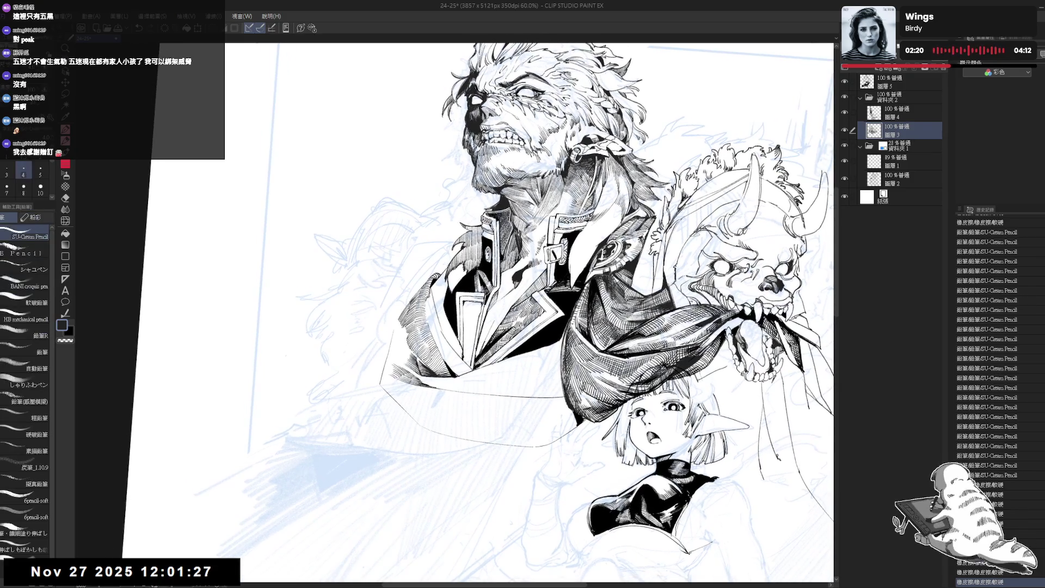
left_click_drag(404, 327, 400, 321)
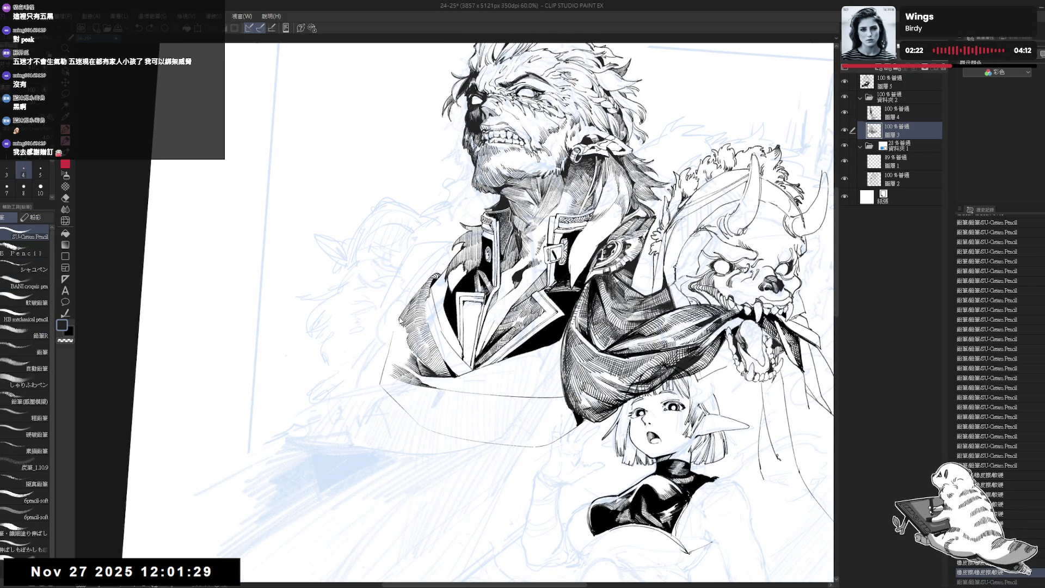
key("asciicircum")
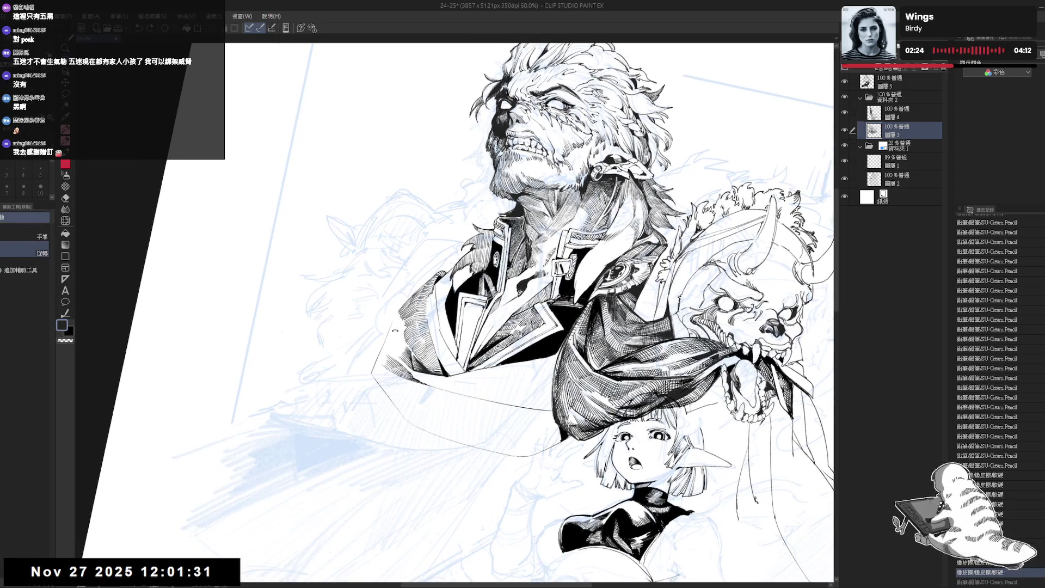
key("ctrl+z")
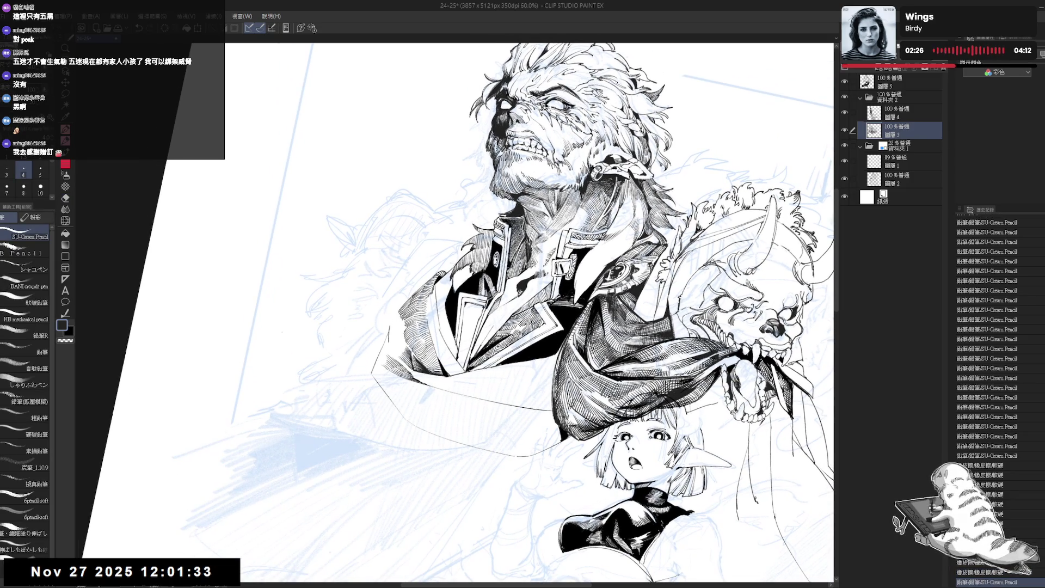
left_click_drag(392, 327, 390, 316)
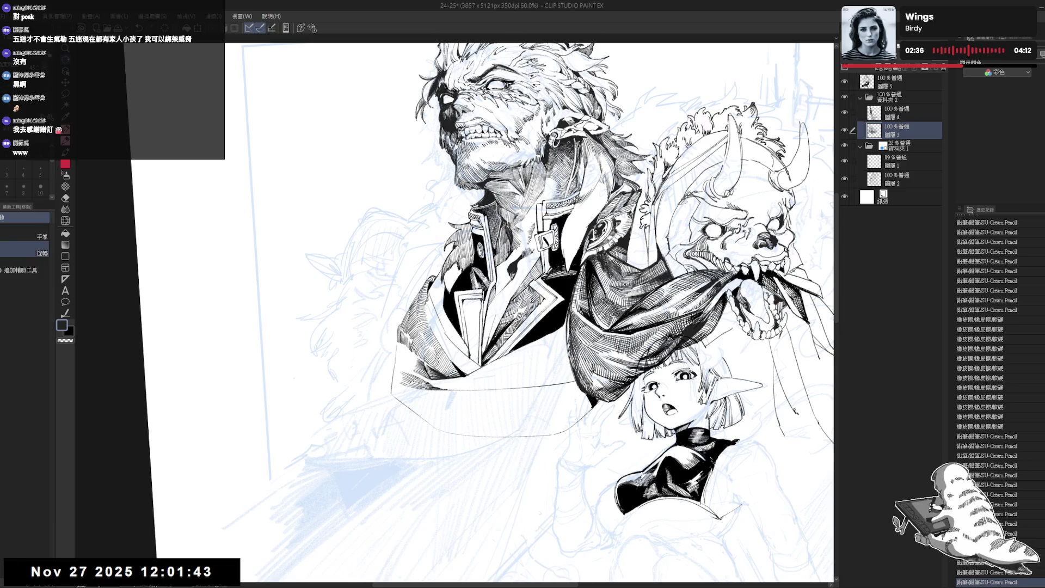
key("ctrl+z")
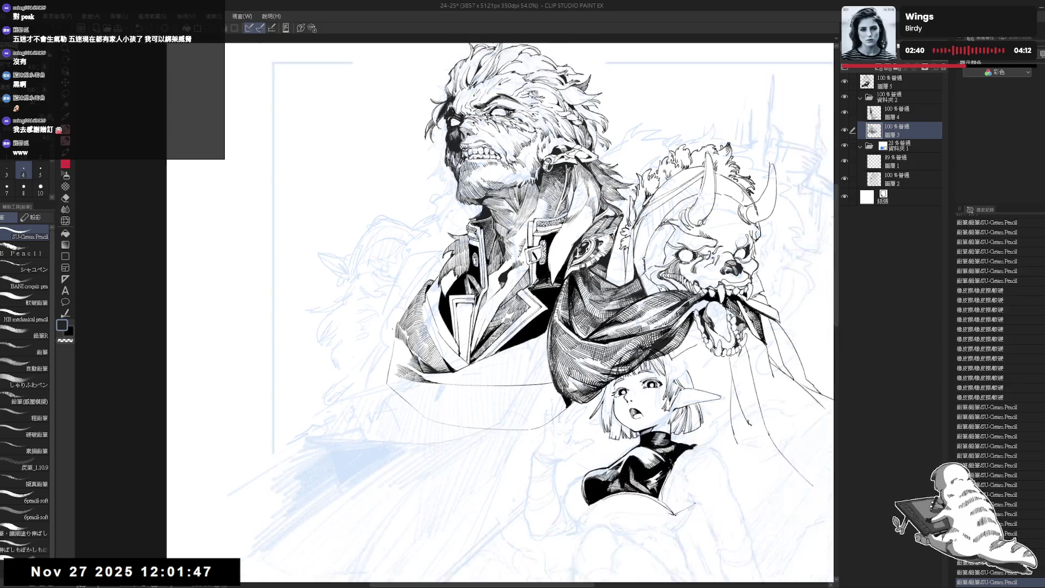
- Add short pencil hatch strokes to the old man's jacket at 55% zoom
scroll(389, 338, "up", 2)
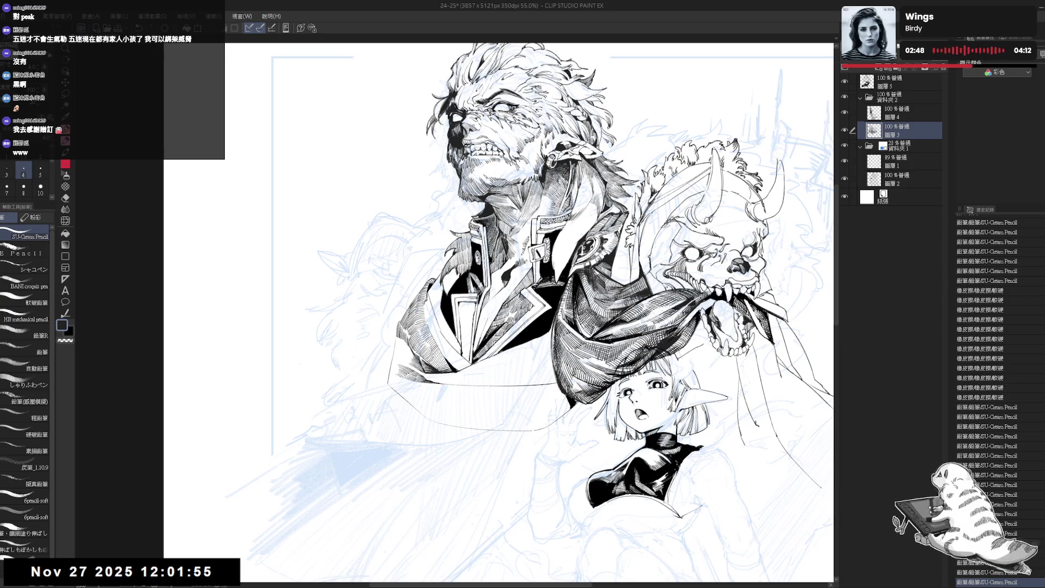
left_click_drag(415, 360, 409, 353)
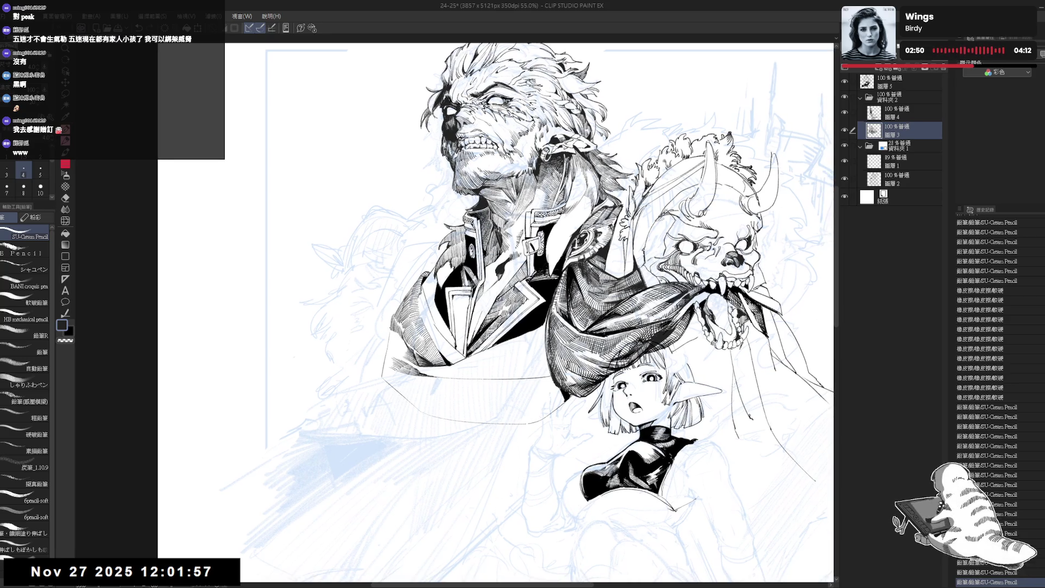
key("ctrl+z")
key("ctrl+y")
left_click_drag(390, 328, 395, 341)
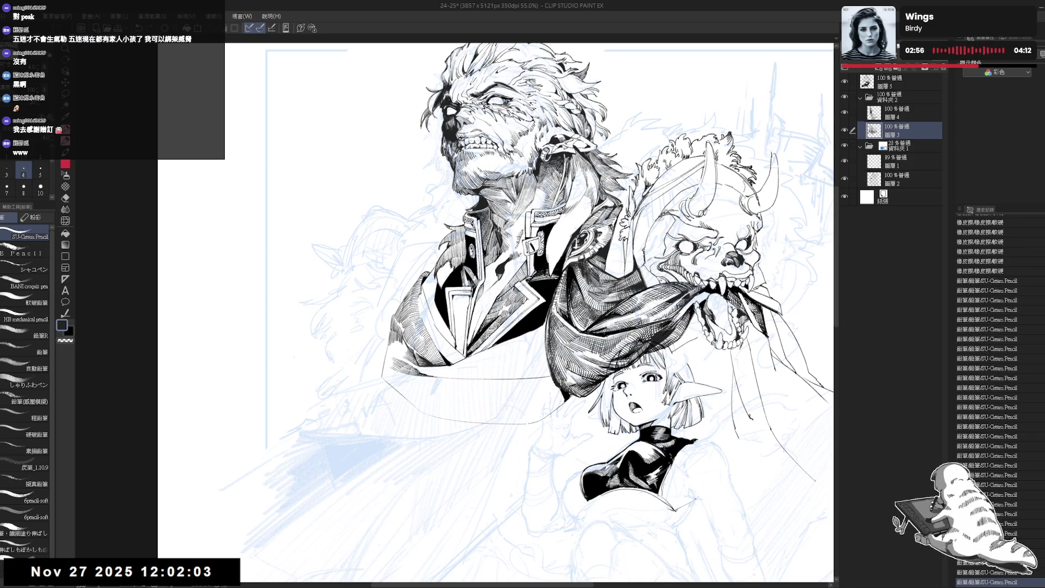
key("h")
key("h")
key("minus")
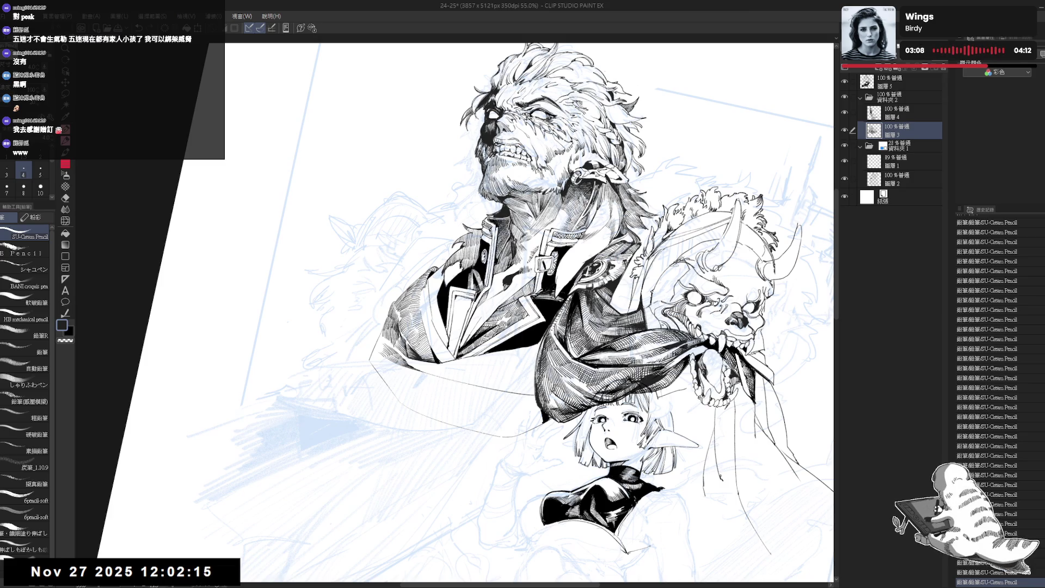
- Raise the pencil size to 5 and darken the edge of the coat
key("]")
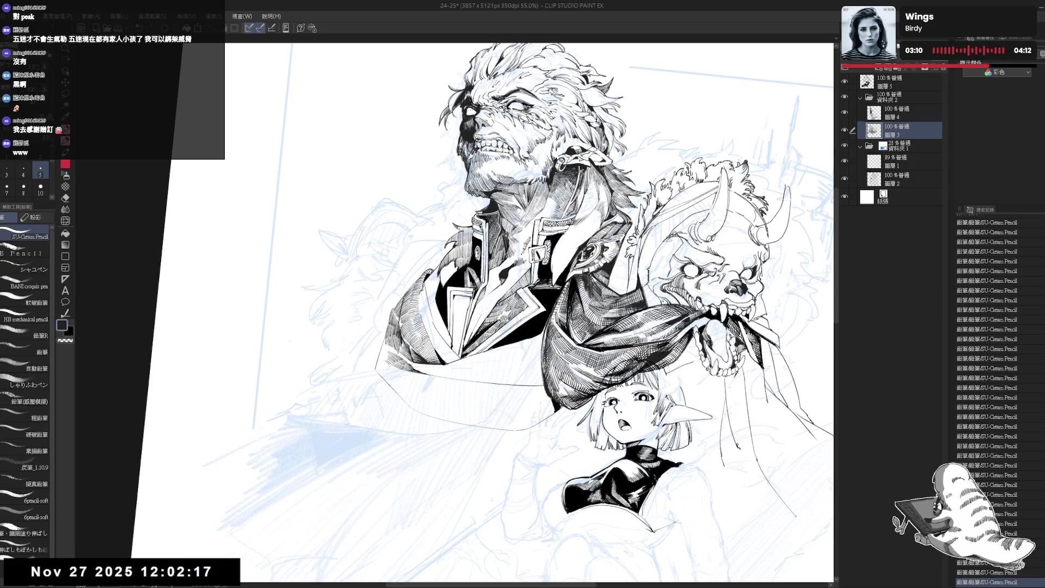
left_click_drag(401, 299, 400, 324)
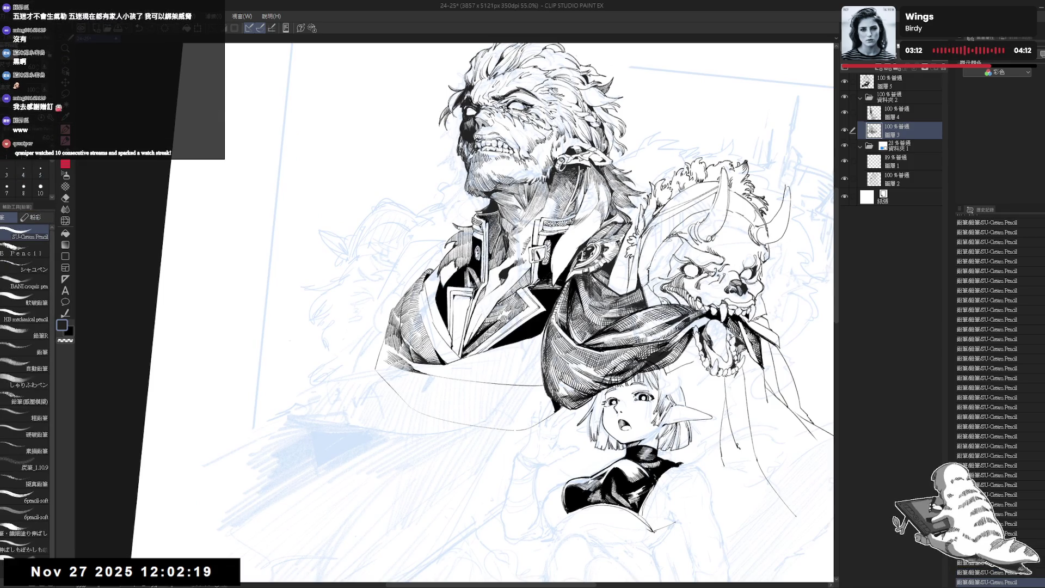
key("ctrl+minus")
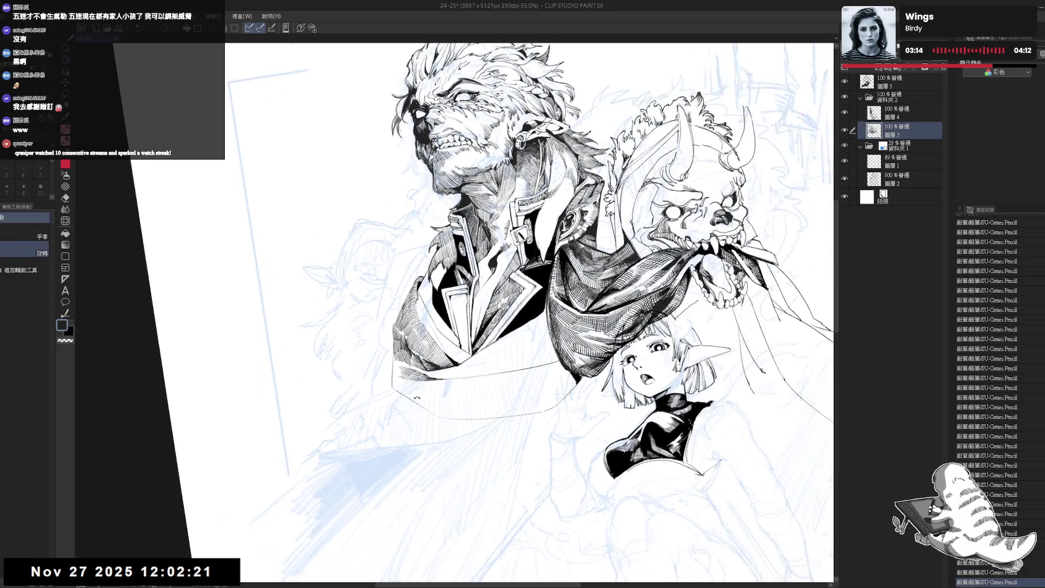
key("minus")
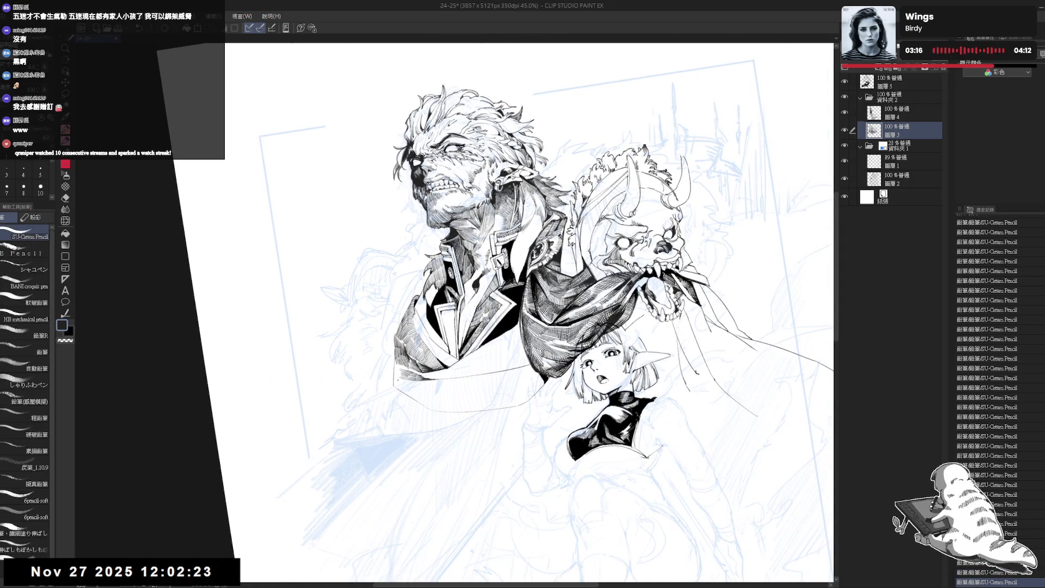
scroll(419, 389, "up", 1)
key("r")
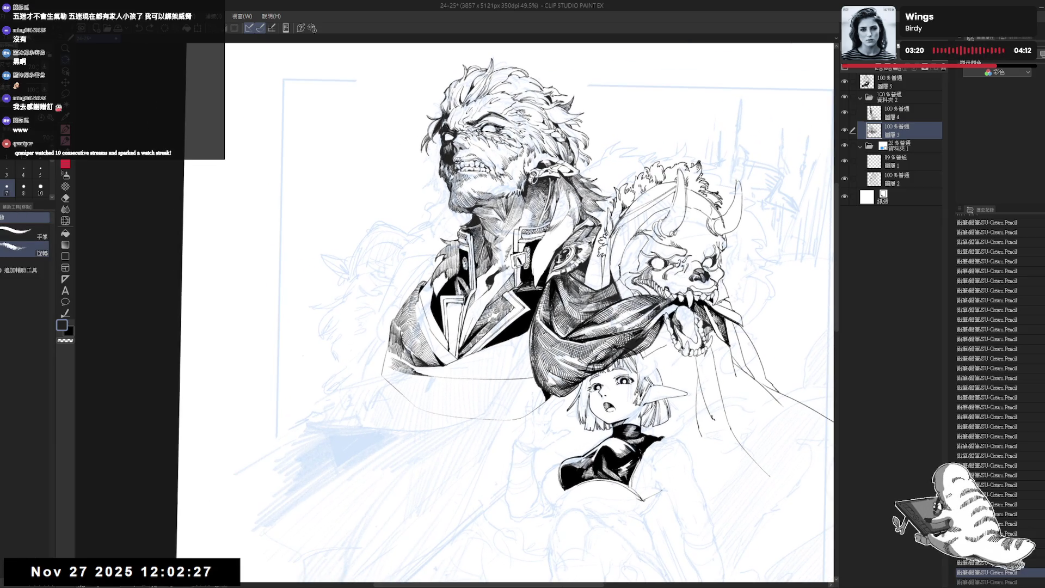
mouse_move(390, 332)
left_mouse_down()
mouse_move(371, 389)
mouse_move(381, 370)
left_mouse_up()
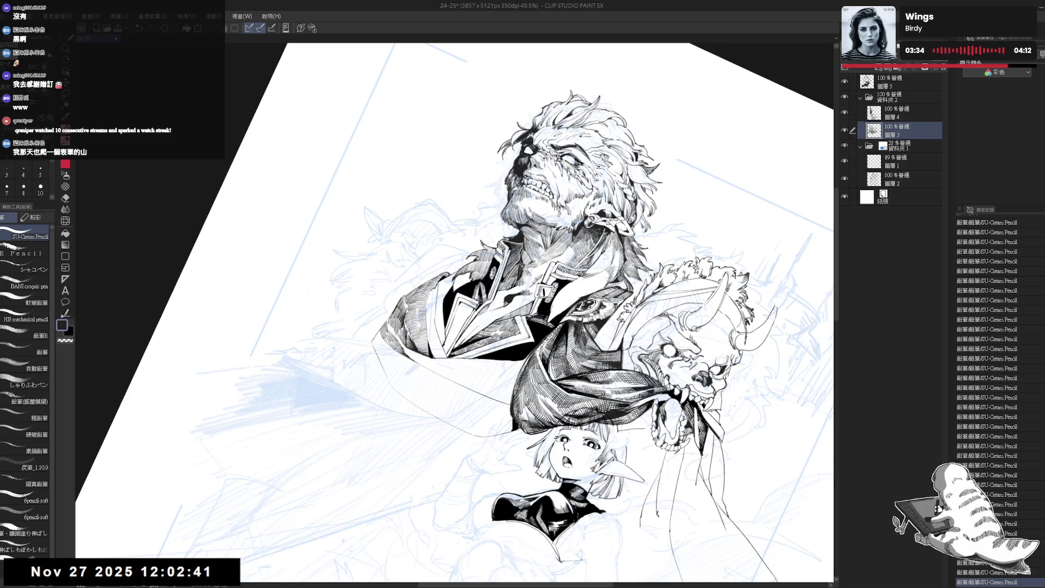
- Undo and redo the last two pencil strokes
key("ctrl+z")
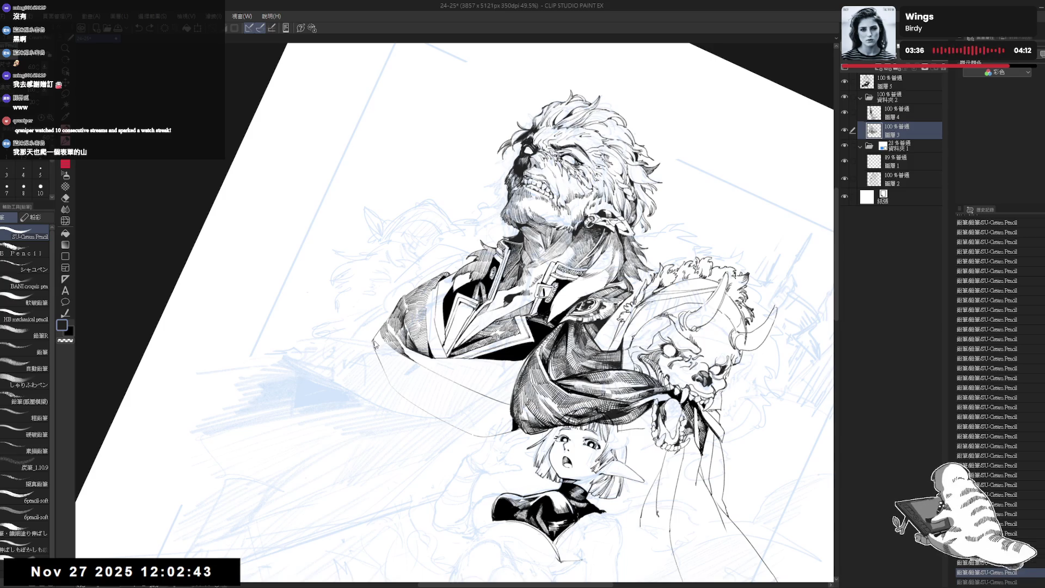
key("ctrl+z")
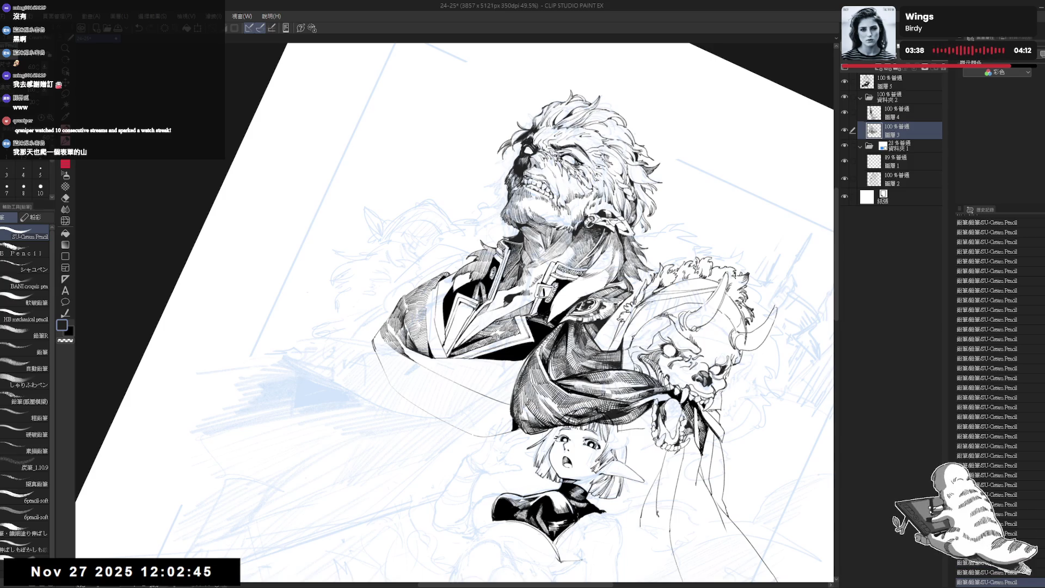
key("ctrl+y")
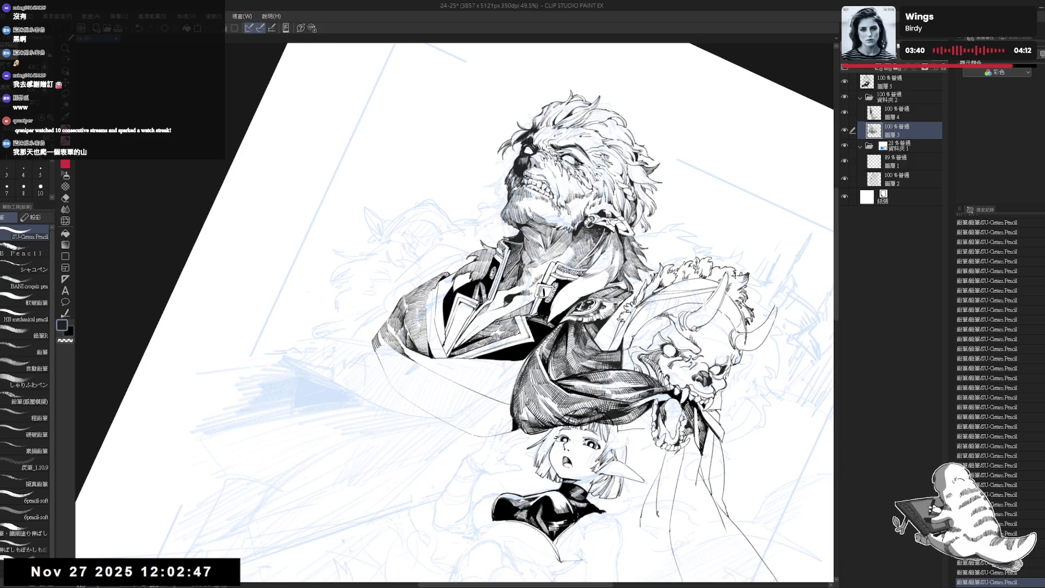
key("ctrl+y")
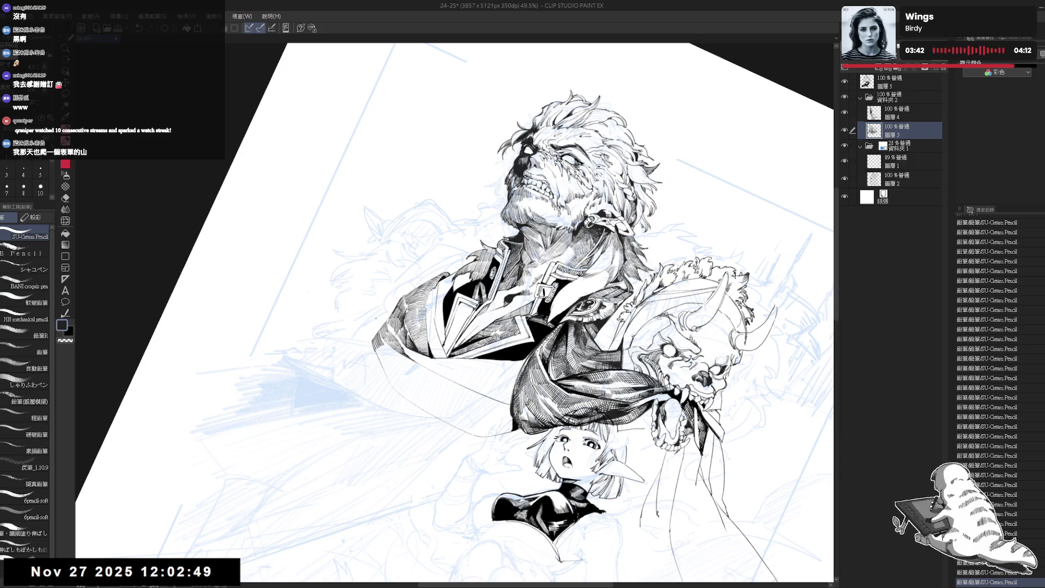
- Draw a short stroke along the jacket edge beside the scarf
mouse_move(421, 375)
left_mouse_down()
mouse_move(408, 381)
mouse_move(413, 435)
mouse_move(359, 408)
left_mouse_up()
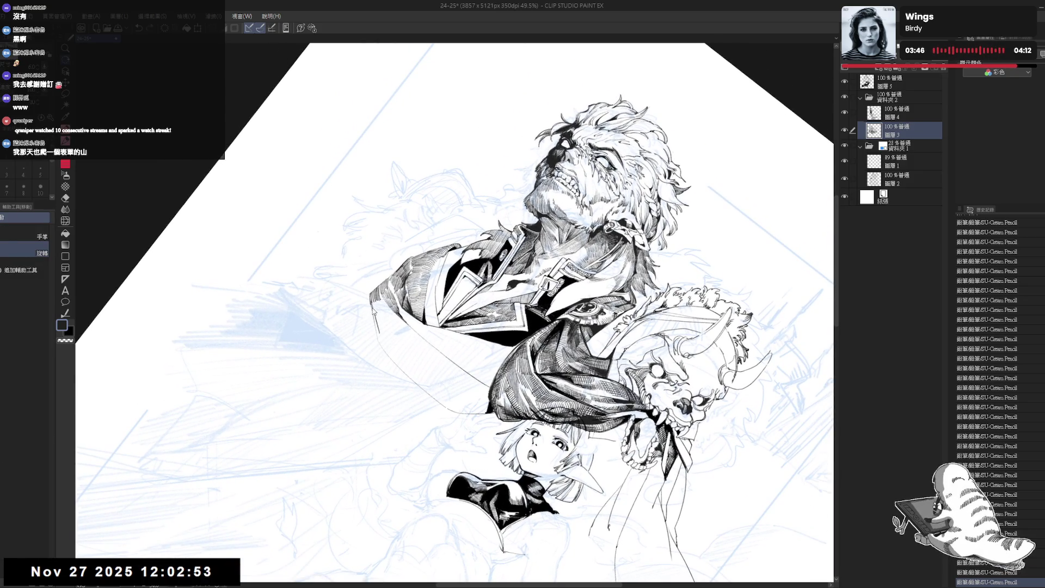
key("ctrl+z")
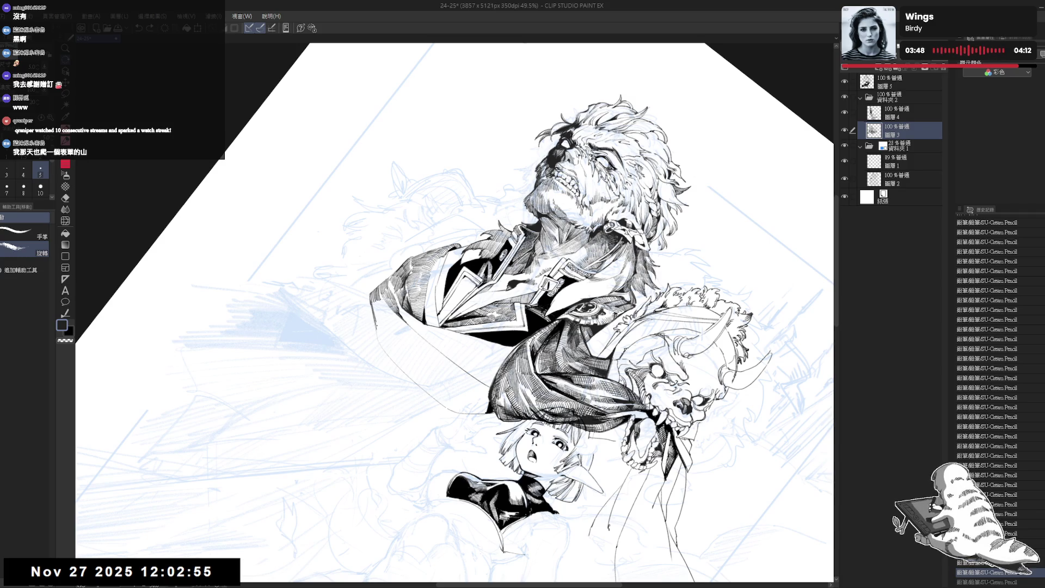
key("ctrl+y")
mouse_move(381, 301)
left_mouse_down()
mouse_move(378, 321)
mouse_move(400, 298)
left_mouse_up()
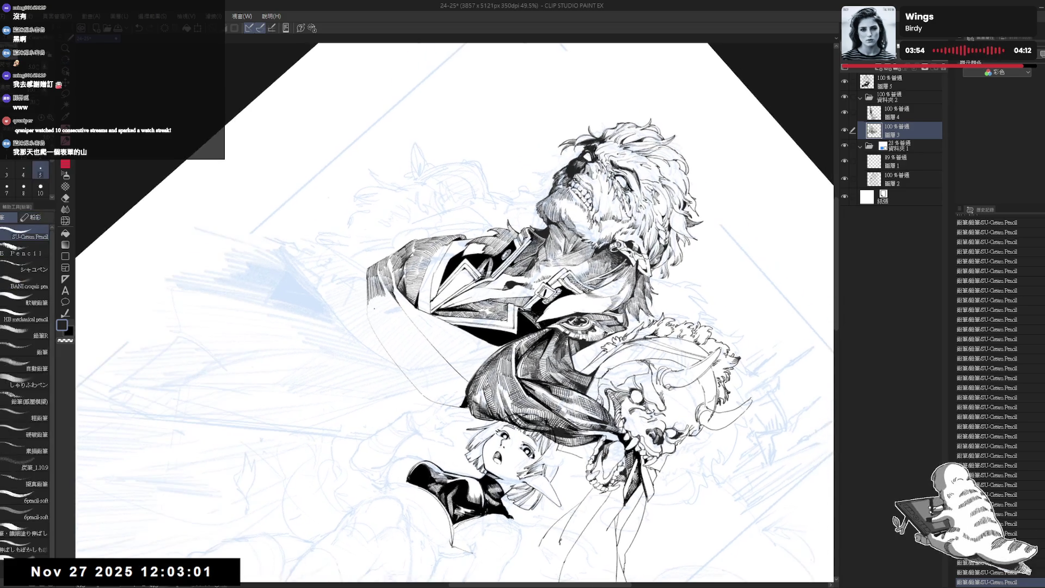
key("ctrl+y")
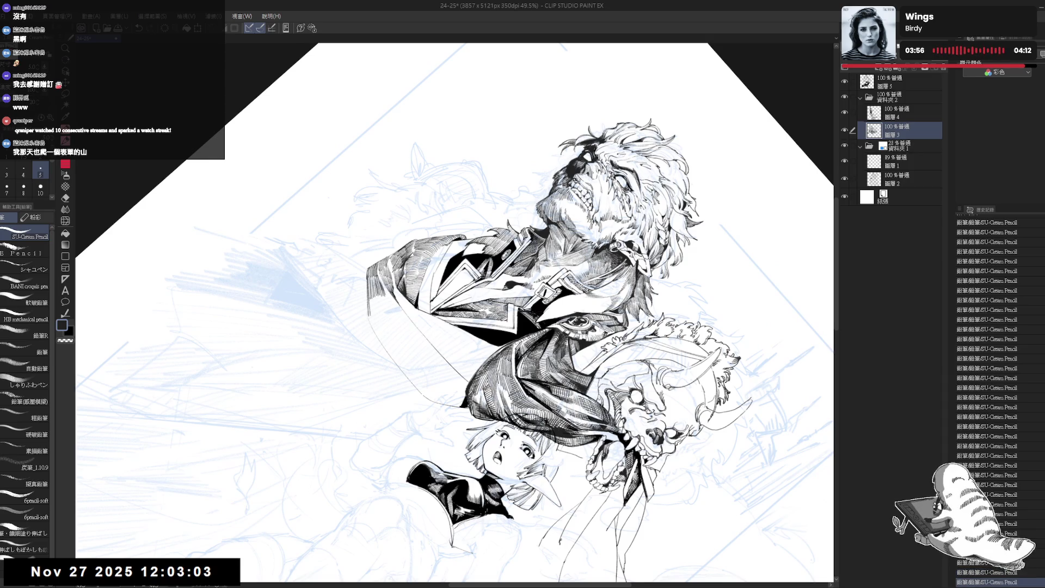
- Build dense short hatching down the coat and along its lower-left edge
mouse_move(384, 300)
left_mouse_down()
mouse_move(375, 327)
mouse_move(381, 319)
left_mouse_up()
left_click_drag(393, 298, 383, 340)
left_click_drag(390, 301, 389, 342)
mouse_move(403, 302)
left_mouse_down()
mouse_move(385, 340)
mouse_move(384, 322)
left_mouse_up()
left_click_drag(405, 322, 393, 347)
left_click_drag(414, 324, 407, 354)
mouse_move(420, 343)
left_mouse_down()
mouse_move(410, 358)
mouse_move(393, 351)
mouse_move(401, 361)
left_mouse_up()
left_click_drag(415, 337, 406, 360)
left_click_drag(420, 342, 409, 366)
mouse_move(422, 343)
left_mouse_down()
mouse_move(409, 365)
mouse_move(435, 327)
mouse_move(415, 378)
left_mouse_up()
- Add final coat-edge strokes, undo the last one, and rotate the view about 150°
key("shift+space")
left_click_drag(429, 356, 419, 378)
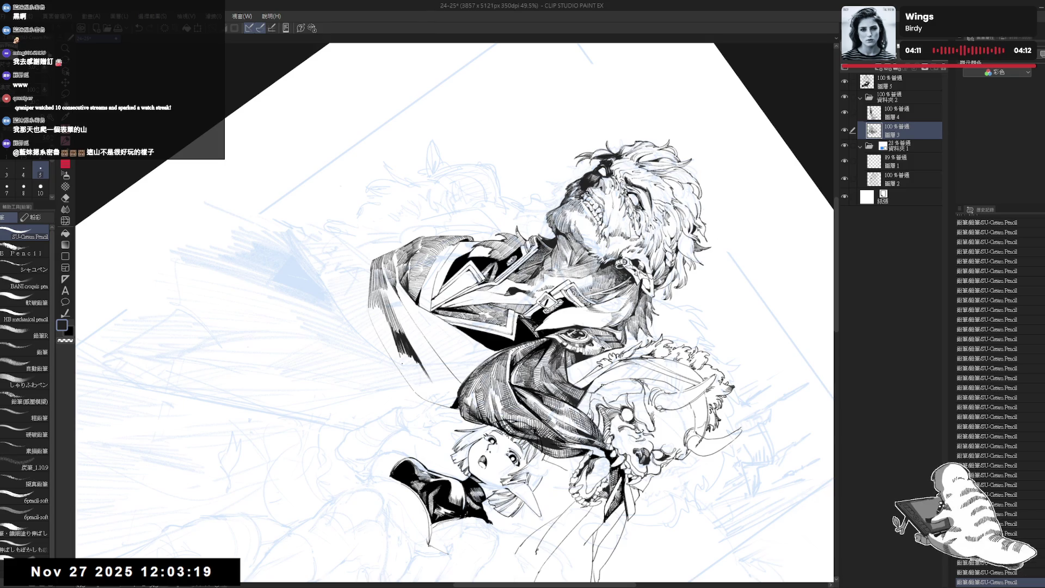
left_click_drag(413, 353, 409, 377)
key("ctrl+z")
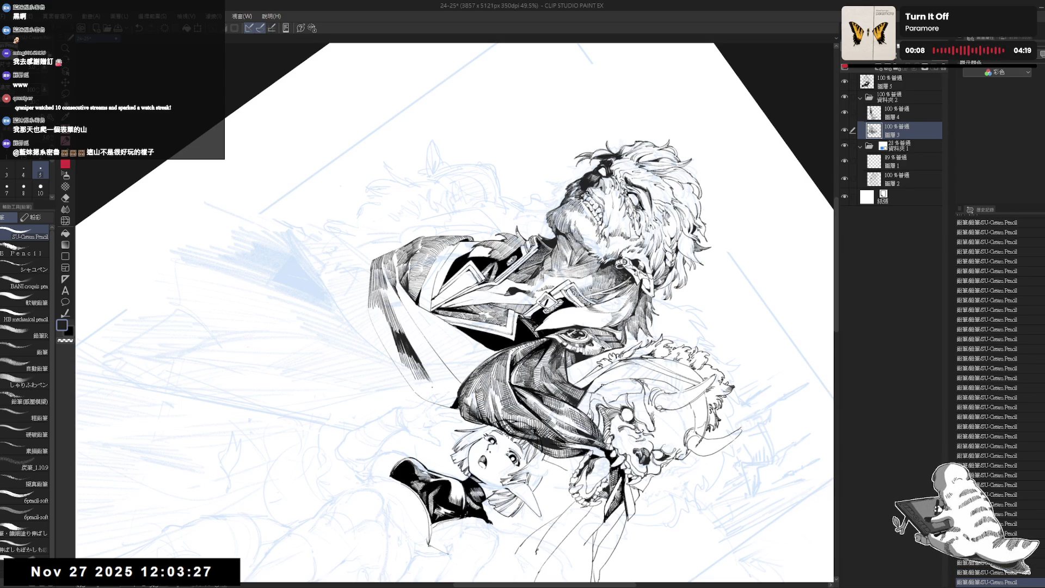
key("r")
mouse_move(425, 374)
left_mouse_down()
mouse_move(380, 283)
mouse_move(446, 228)
mouse_move(526, 292)
left_mouse_up()
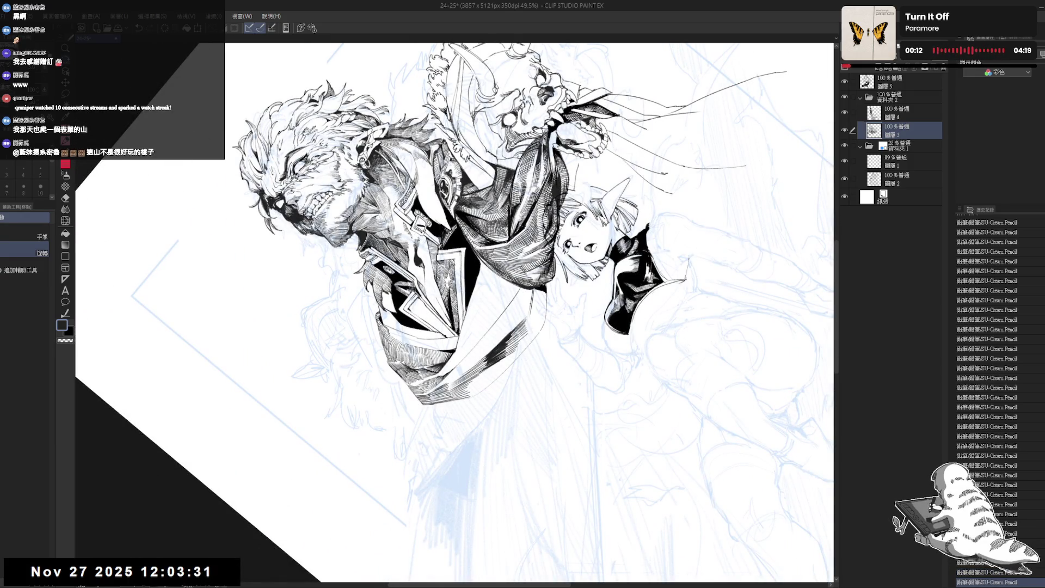
- Hatch the scarf with short ink strokes
mouse_move(533, 289)
left_mouse_down()
mouse_move(534, 308)
mouse_move(541, 301)
left_mouse_up()
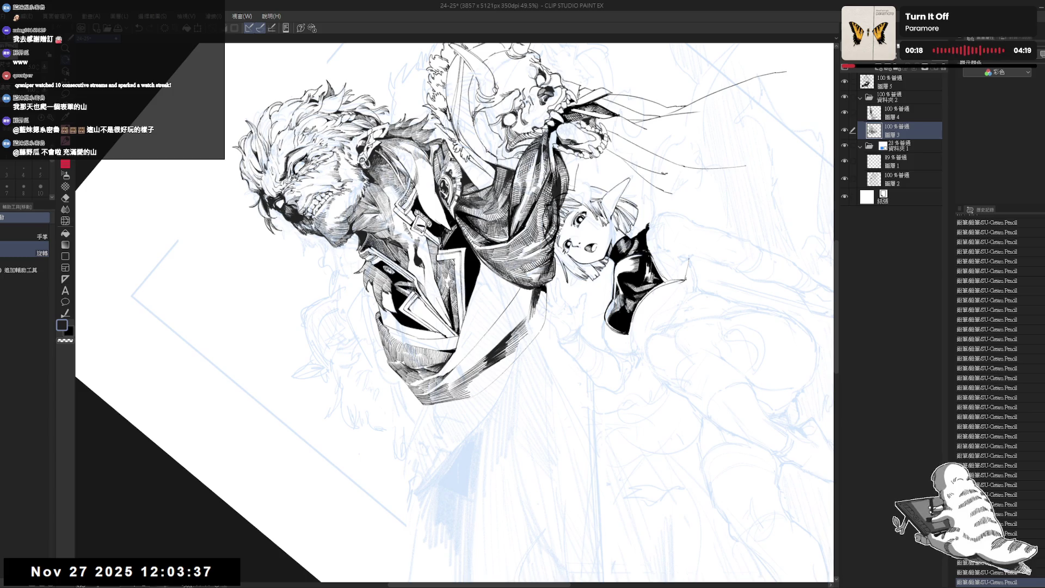
mouse_move(544, 217)
left_mouse_down()
mouse_move(506, 180)
mouse_move(446, 163)
left_mouse_up()
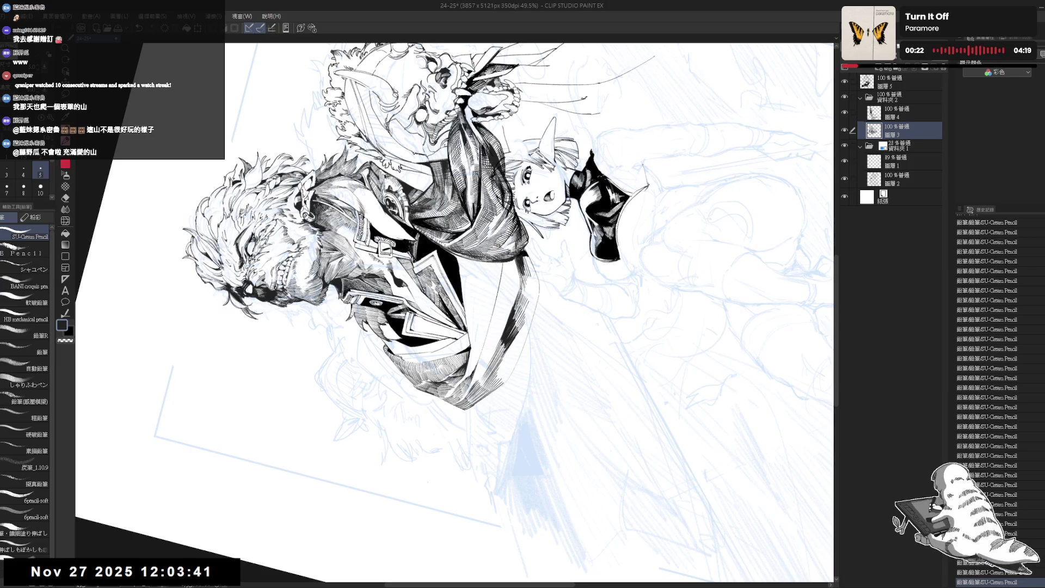
key("ctrl+@")
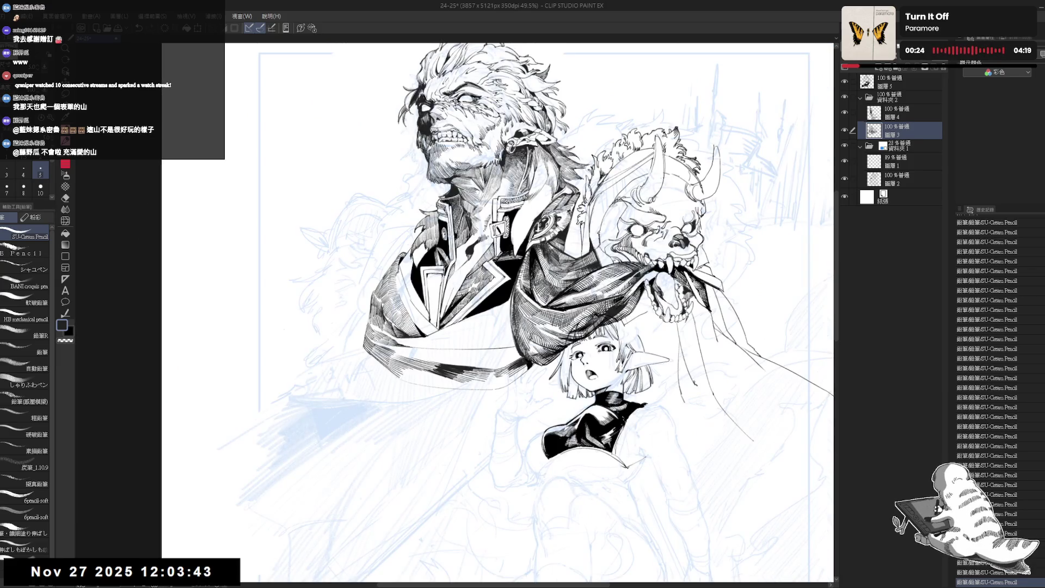
scroll(532, 312, "up", 2)
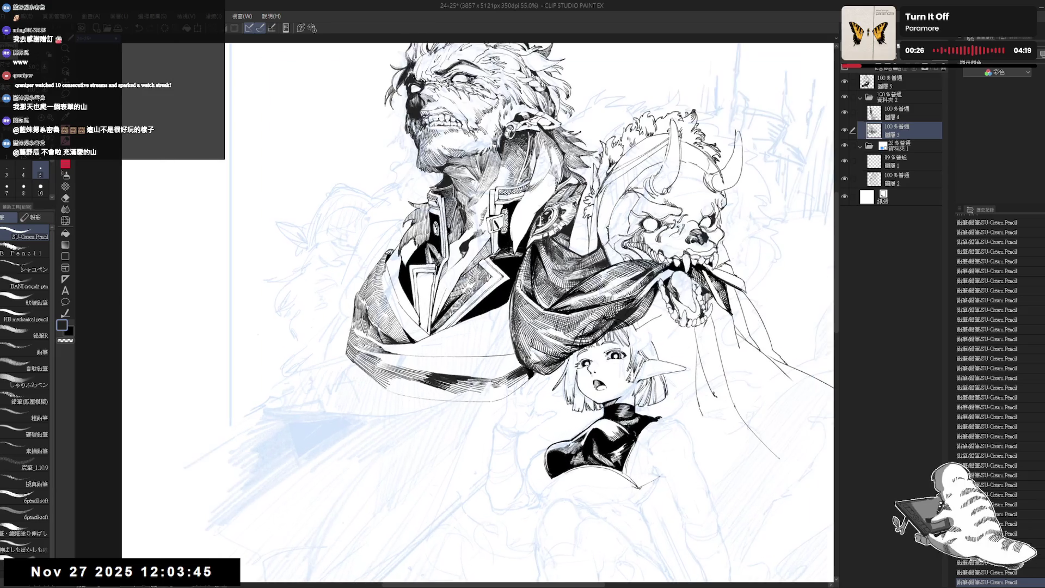
left_click_drag(496, 394, 505, 400)
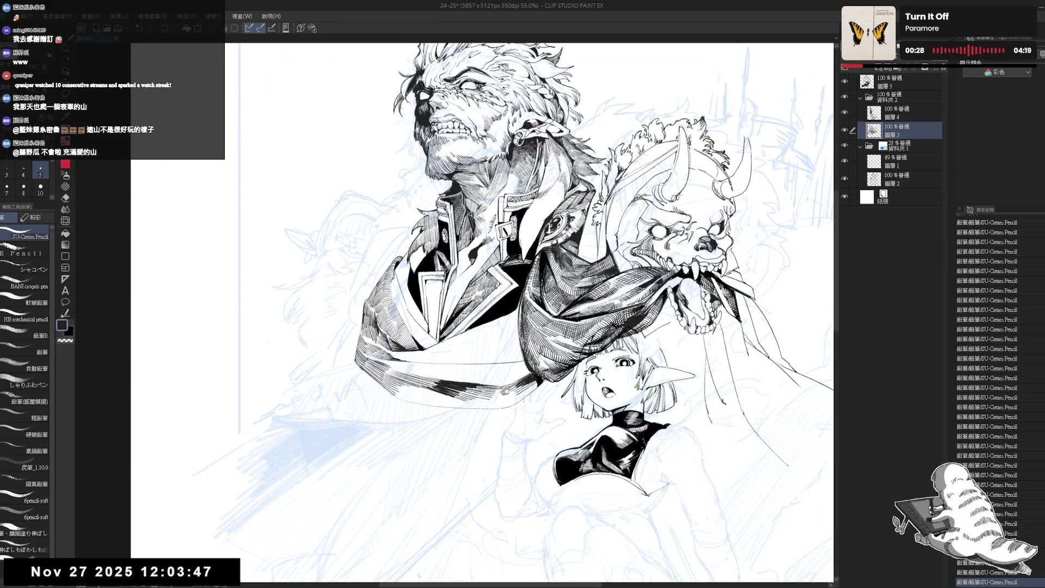
key("minus")
key("minus")
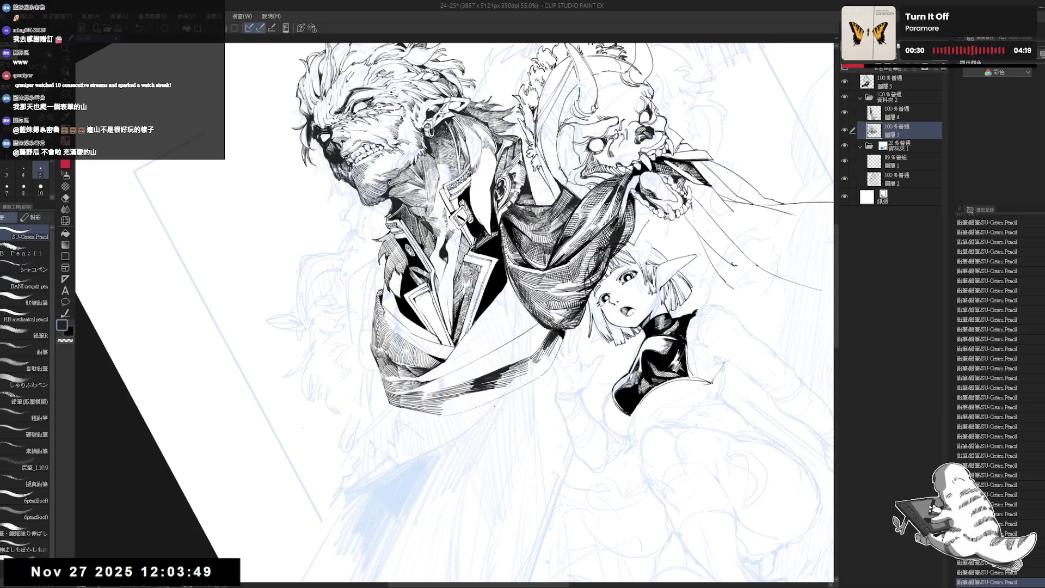
- Remove the stray marks under the scarf with the Eraser and zoom out to 45%
key("ctrl+z")
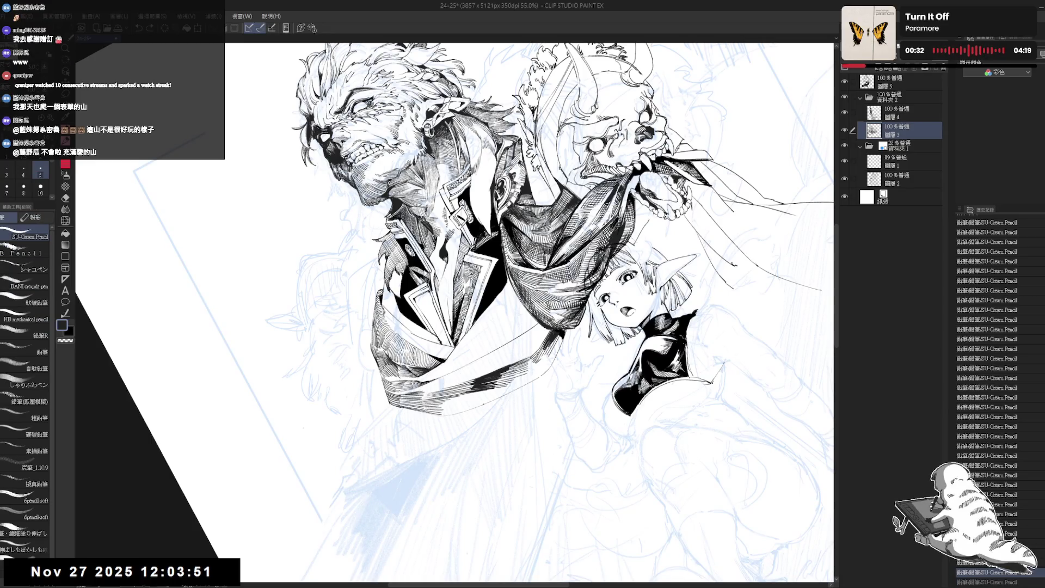
mouse_move(472, 409)
left_mouse_down()
mouse_move(511, 401)
mouse_move(538, 376)
left_mouse_up()
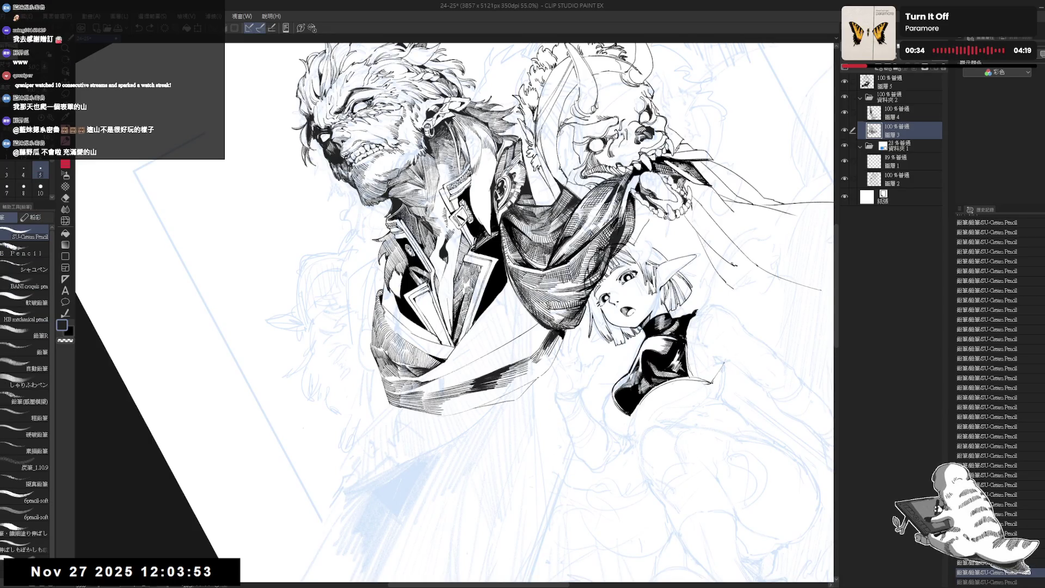
key("ctrl+z")
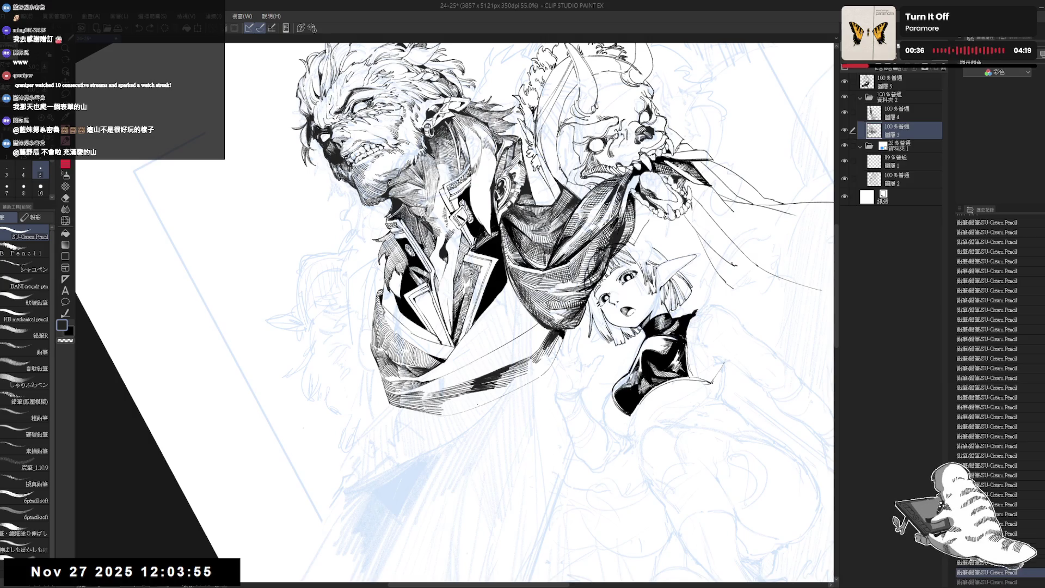
key("e")
left_click_drag(552, 366, 566, 333)
key("p")
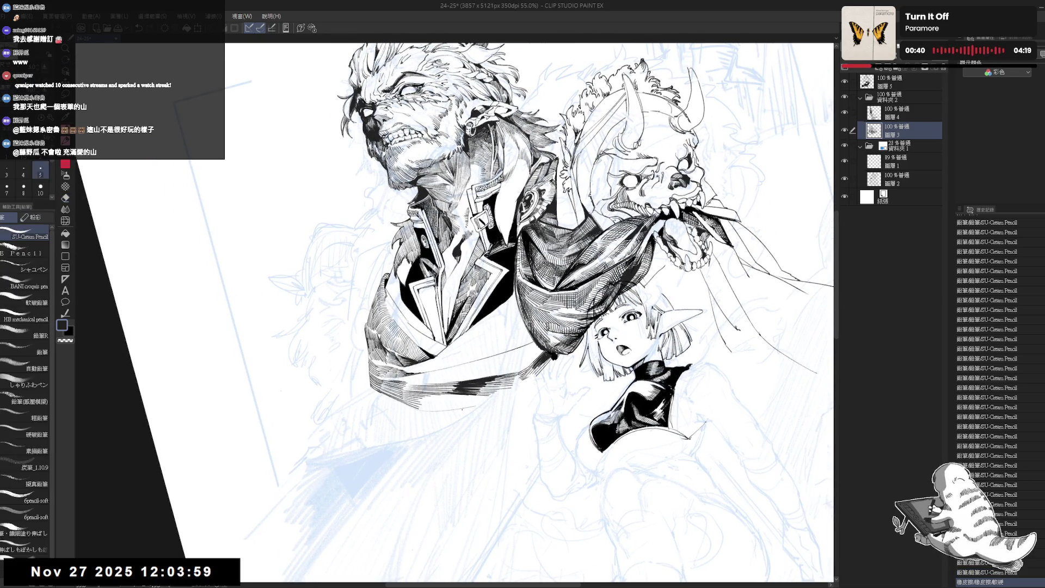
mouse_move(476, 405)
left_mouse_down()
mouse_move(438, 412)
mouse_move(482, 419)
left_mouse_up()
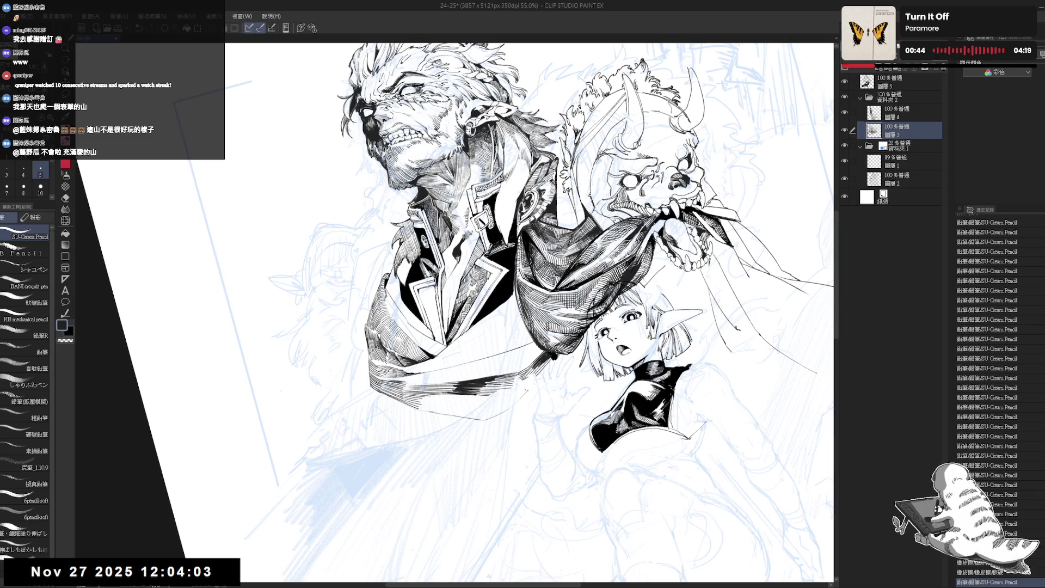
key("ctrl+minus")
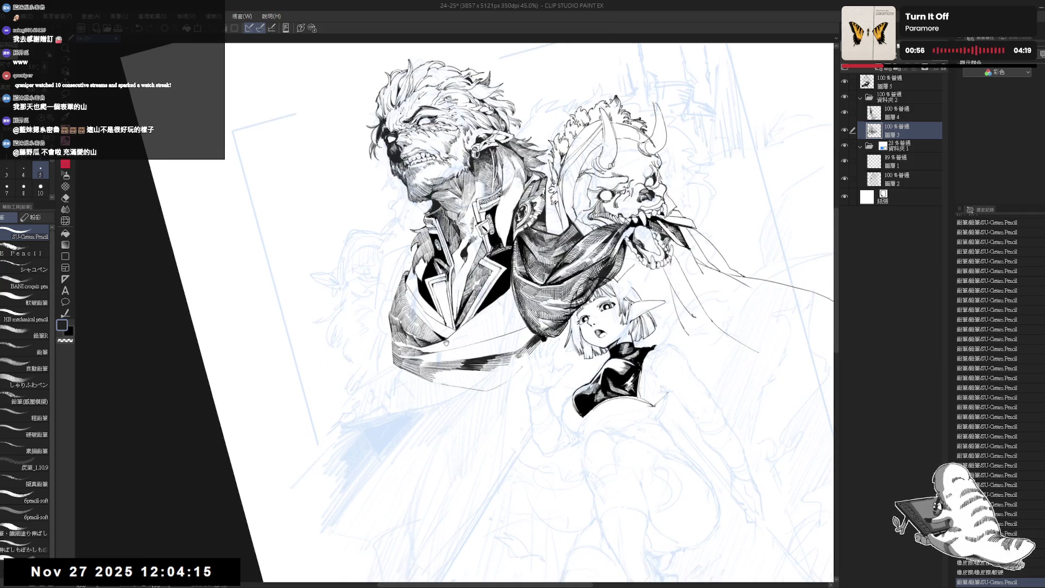
key("asciicircum")
- Erase a small spot on the old man's jacket
mouse_move(448, 302)
left_mouse_down()
mouse_move(451, 330)
mouse_move(451, 305)
mouse_move(408, 376)
mouse_move(400, 370)
left_mouse_up()
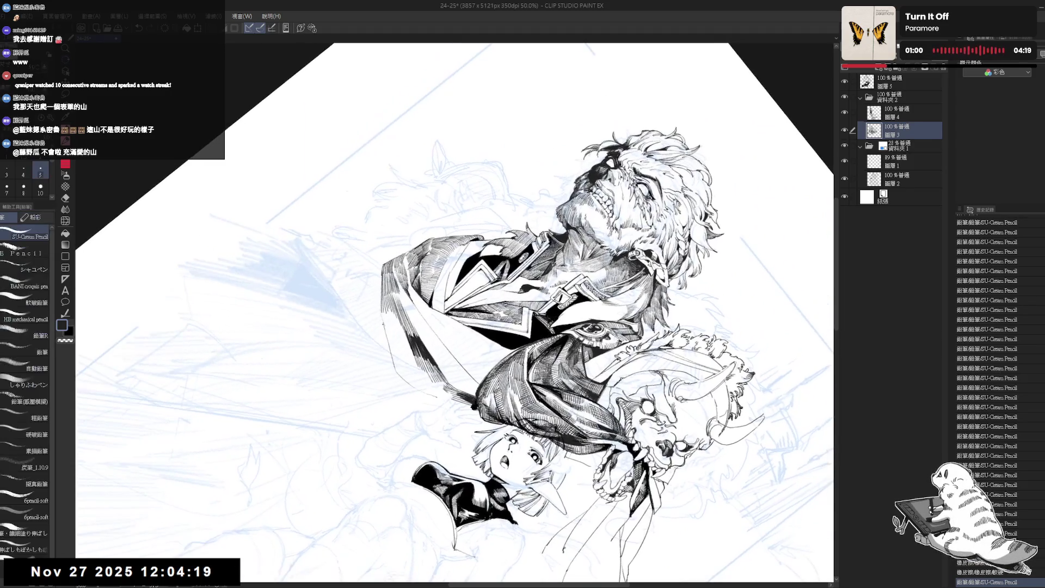
left_click_drag(385, 322, 384, 338)
key("ctrl+z")
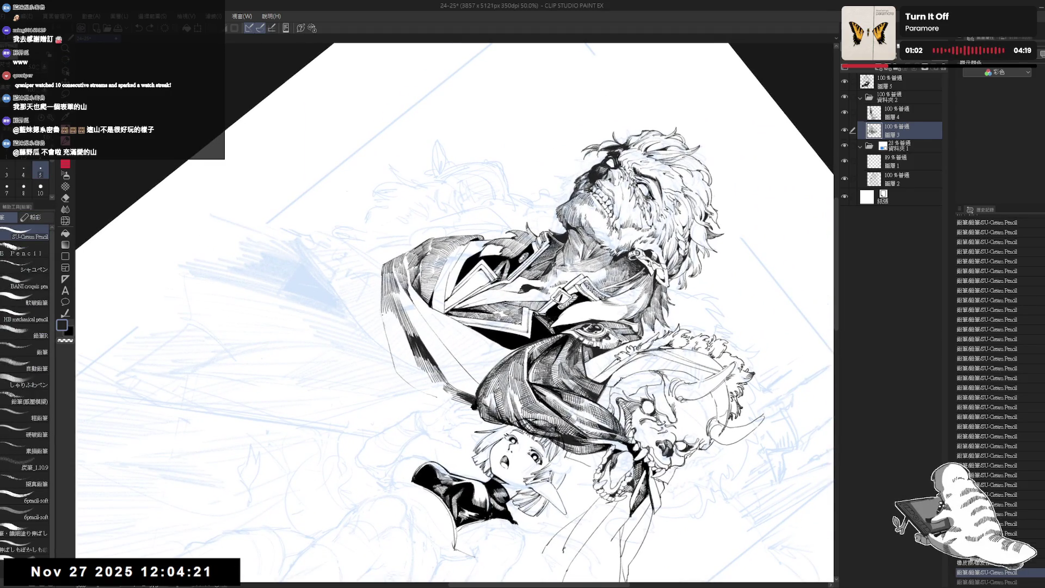
key("e")
left_click_drag(386, 333, 386, 342)
key("p")
- Hatch the jacket with four short vertical pencil strokes
left_click_drag(386, 321, 388, 342)
left_click_drag(388, 322, 387, 342)
left_click_drag(388, 315, 392, 341)
mouse_move(391, 321)
left_mouse_down()
mouse_move(408, 445)
mouse_move(390, 348)
mouse_move(392, 360)
mouse_move(399, 353)
left_mouse_up()
key("r")
key("p")
- Thicken the hatching along the jacket's left edge, then zoom out to 36.4%
left_click_drag(398, 335, 406, 348)
mouse_move(404, 333)
left_mouse_down()
mouse_move(406, 347)
mouse_move(395, 326)
mouse_move(404, 348)
left_mouse_up()
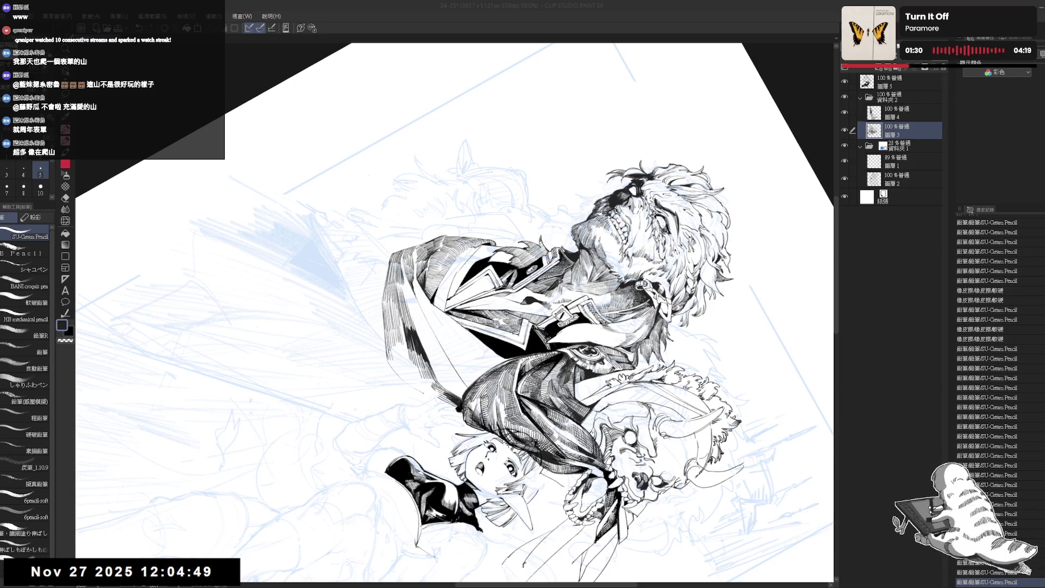
key("asciicircum")
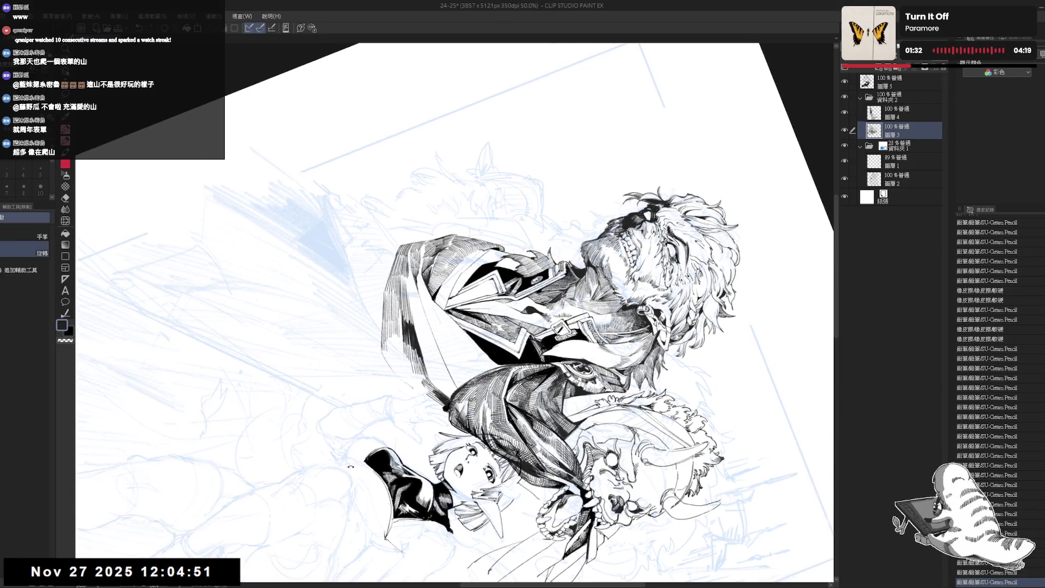
left_click_drag(388, 337, 386, 349)
left_click_drag(388, 338, 385, 349)
left_click_drag(387, 338, 386, 350)
key("ctrl+@")
- Mirror the view and rotate it about 100° then 15° before straightening it
scroll(419, 291, "down", 3)
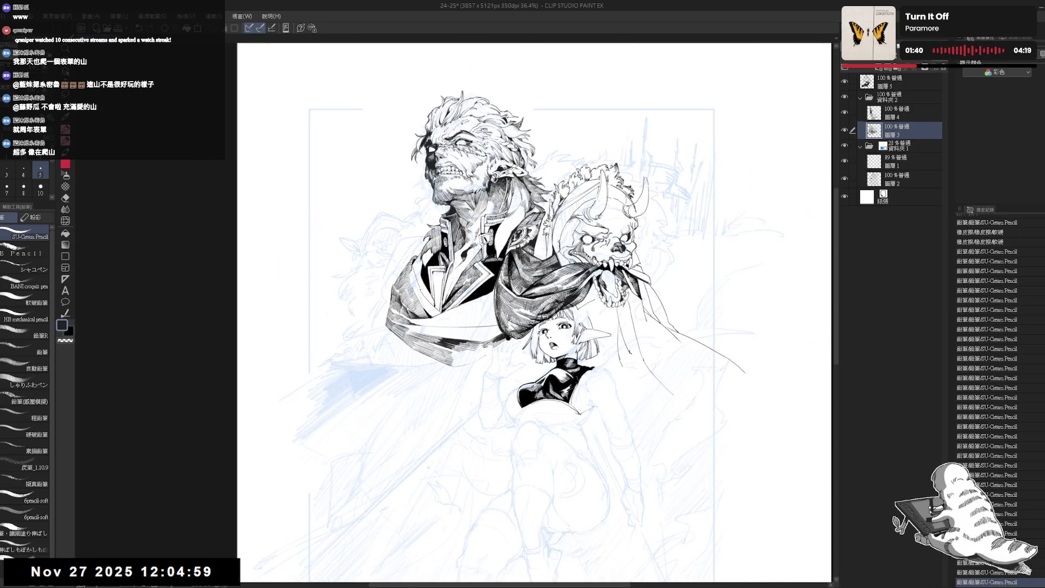
key("h")
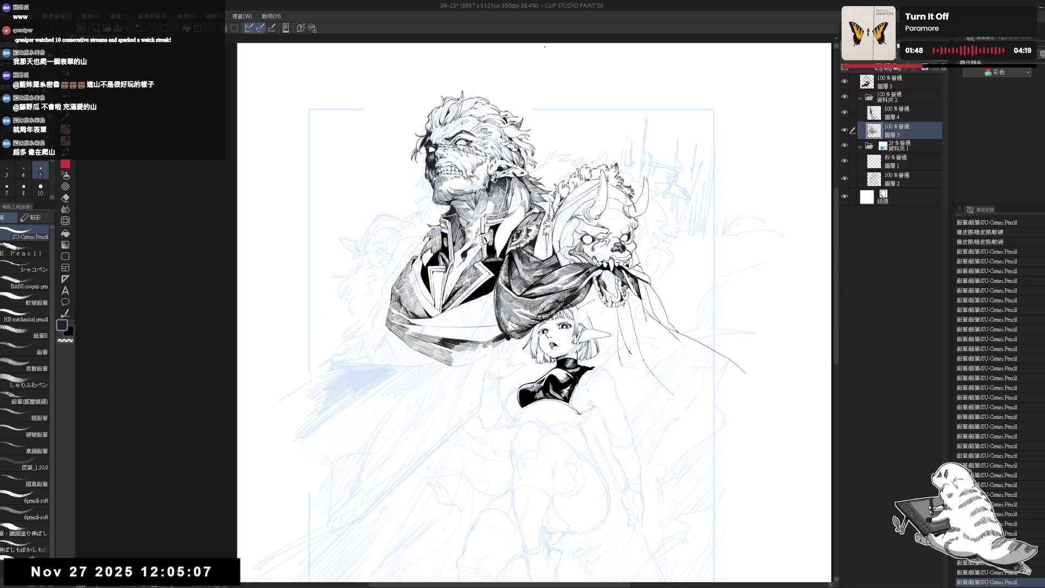
mouse_move(454, 354)
left_mouse_down()
mouse_move(477, 367)
mouse_move(456, 306)
left_mouse_up()
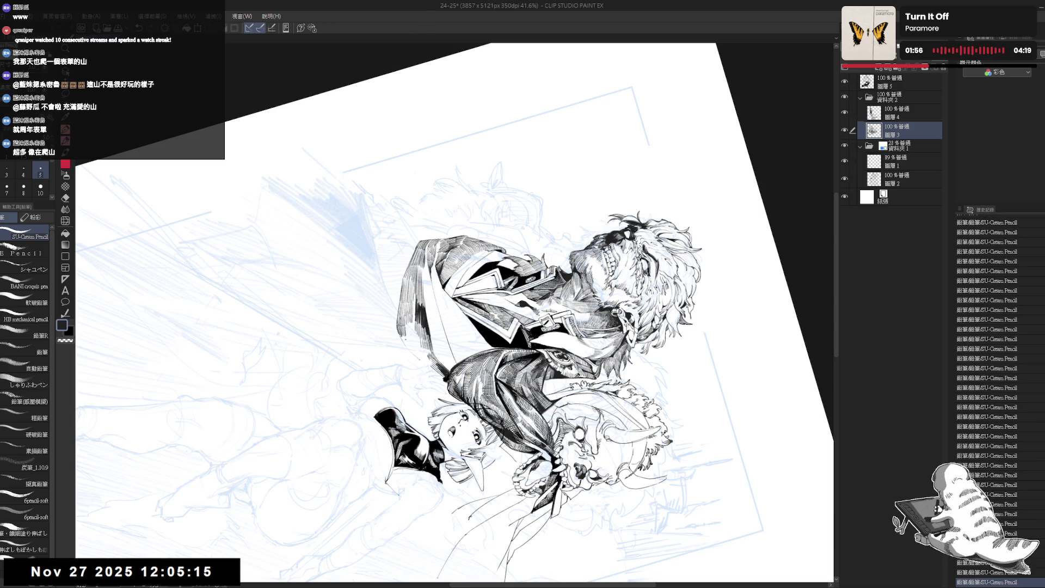
key("ctrl+at")
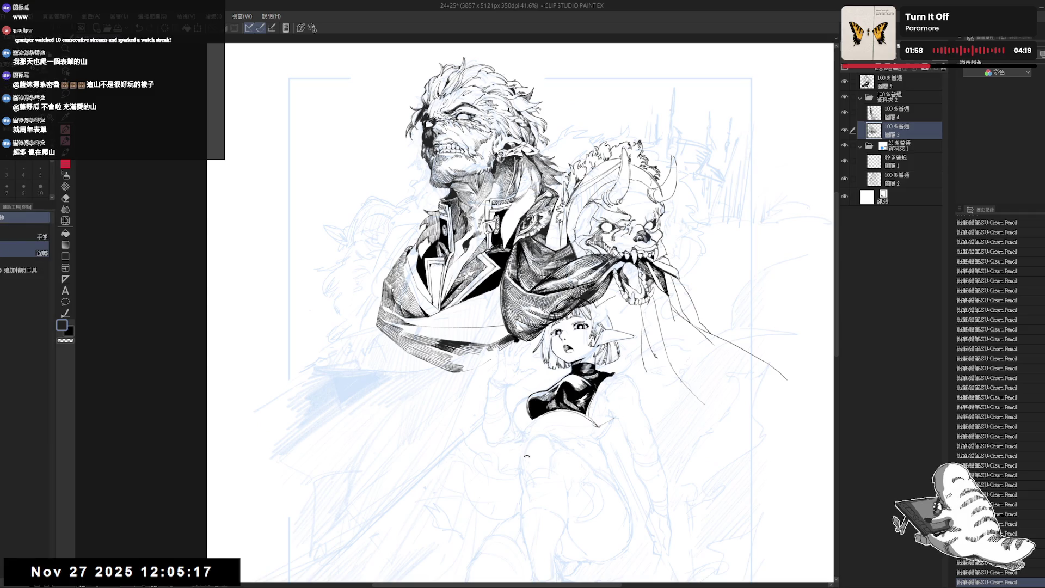
left_click_drag(411, 414, 412, 381)
scroll(413, 333, "up", 2)
left_click_drag(410, 345, 399, 336)
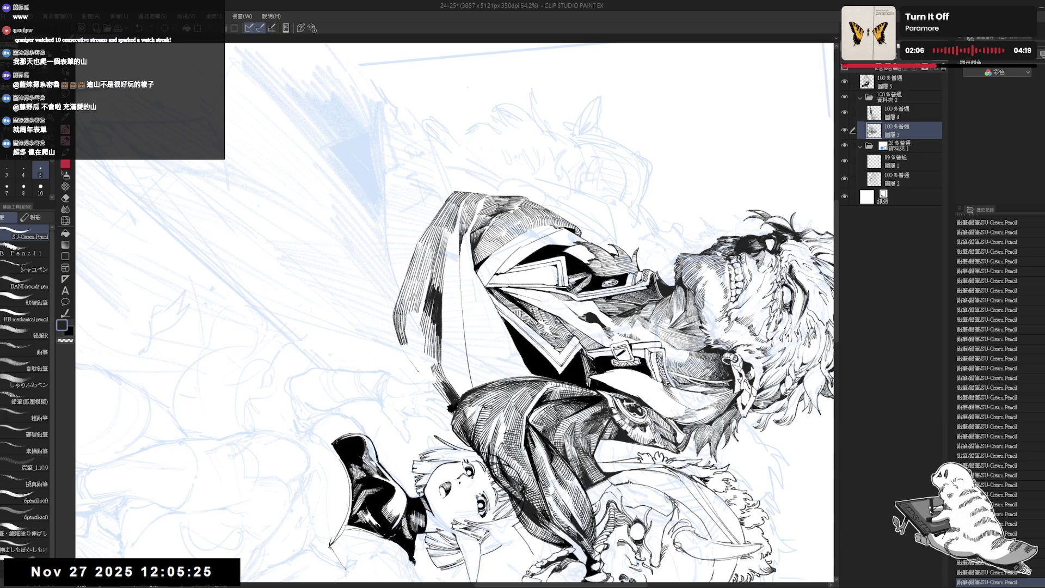
key("ctrl+@")
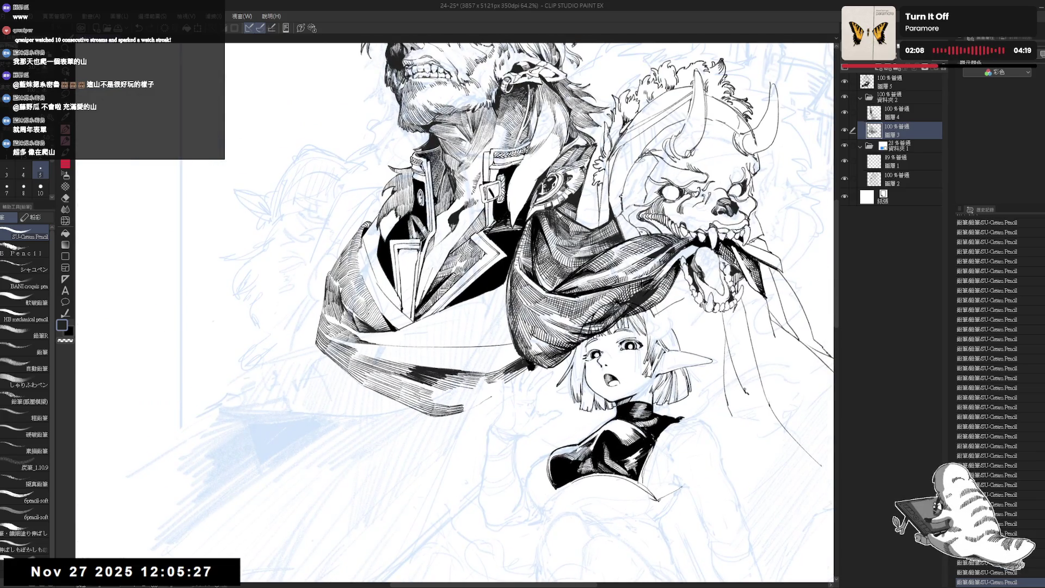
- Zoom out, flip the view horizontally, and tilt it about 70° sideways
key("ctrl+minus")
key("h")
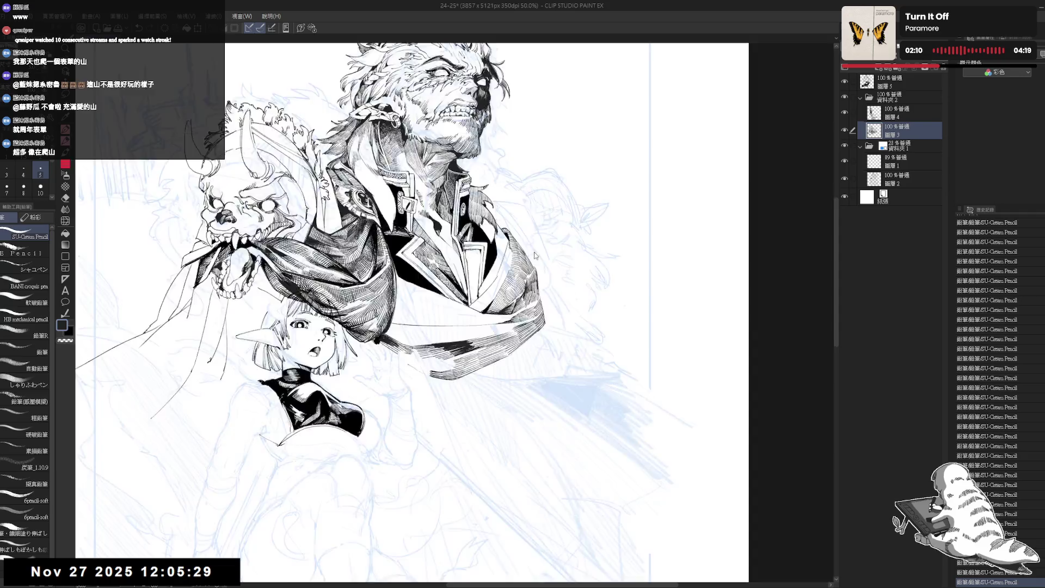
key("h")
left_click_drag(534, 255, 580, 315)
key("p")
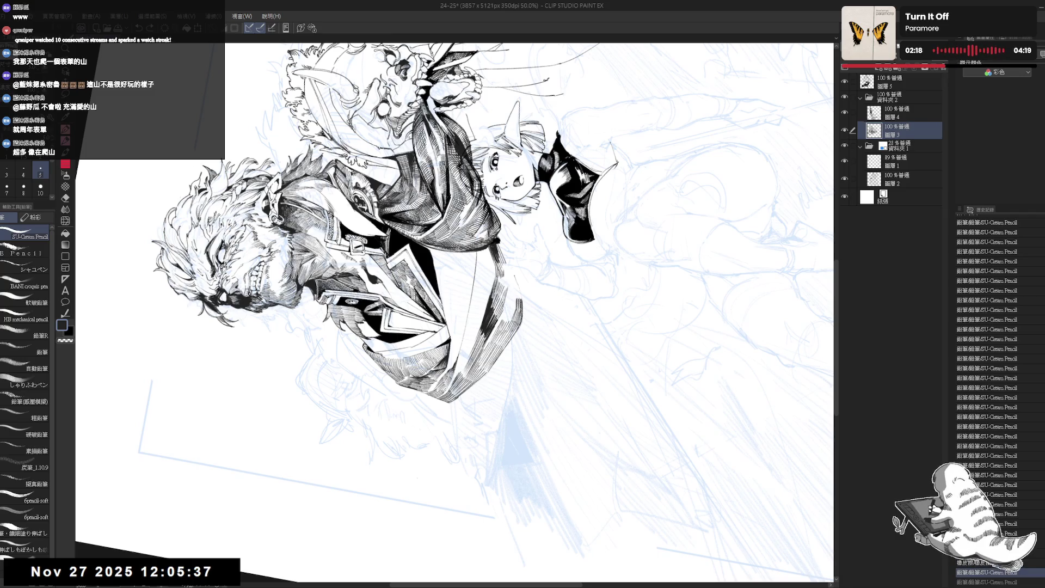
- Undo two pencil strokes and redraw a small stroke on the tilted view
key("r")
mouse_move(526, 291)
left_mouse_down()
mouse_move(490, 326)
mouse_move(526, 292)
left_mouse_up()
key("ctrl+z")
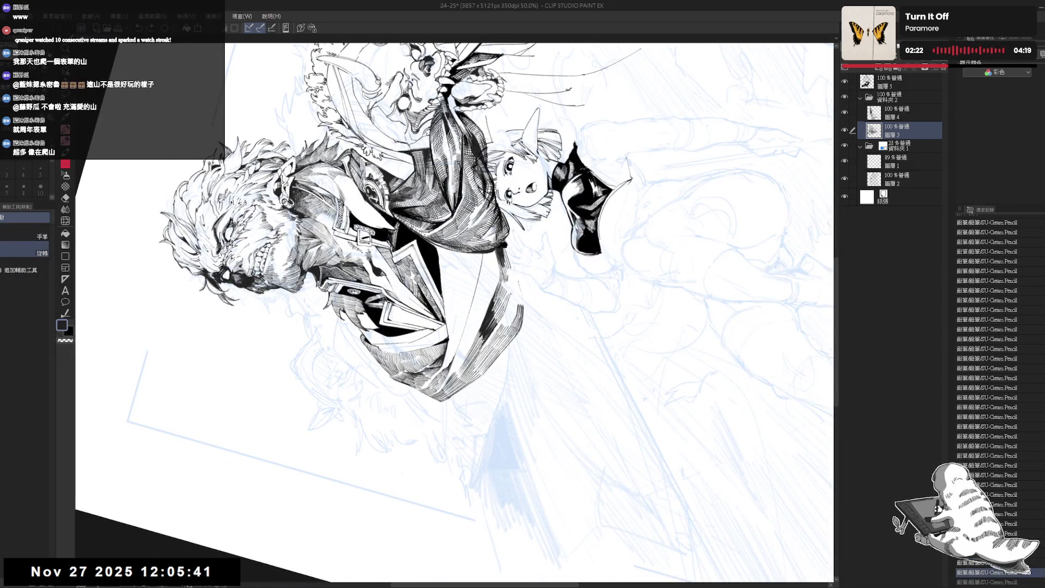
key("ctrl+z")
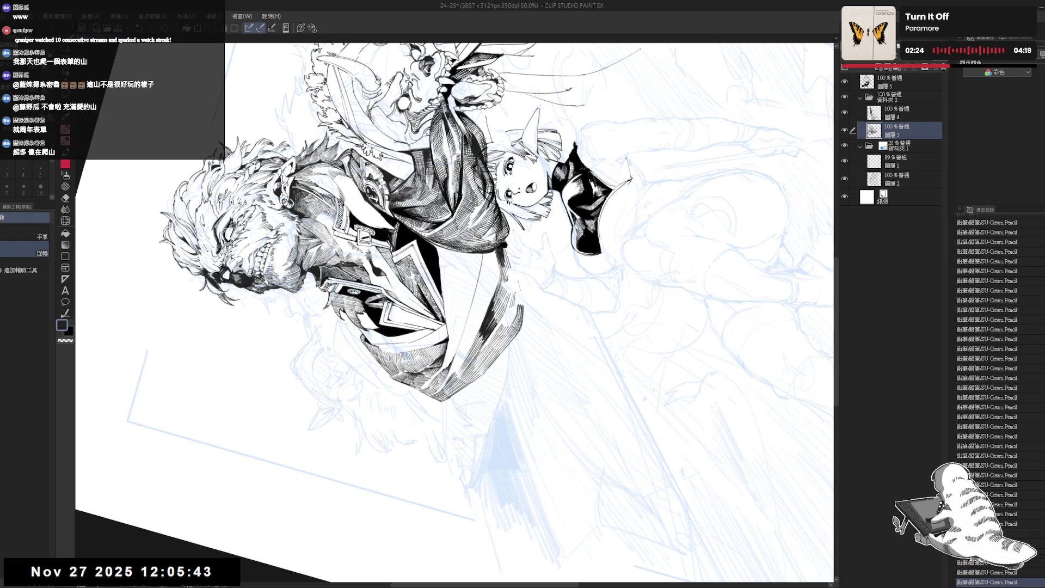
left_click_drag(506, 296, 512, 305)
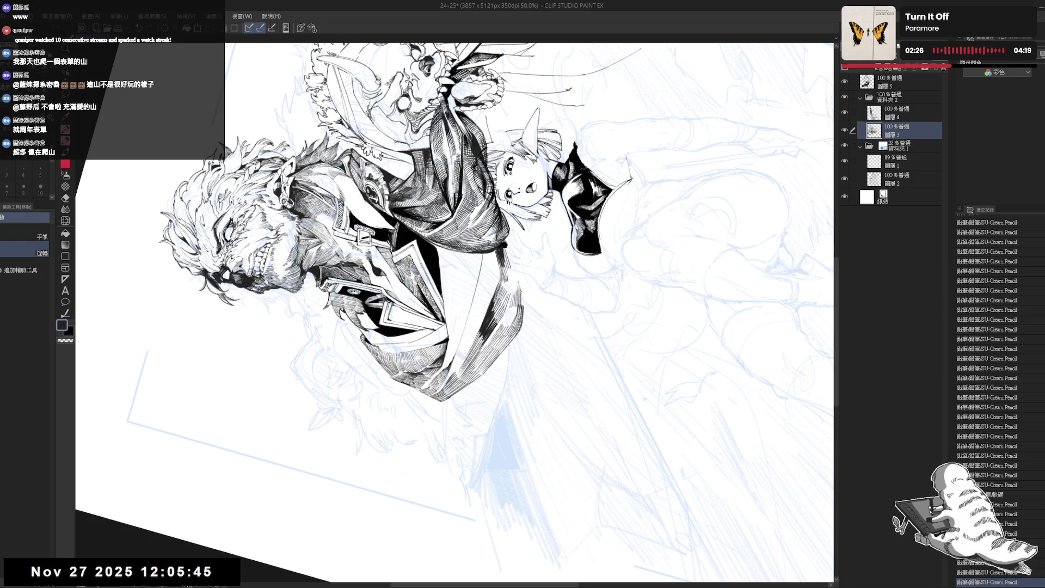
key("ctrl+0")
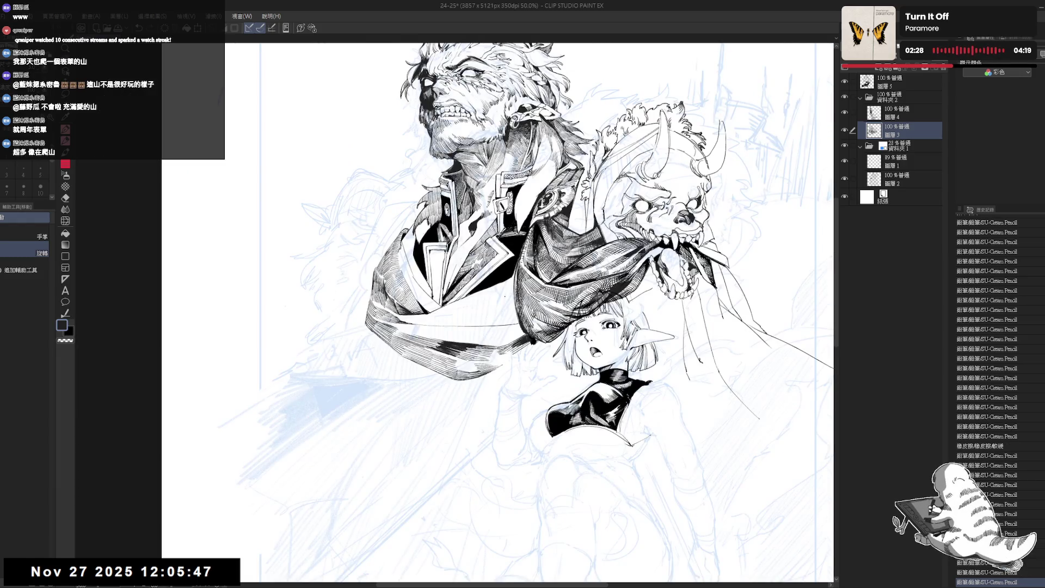
key("ctrl+minus")
- Add small ink marks to the hatching with the view rotated about 60°
left_click_drag(544, 310, 468, 223)
left_click_drag(732, 400, 739, 407)
left_click_drag(733, 403, 740, 410)
left_click_drag(490, 327, 475, 307)
left_click_drag(436, 344, 430, 336)
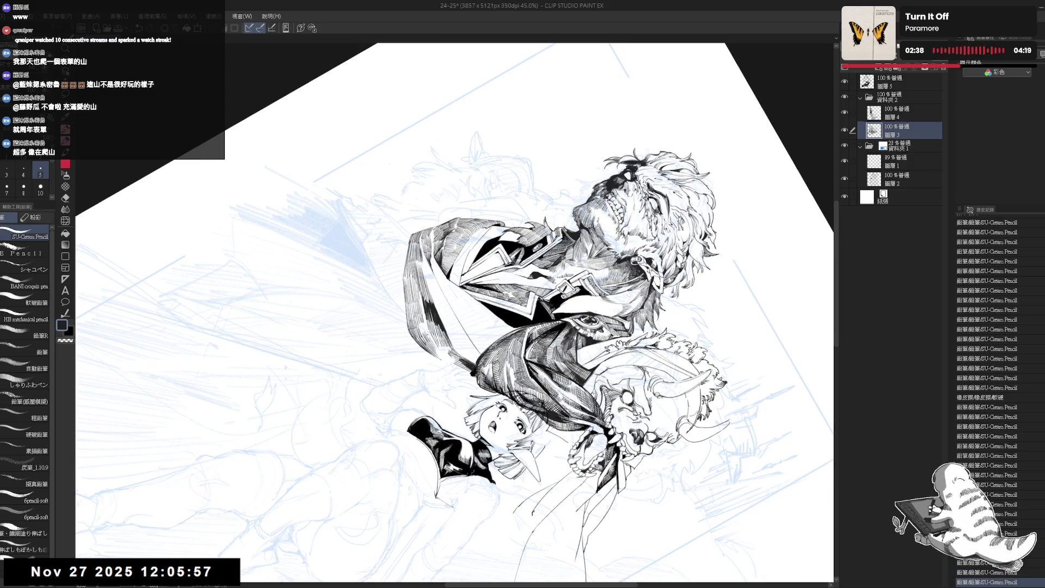
key("asciicircum")
key("ctrl+z")
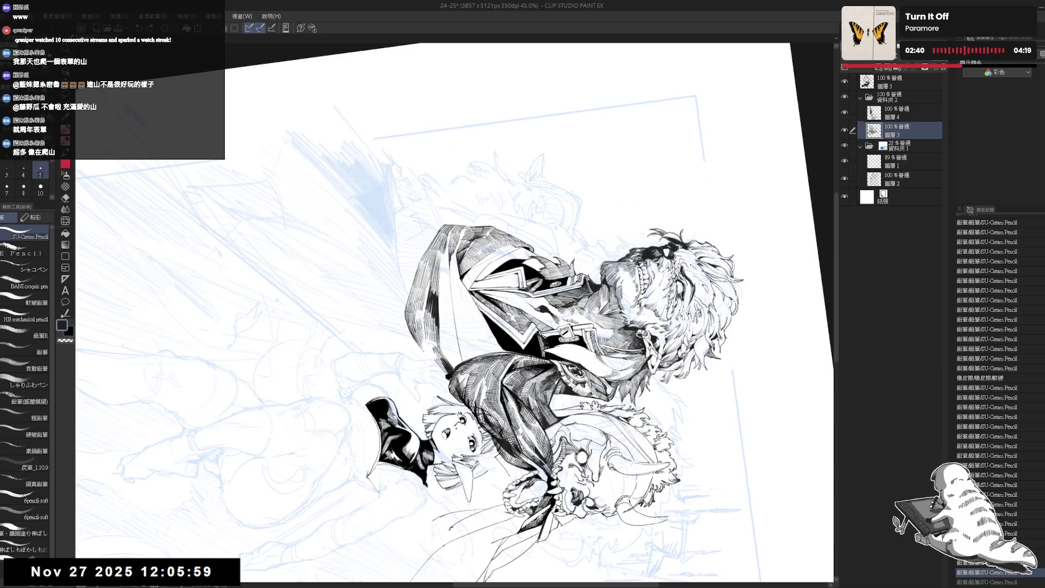
left_click_drag(424, 345, 432, 358)
mouse_move(425, 343)
left_mouse_down()
mouse_move(436, 360)
mouse_move(427, 345)
left_mouse_up()
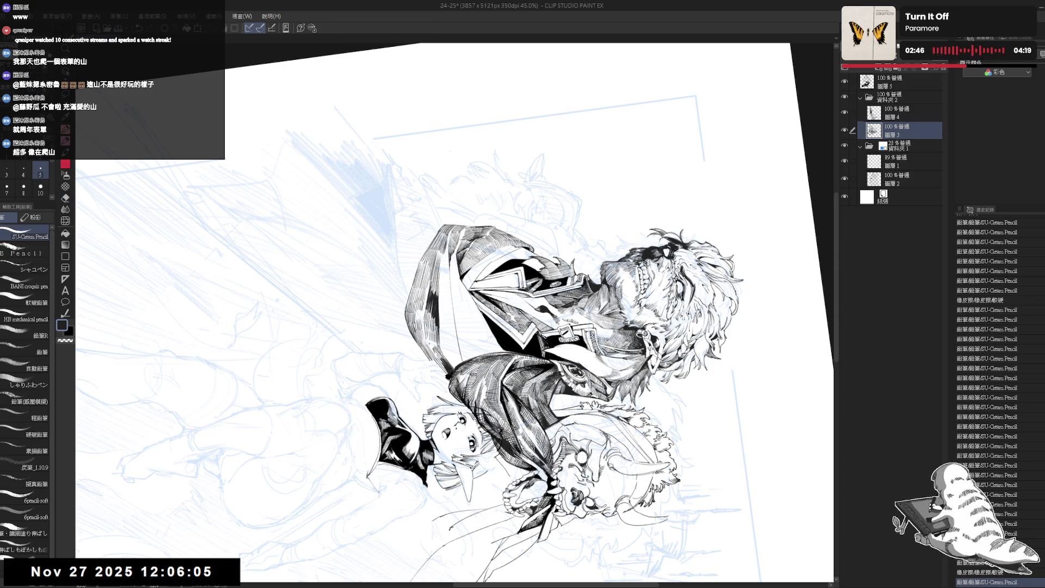
- Try a pencil stroke, undo it, and re-angle the zoomed view for inking
key("ctrl+@")
key("minus")
key("minus")
key("minus")
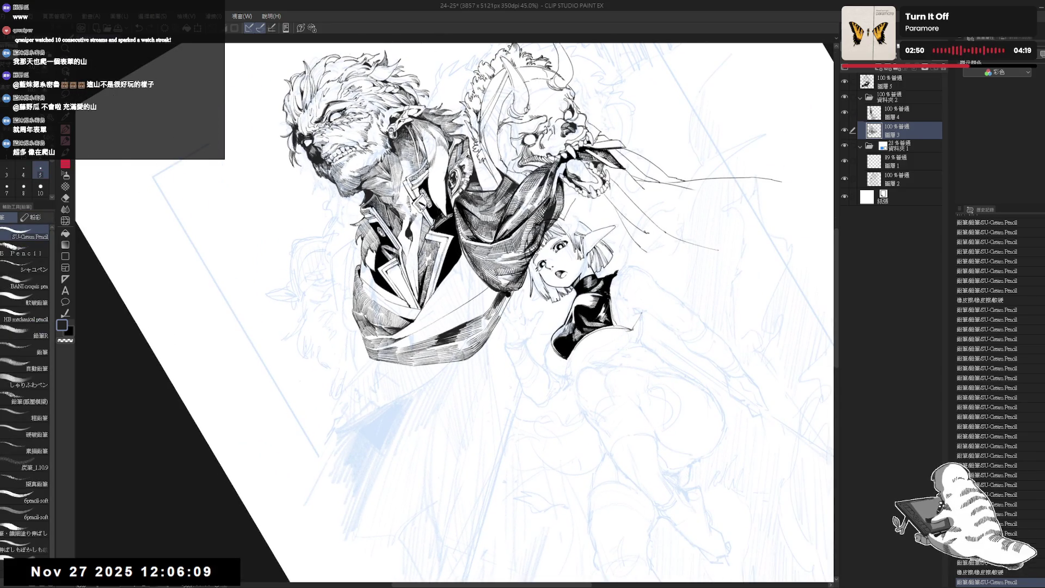
mouse_move(496, 325)
left_mouse_down()
mouse_move(519, 287)
mouse_move(508, 297)
left_mouse_up()
key("ctrl+z")
key("ctrl+z")
key("ctrl+z")
key("ctrl+@")
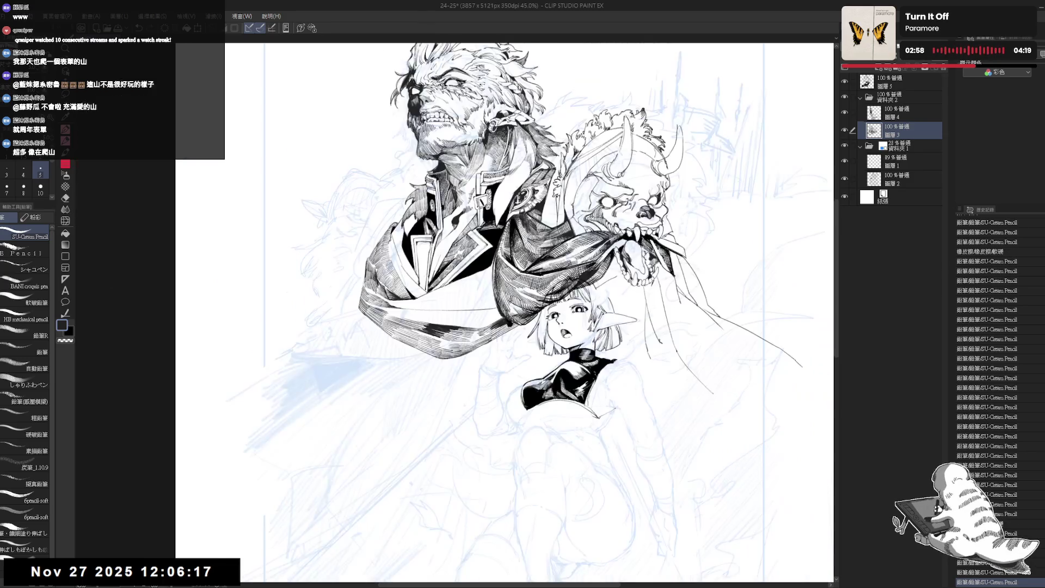
key("ctrl+minus")
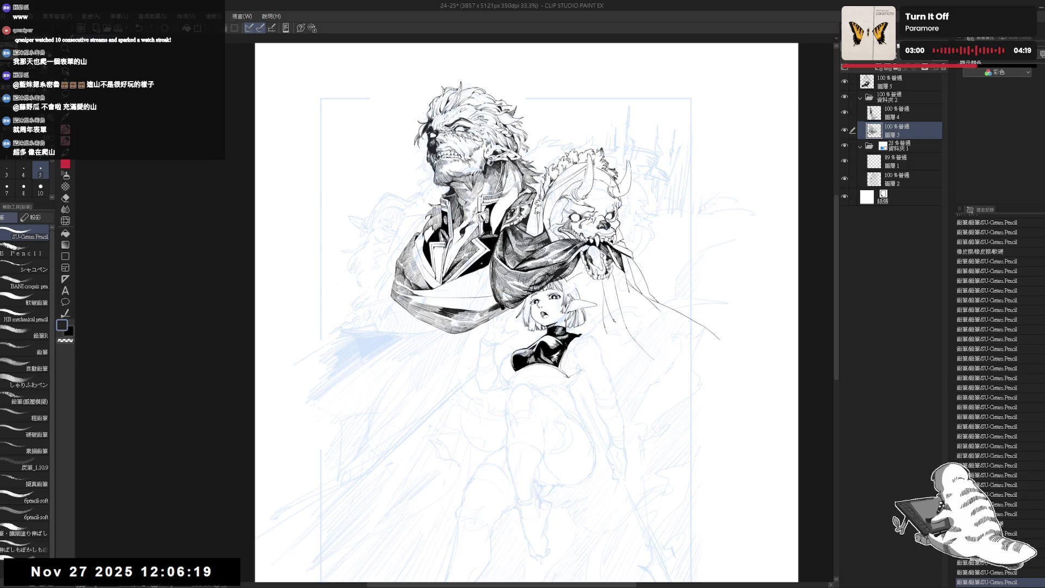
mouse_move(444, 322)
left_mouse_down()
mouse_move(469, 305)
mouse_move(506, 370)
left_mouse_up()
key("p")
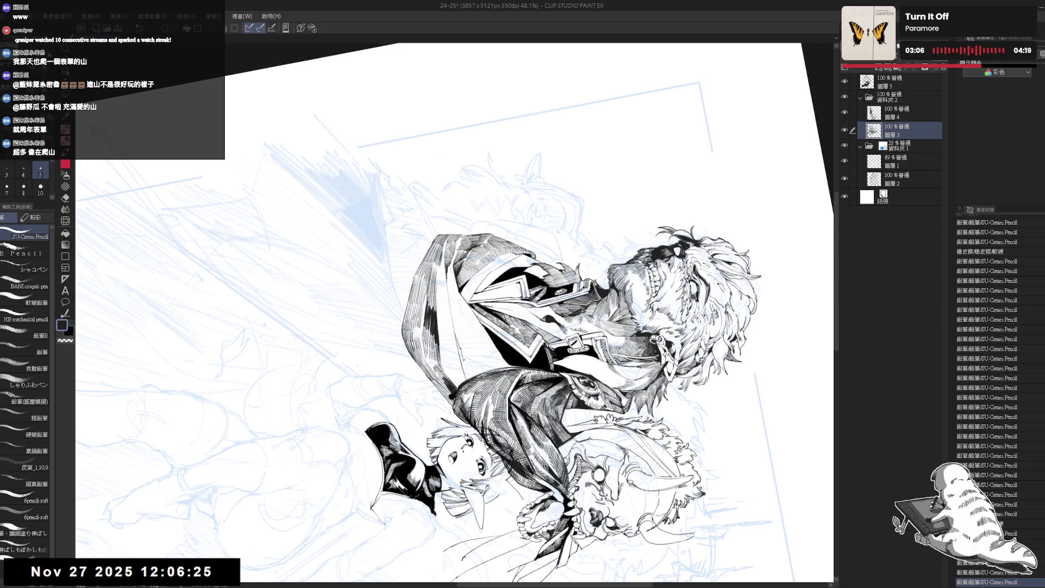
- Add short hatching strokes to the coat, turning the view so the head sits on top
key("g")
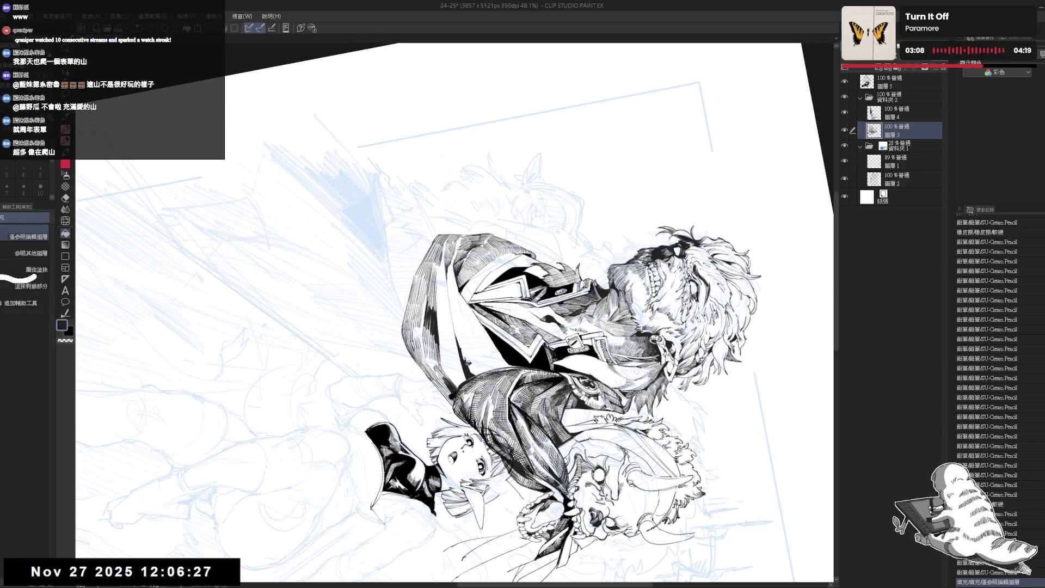
left_click_drag(455, 306, 469, 362)
key("r")
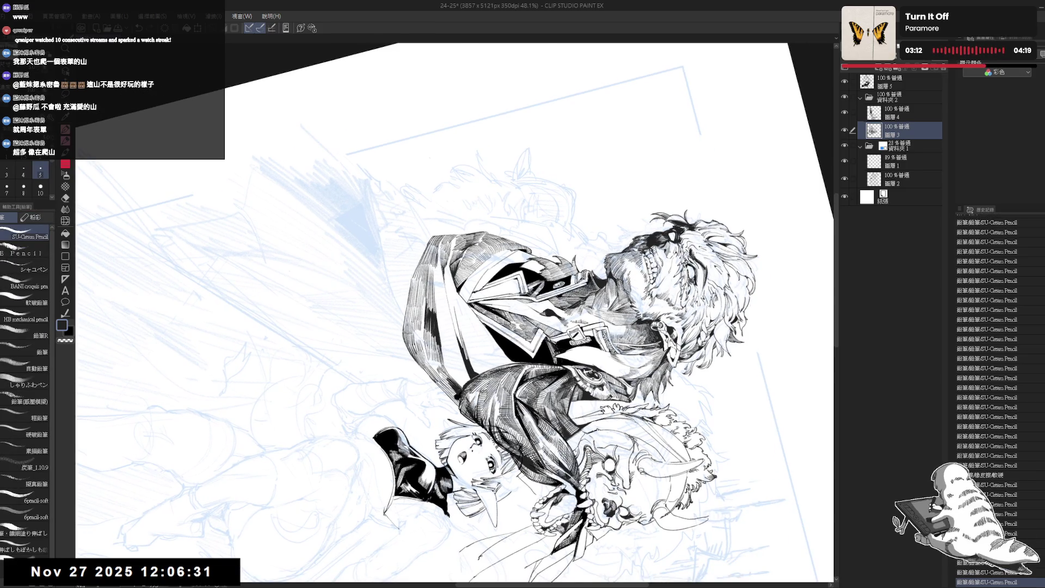
mouse_move(617, 313)
left_mouse_down()
mouse_move(570, 197)
mouse_move(520, 163)
mouse_move(593, 196)
left_mouse_up()
scroll(454, 313, "up", 3)
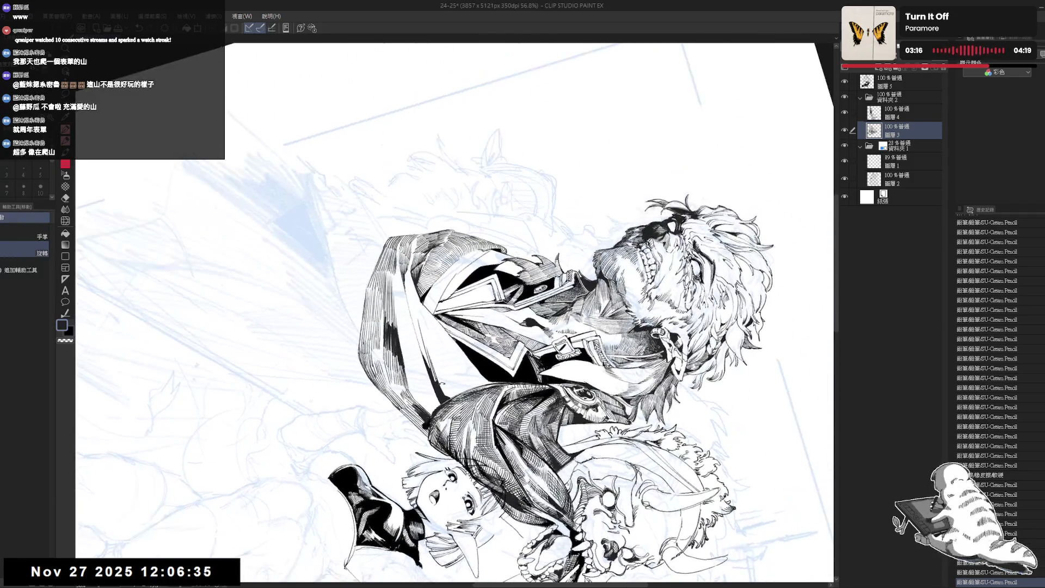
key("p")
key("ctrl+z")
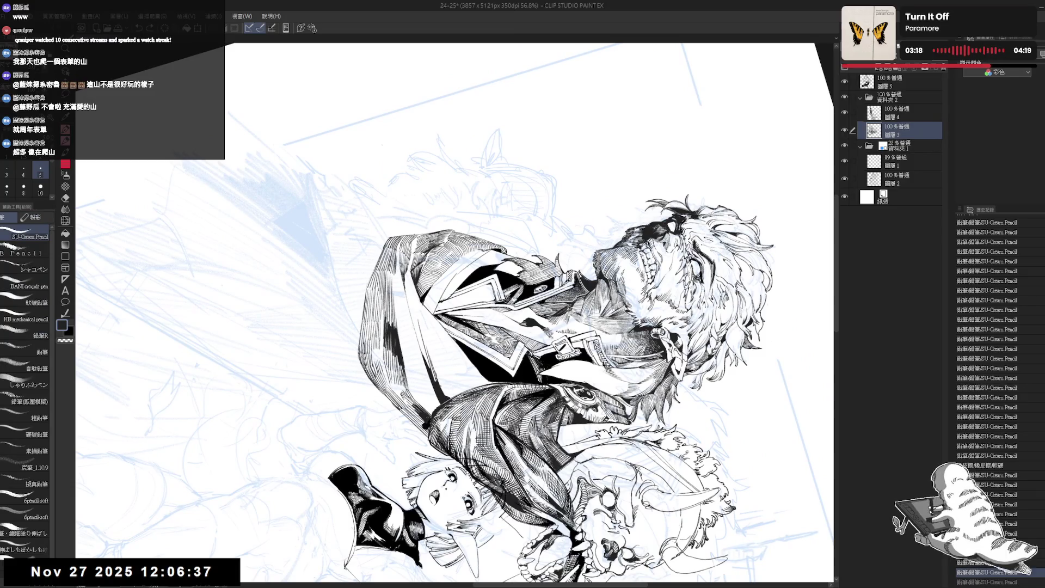
key("ctrl+y")
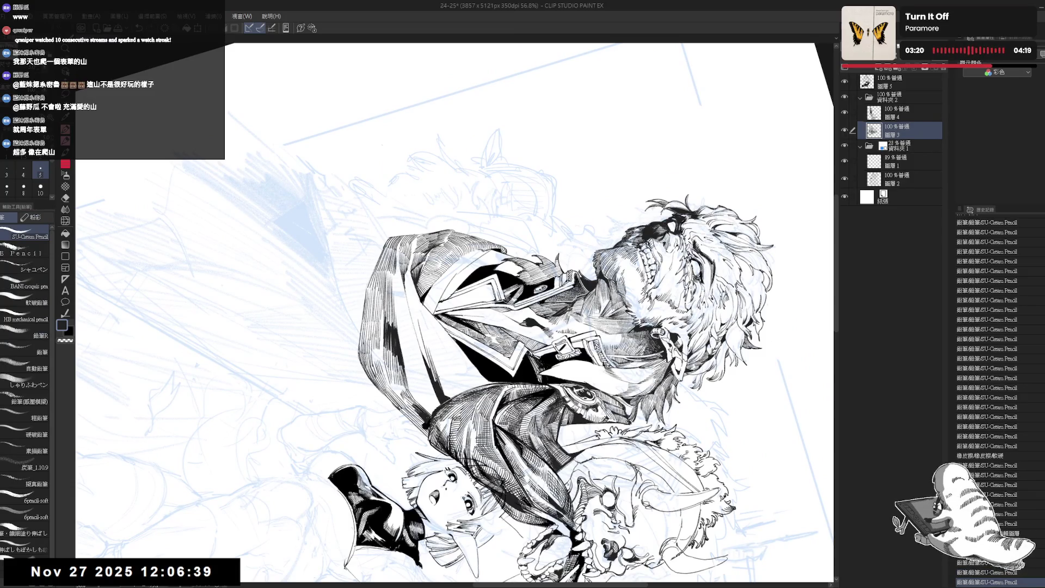
- Add two short strokes along the jacket edge with the view rotated about 35°
key("ctrl+@")
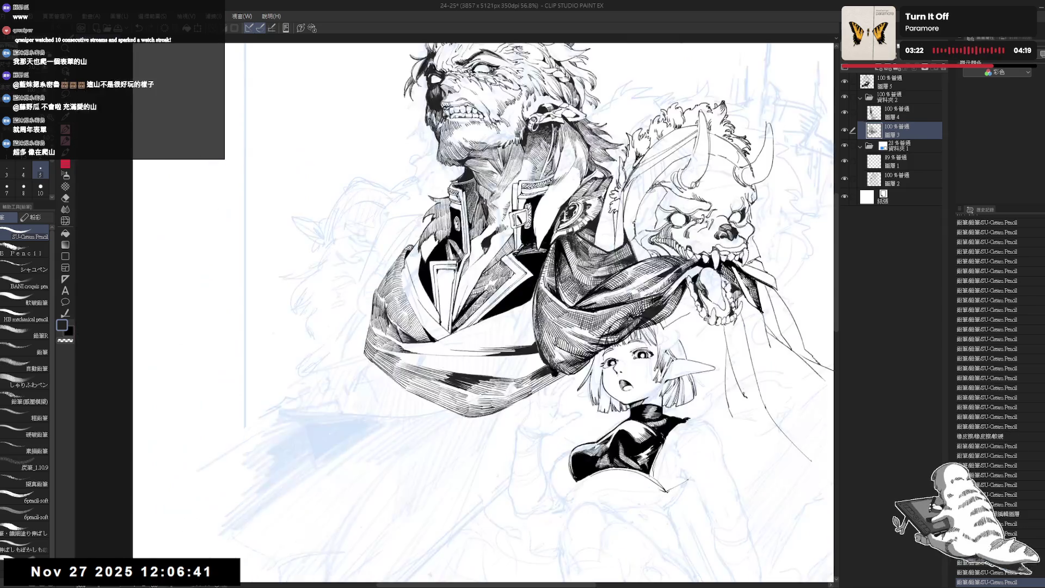
scroll(424, 371, "down", 1)
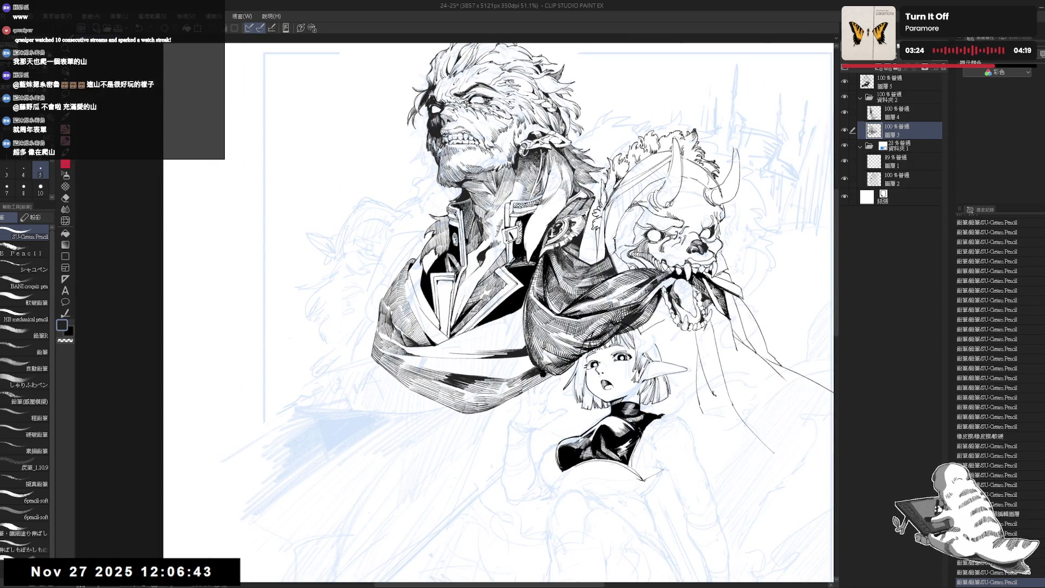
key("r")
mouse_move(599, 163)
left_mouse_down()
mouse_move(642, 185)
mouse_move(707, 251)
mouse_move(675, 218)
left_mouse_up()
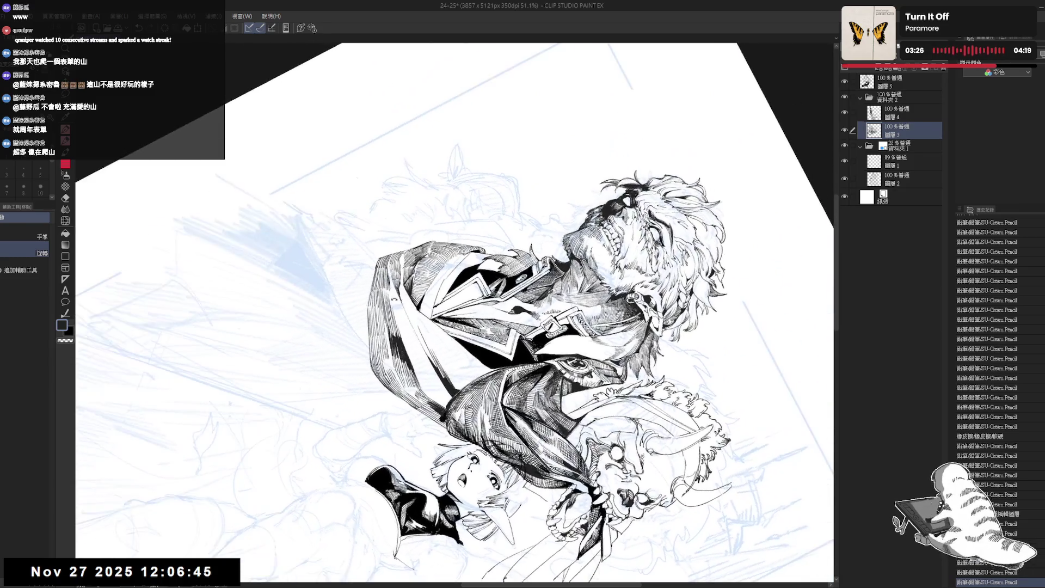
mouse_move(415, 315)
left_mouse_down()
mouse_move(404, 334)
mouse_move(415, 355)
left_mouse_up()
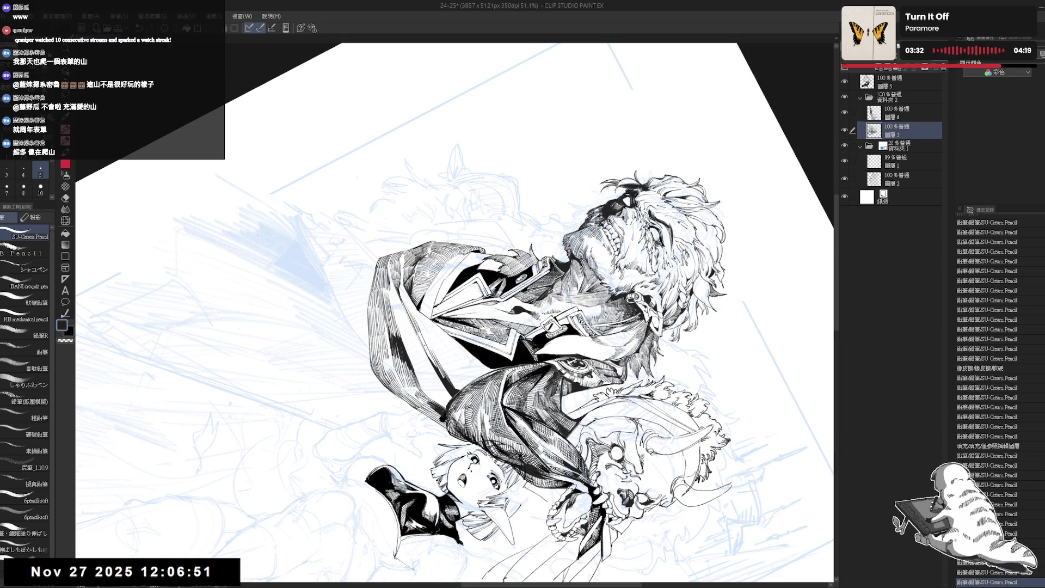
- Lay dark hatching strokes on the jacket, then return the view upright
key("ctrl+@")
mouse_move(632, 412)
left_mouse_down()
mouse_move(613, 426)
mouse_move(411, 368)
mouse_move(403, 346)
mouse_move(406, 358)
left_mouse_up()
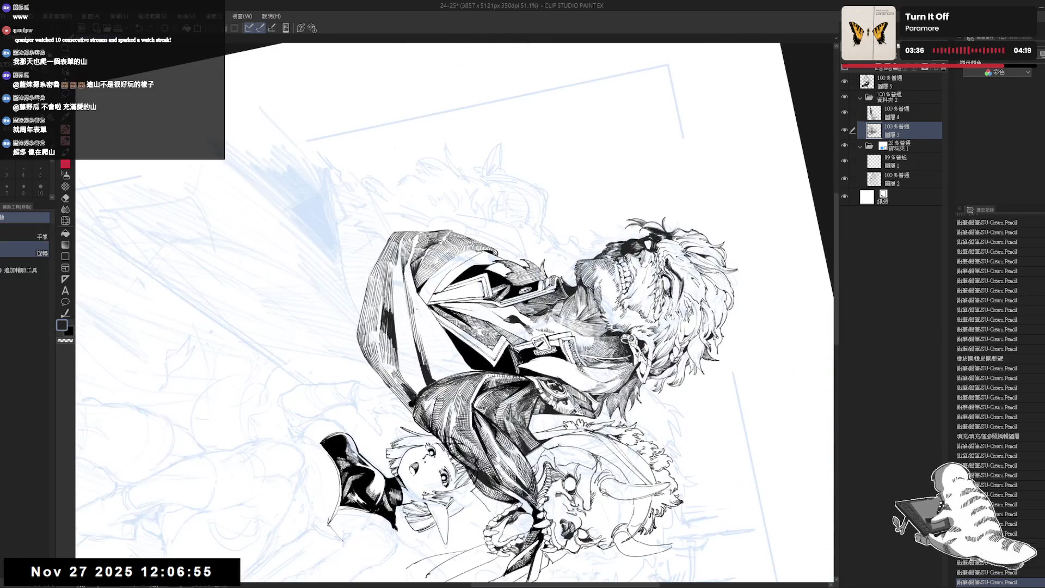
left_click_drag(414, 298, 431, 328)
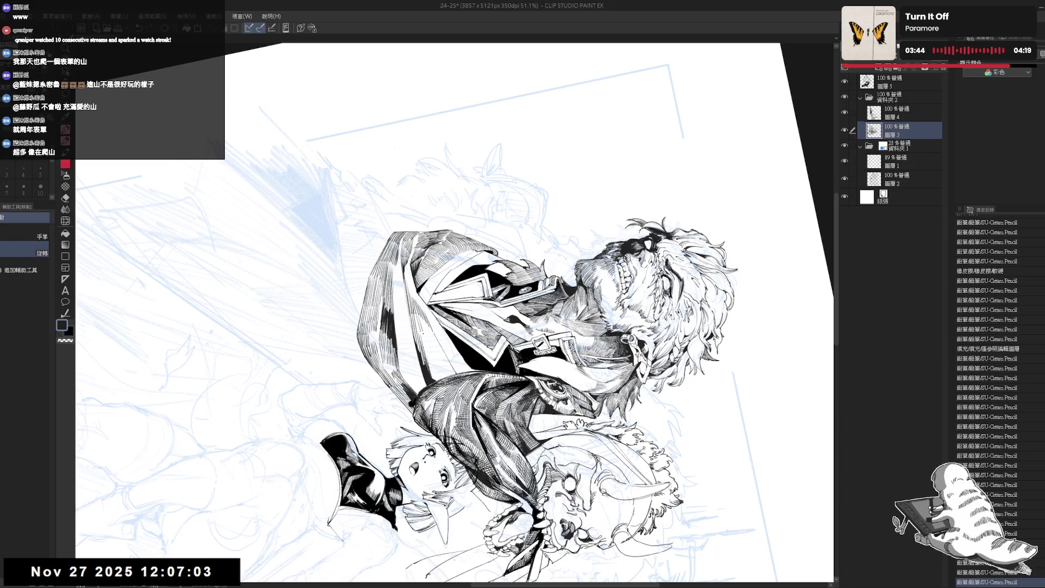
left_click_drag(426, 316, 427, 336)
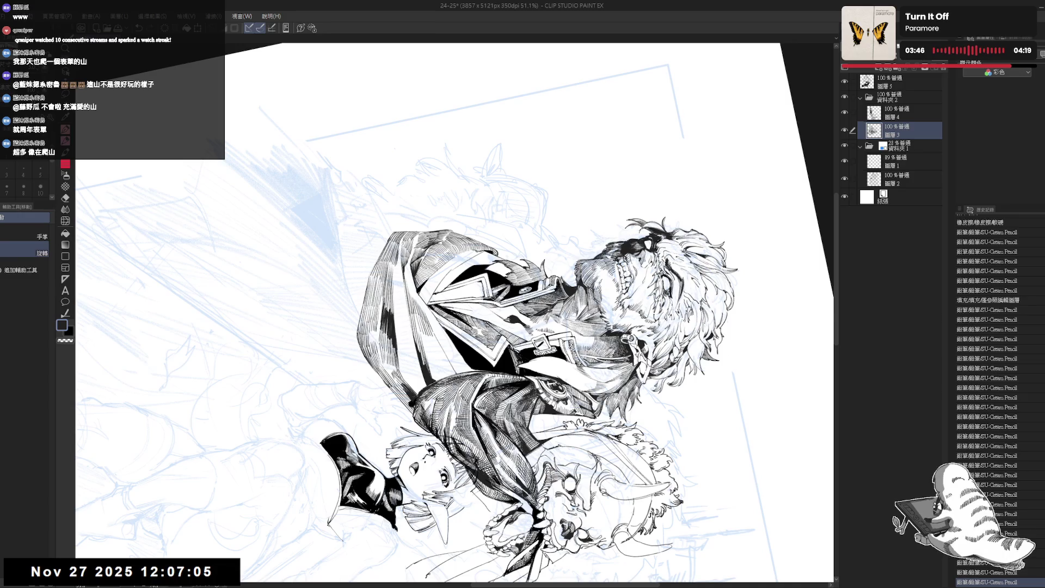
key("ctrl+@")
key("ctrl+@")
left_click_drag(490, 327, 512, 305)
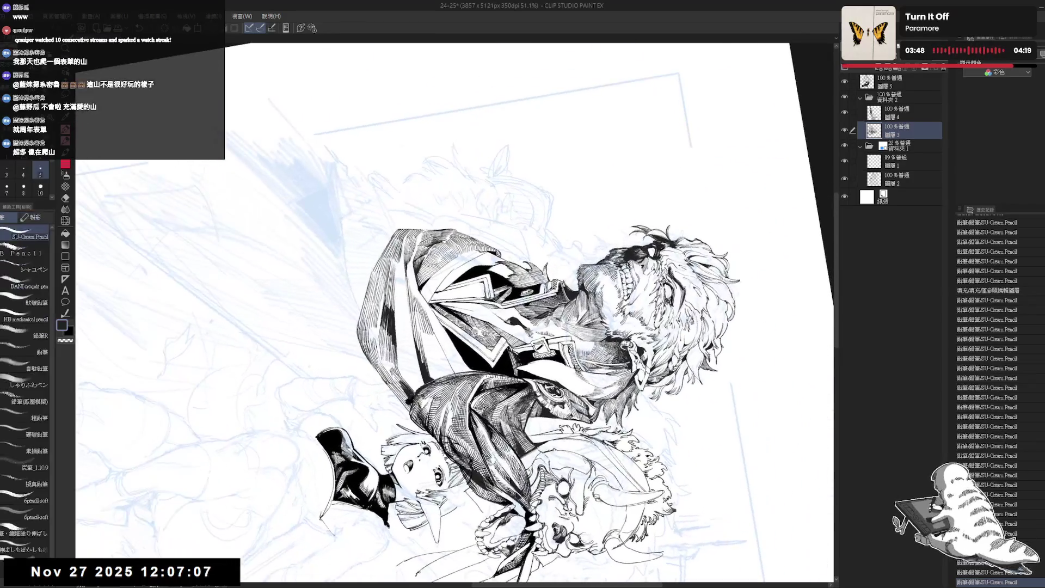
mouse_move(427, 341)
left_mouse_down()
mouse_move(423, 356)
mouse_move(431, 351)
left_mouse_up()
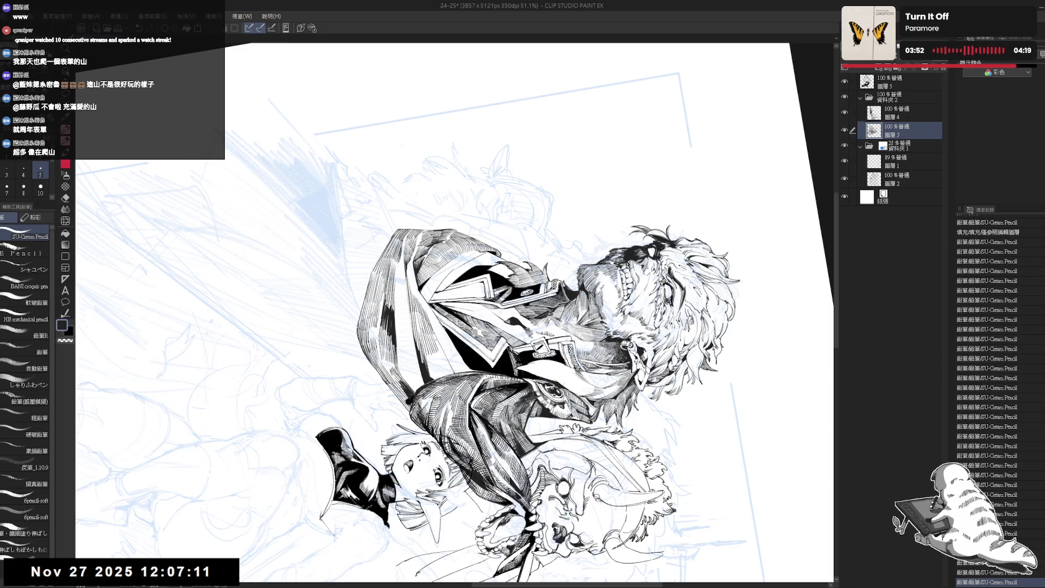
key("ctrl+@")
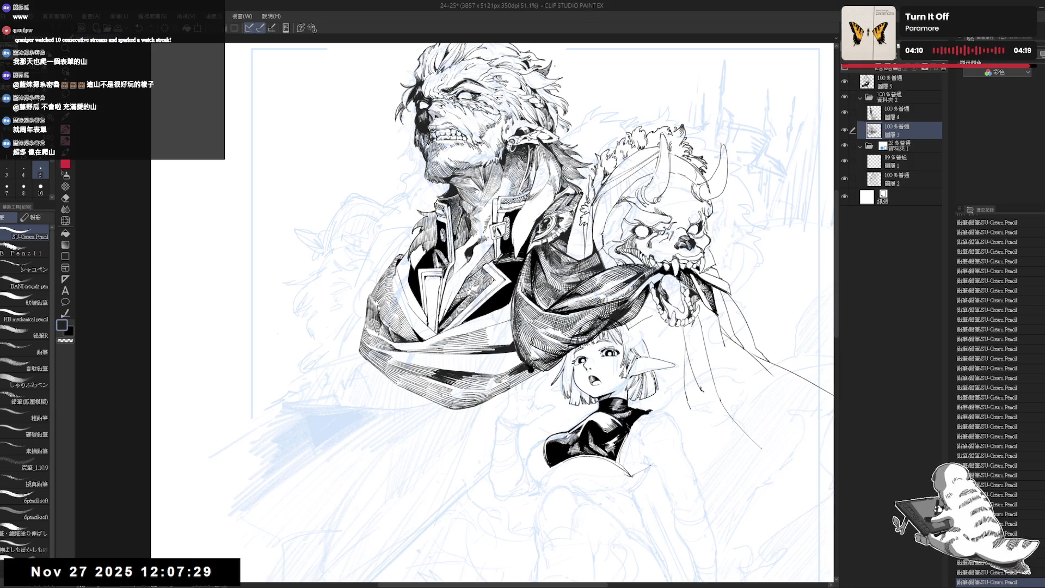
key("r")
mouse_move(552, 24)
left_mouse_down()
mouse_move(348, 163)
mouse_move(338, 304)
mouse_move(401, 419)
mouse_move(429, 356)
left_mouse_up()
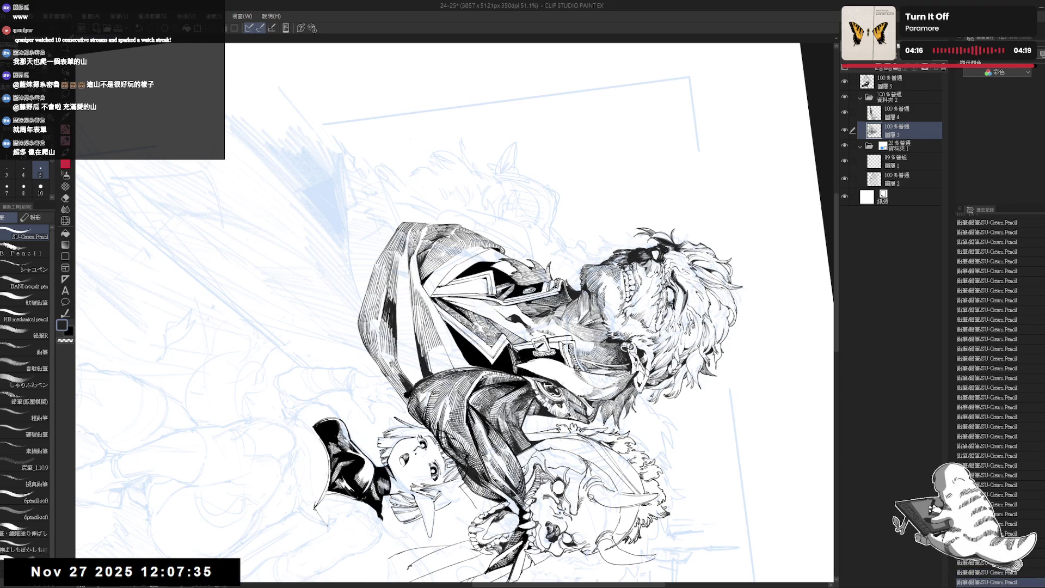
left_click_drag(428, 351, 431, 370)
key("ctrl+z")
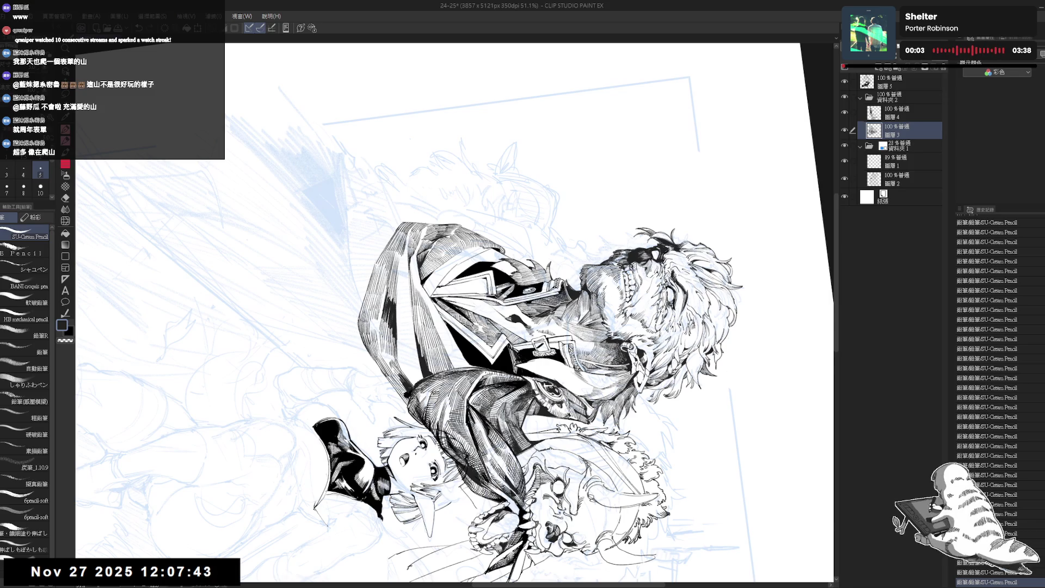
key("ctrl+@")
key("ctrl+minus")
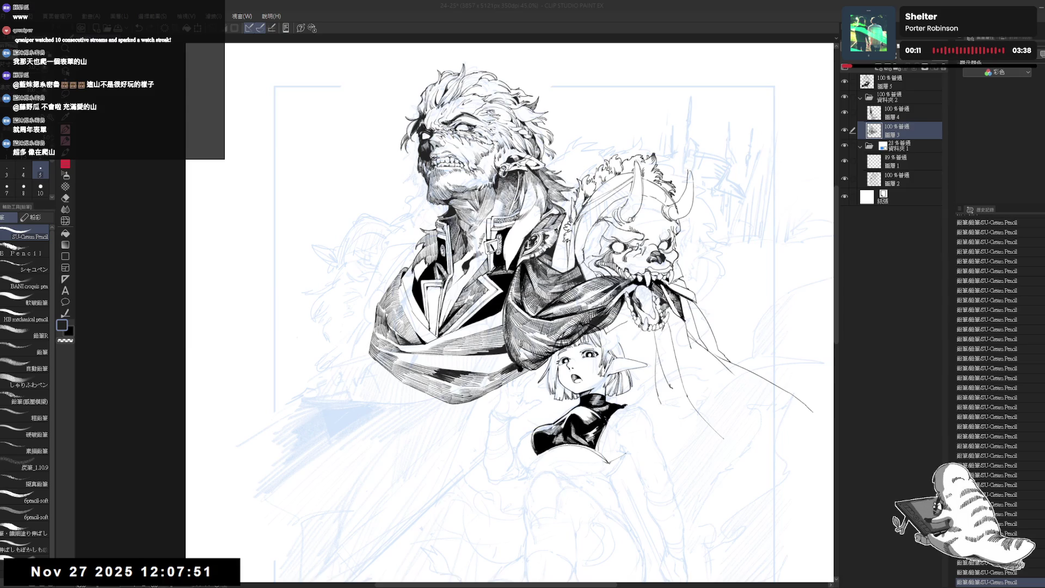
left_click(535, 85)
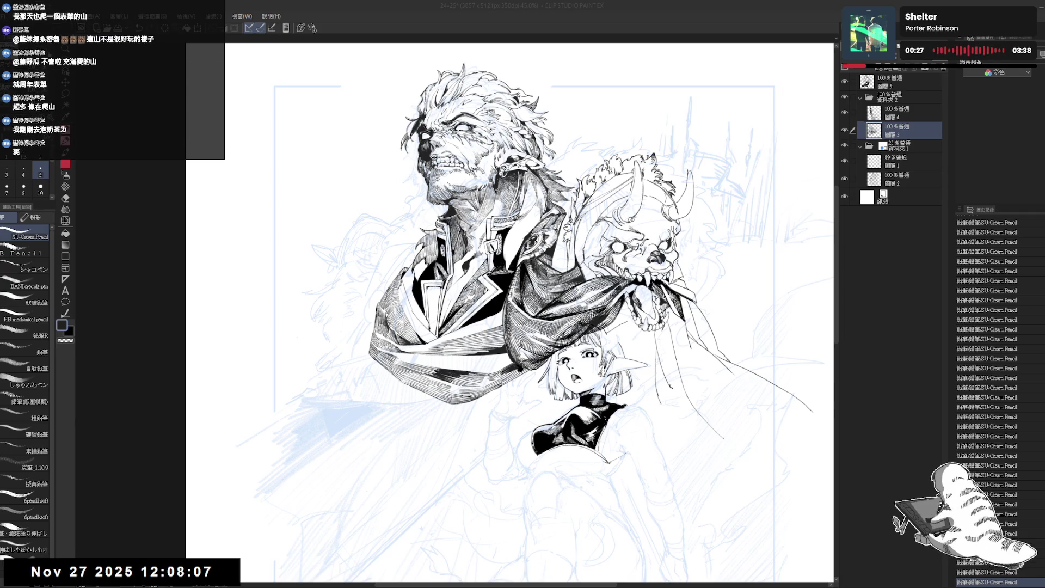
key("alt+Tab")
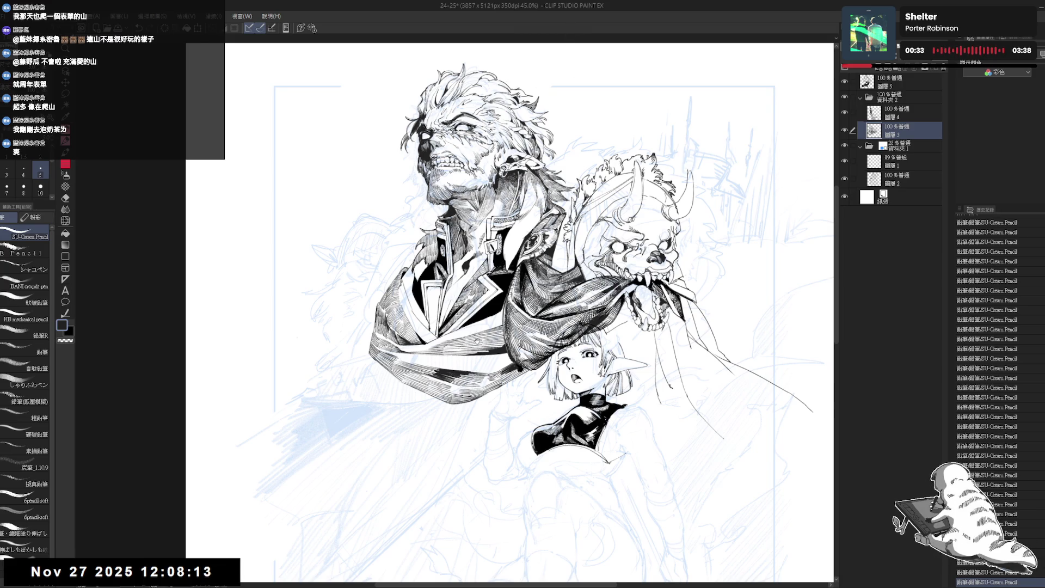
- Switch back to the pencil brushes and undo the last small stray stroke
left_click_drag(478, 341, 493, 330)
scroll(517, 311, "up", 2)
mouse_move(598, 218)
left_mouse_down()
mouse_move(631, 294)
mouse_move(609, 375)
mouse_move(534, 425)
left_mouse_up()
key("p")
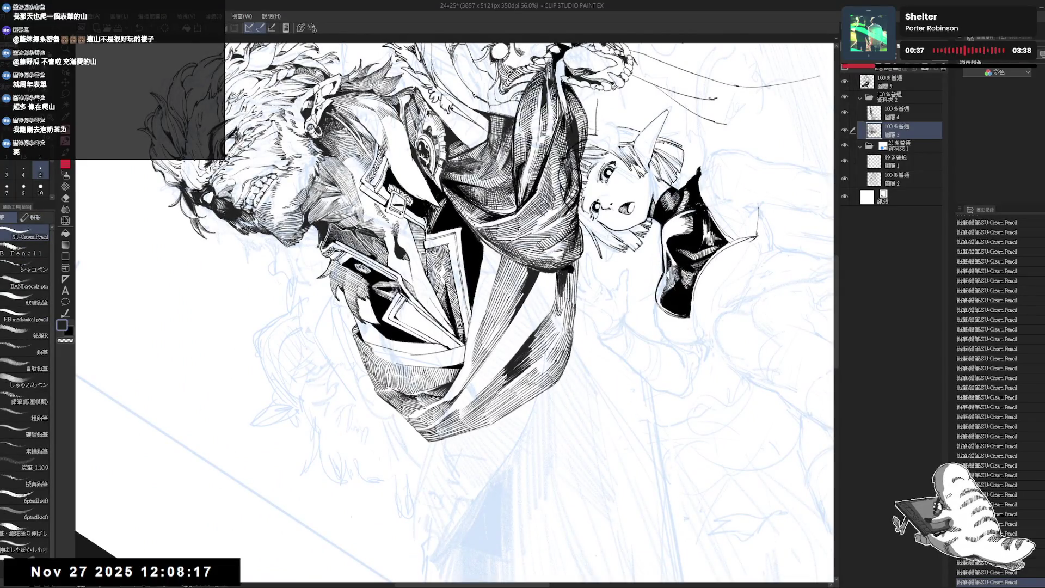
key("ctrl+z")
- Reset the canvas view to upright, then zoom, pan and tilt it about 25°
key("ctrl+@")
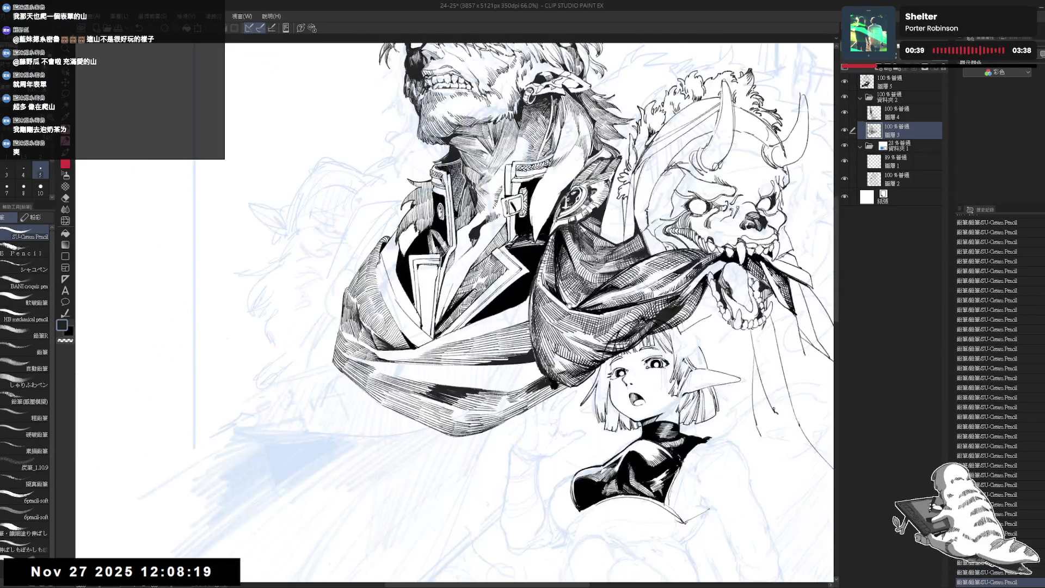
scroll(454, 313, "up", 3)
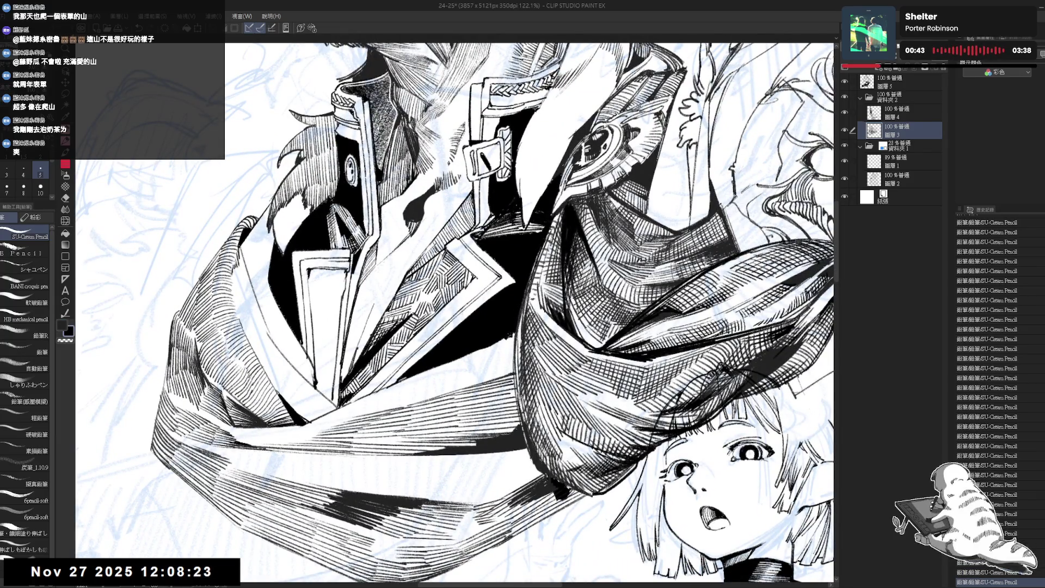
scroll(609, 239, "down", 4)
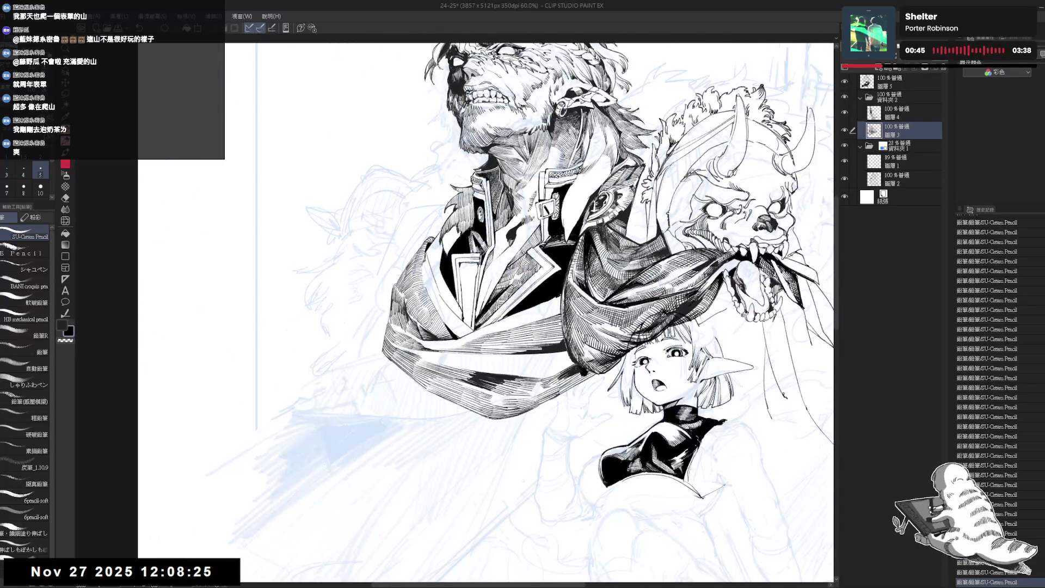
left_click_drag(623, 283, 599, 269)
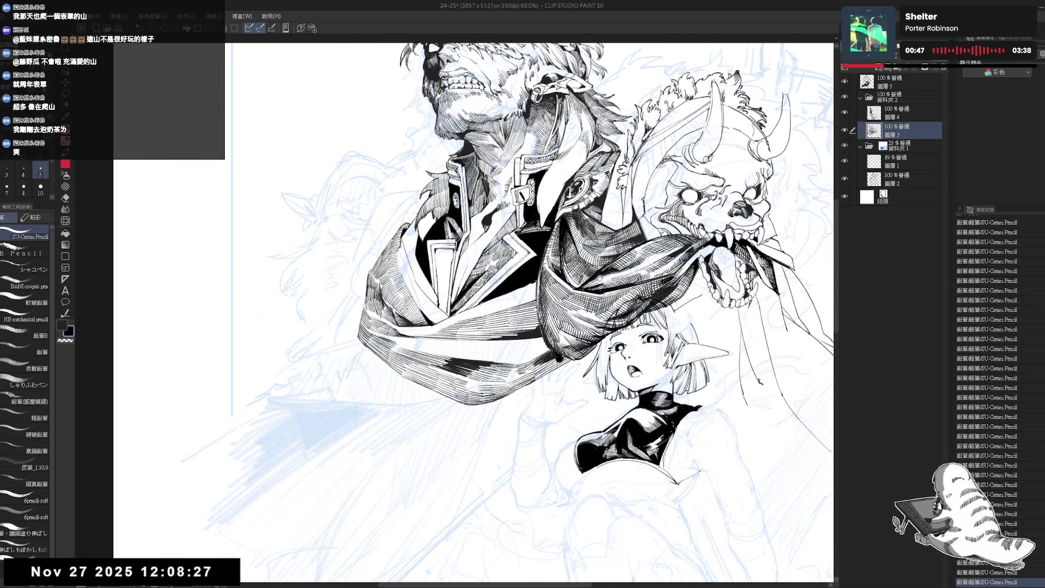
left_click_drag(579, 321, 572, 309)
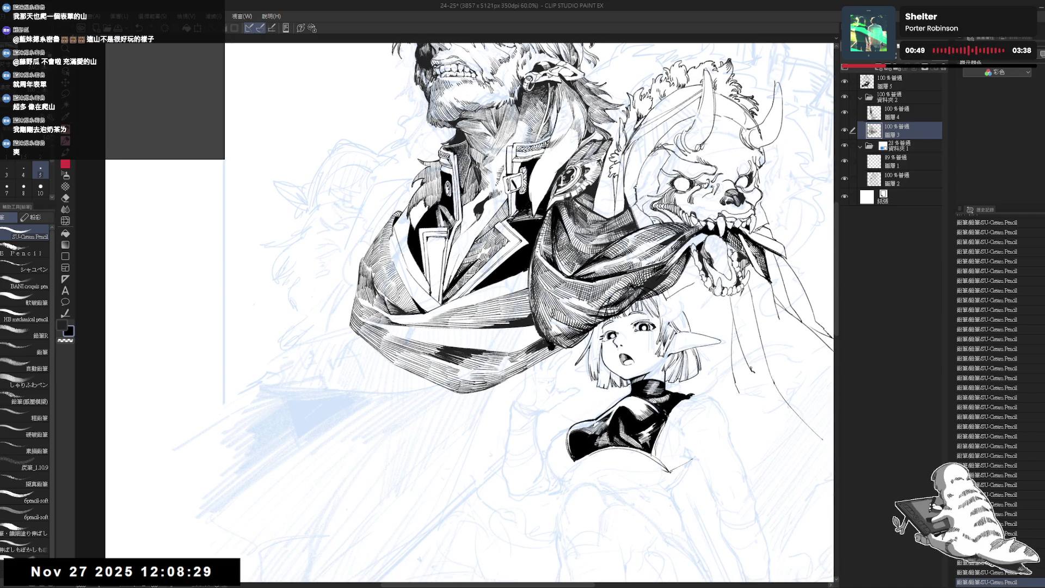
scroll(497, 285, "up", 1)
left_click_drag(497, 285, 504, 248)
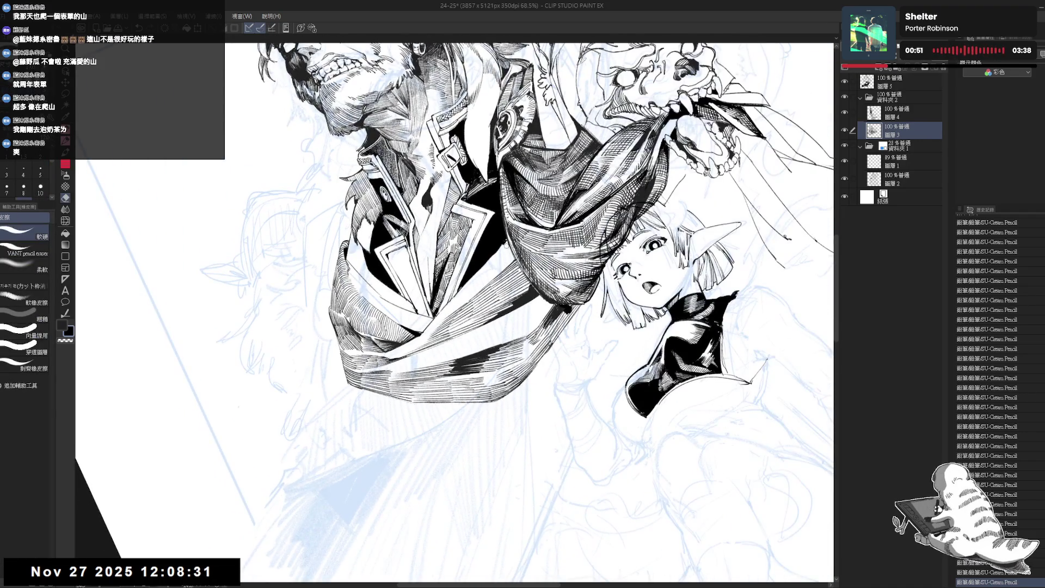
- Hide the elf girl's ink layer and redo the previously undone strokes
left_click(844, 81)
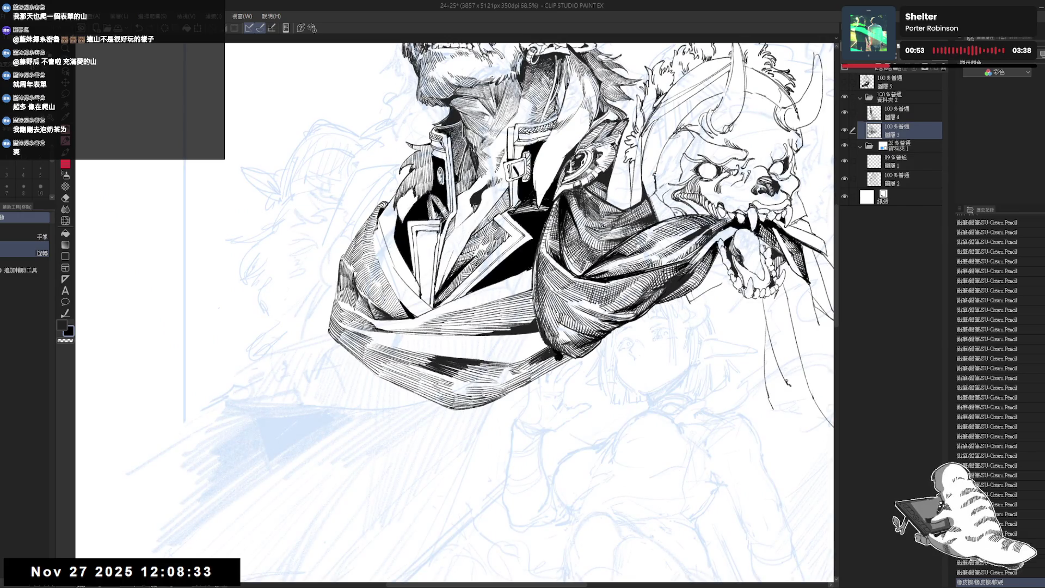
mouse_move(573, 258)
left_mouse_down()
mouse_move(576, 278)
mouse_move(544, 304)
left_mouse_up()
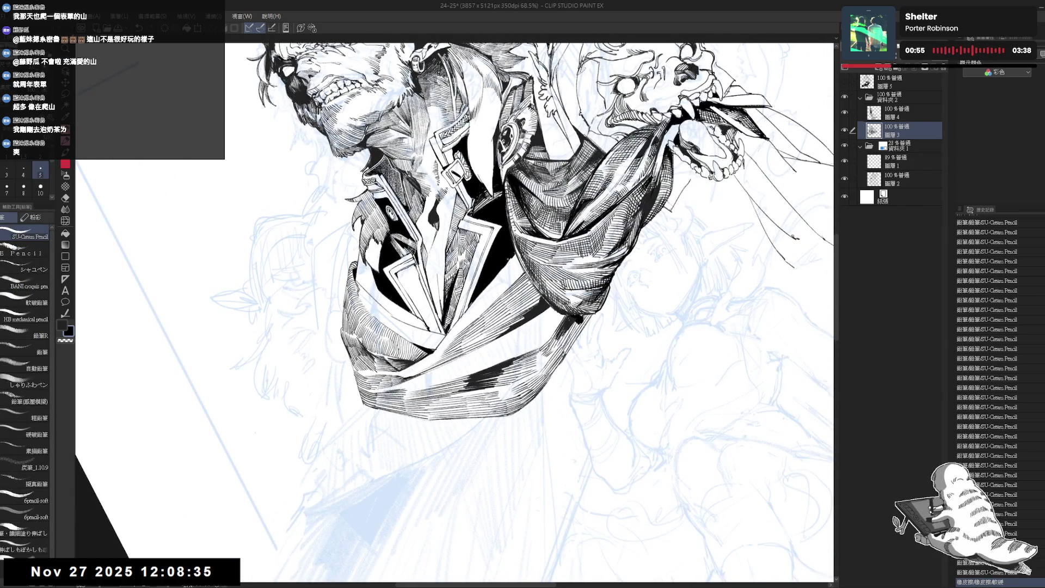
mouse_move(496, 321)
left_mouse_down()
mouse_move(469, 338)
mouse_move(489, 316)
left_mouse_up()
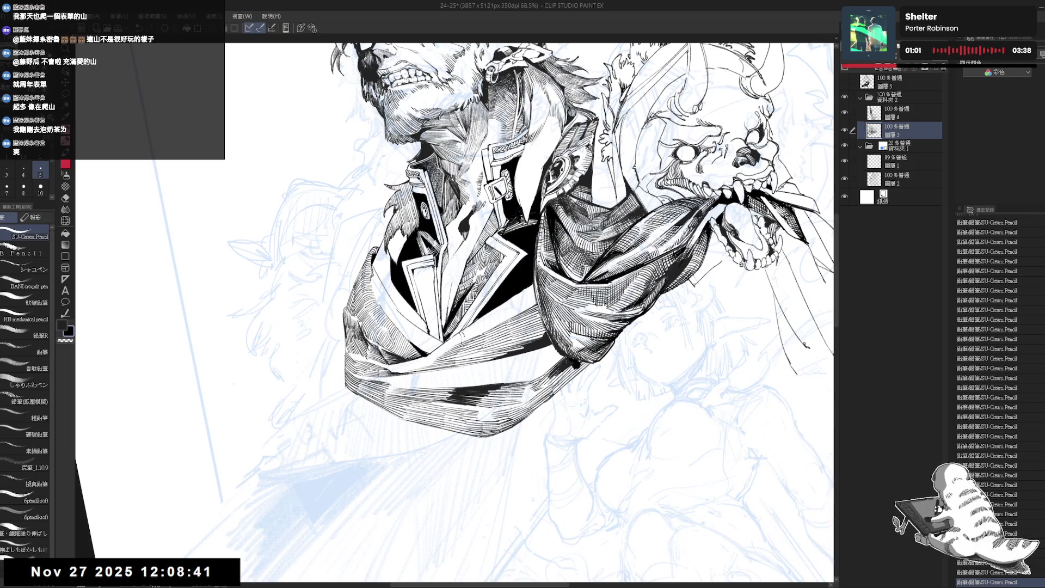
key("ctrl+y")
key("ctrl+y")
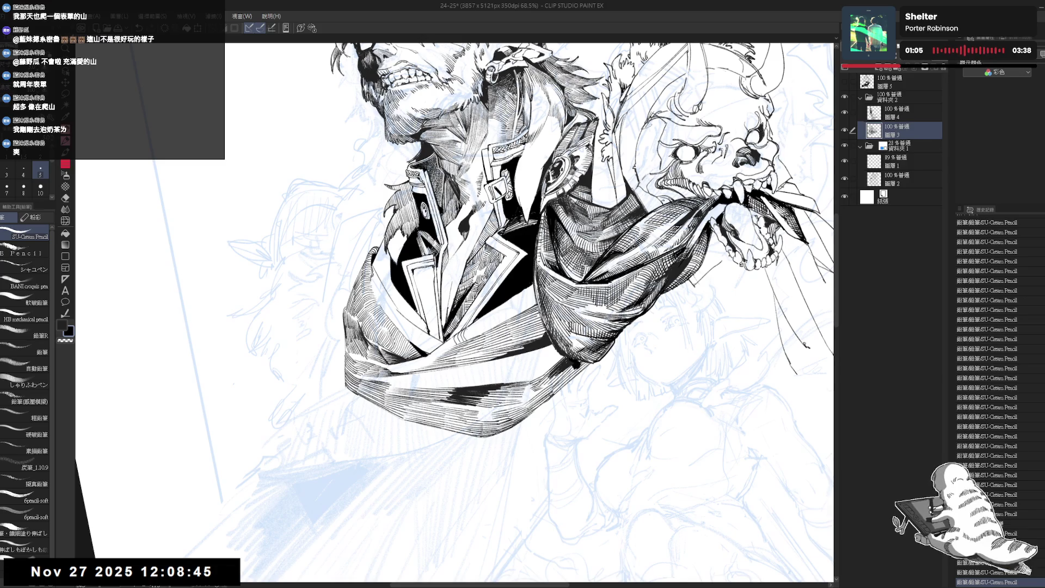
- Hatch fine shading strokes onto the old man's jacket with the SU-Cream Pencil
mouse_move(481, 316)
left_mouse_down()
mouse_move(477, 329)
mouse_move(497, 322)
left_mouse_up()
key("minus")
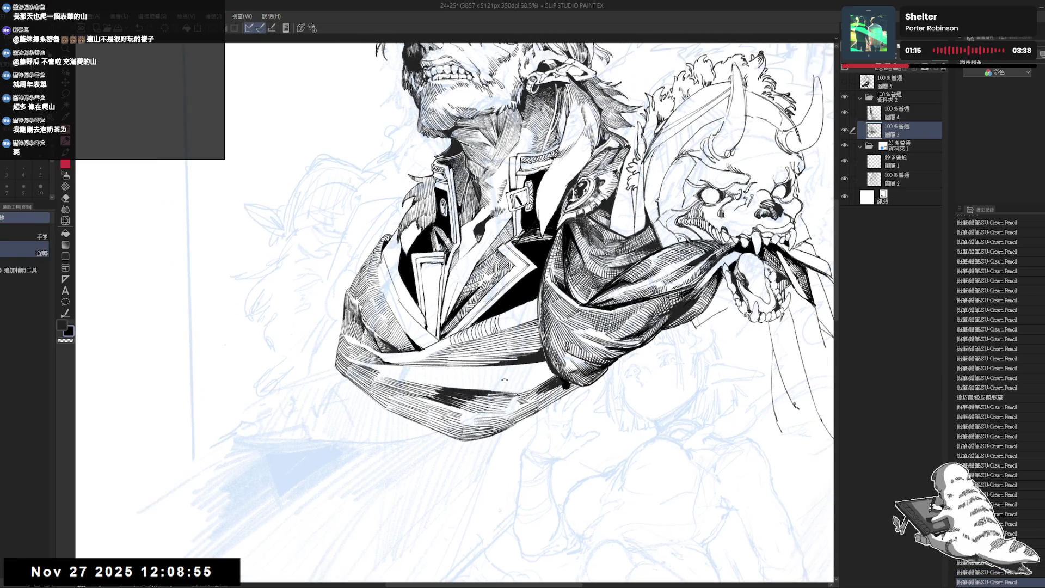
mouse_move(514, 313)
left_mouse_down()
mouse_move(509, 329)
mouse_move(498, 321)
left_mouse_up()
left_click_drag(505, 307, 506, 327)
mouse_move(514, 313)
left_mouse_down()
mouse_move(509, 329)
mouse_move(498, 323)
left_mouse_up()
left_click_drag(506, 307, 506, 327)
left_click_drag(513, 312, 510, 330)
mouse_move(517, 316)
left_mouse_down()
mouse_move(512, 332)
mouse_move(501, 324)
mouse_move(511, 326)
left_mouse_up()
mouse_move(517, 315)
left_mouse_down()
mouse_move(512, 327)
mouse_move(526, 321)
left_mouse_up()
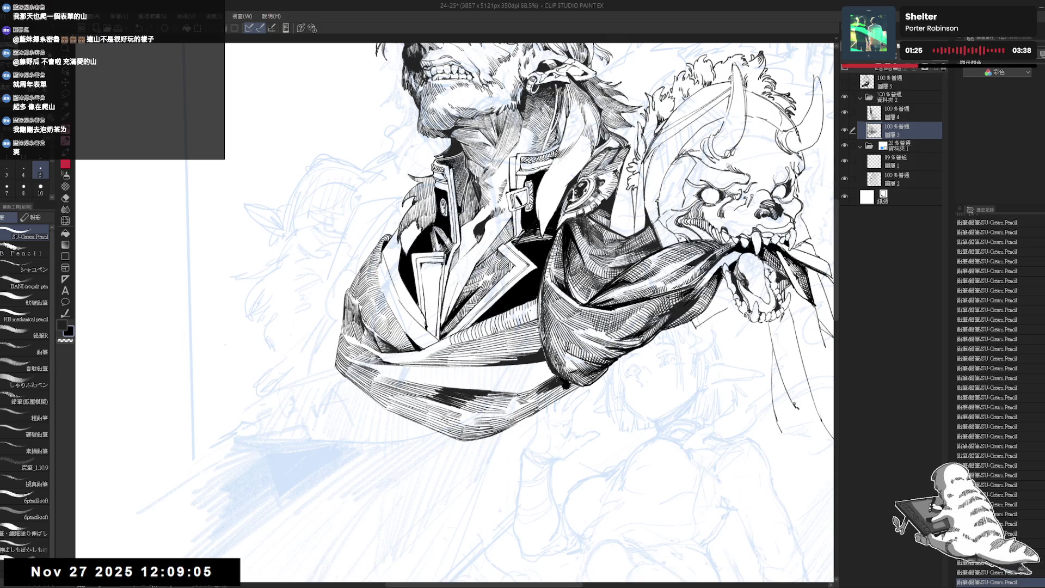
scroll(528, 316, "down", 4)
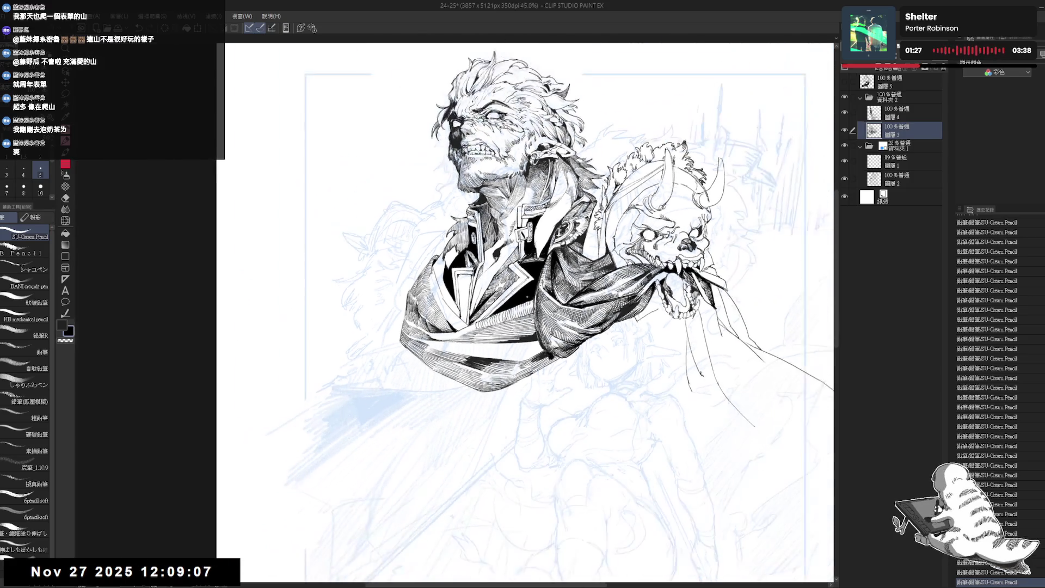
- Erase a stray mark on the old man's jacket, then return to the pencil
scroll(490, 326, "up", 3)
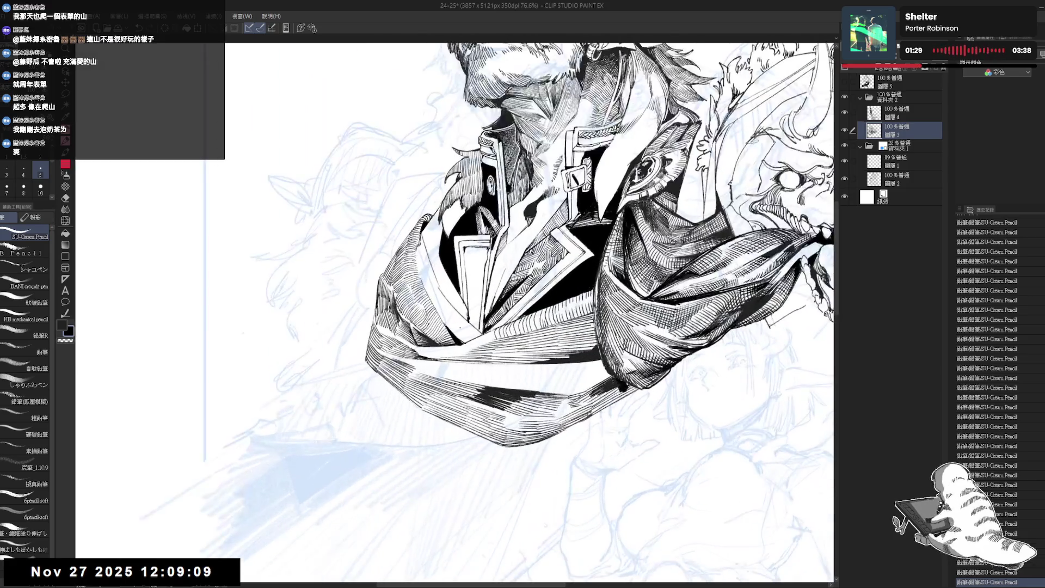
key("e")
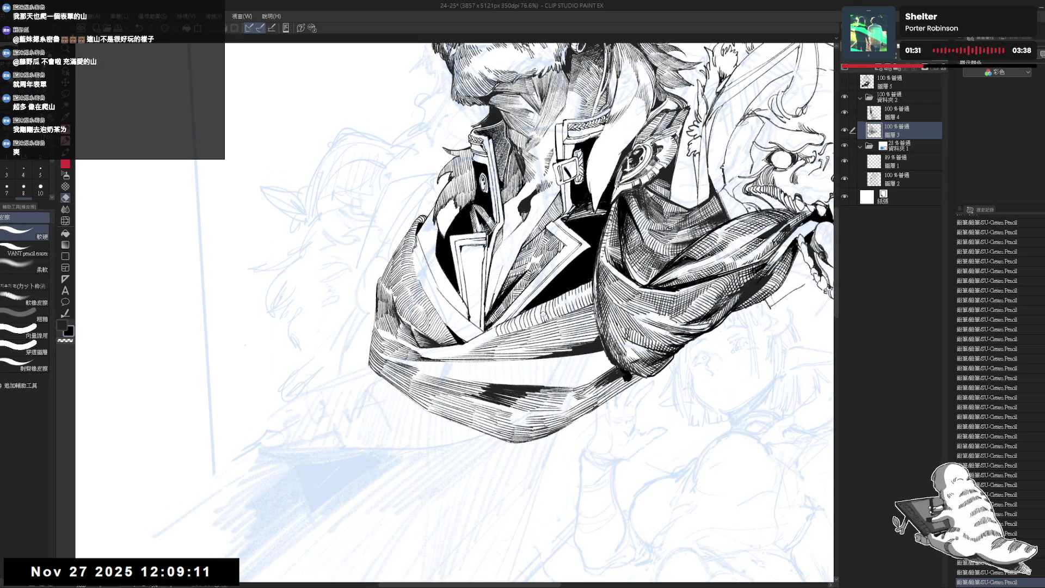
left_click_drag(545, 320, 547, 314)
key("p")
key("p")
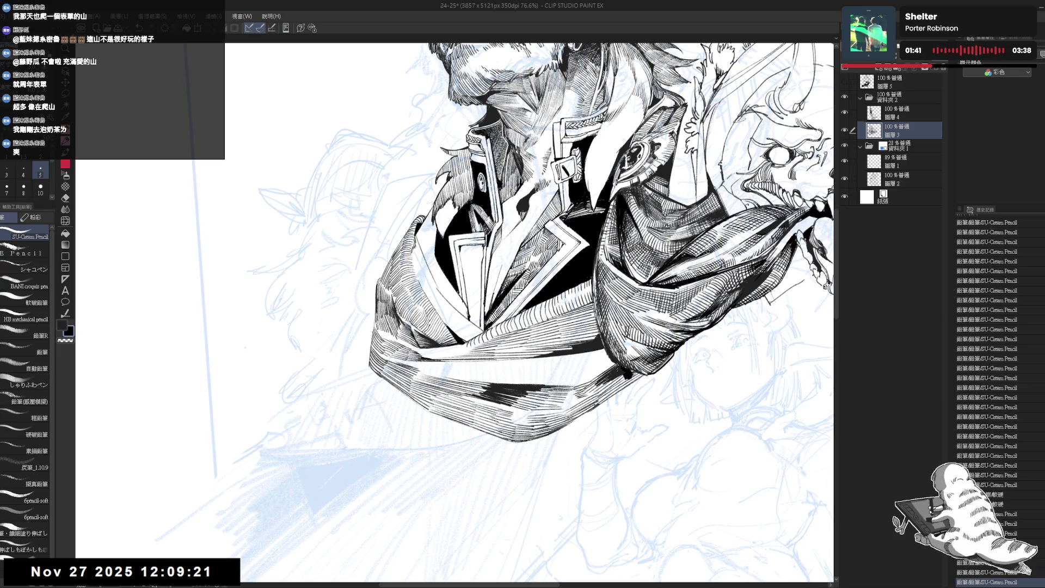
- Tilt the canvas view and zoom out to 50% to see the whole drawing
scroll(490, 312, "down", 2)
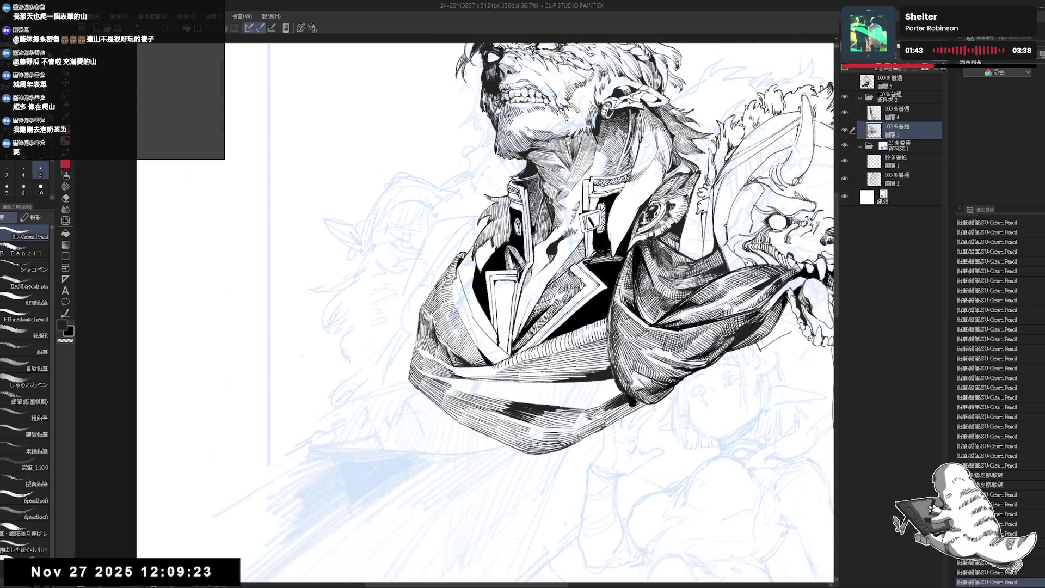
scroll(484, 313, "up", 4)
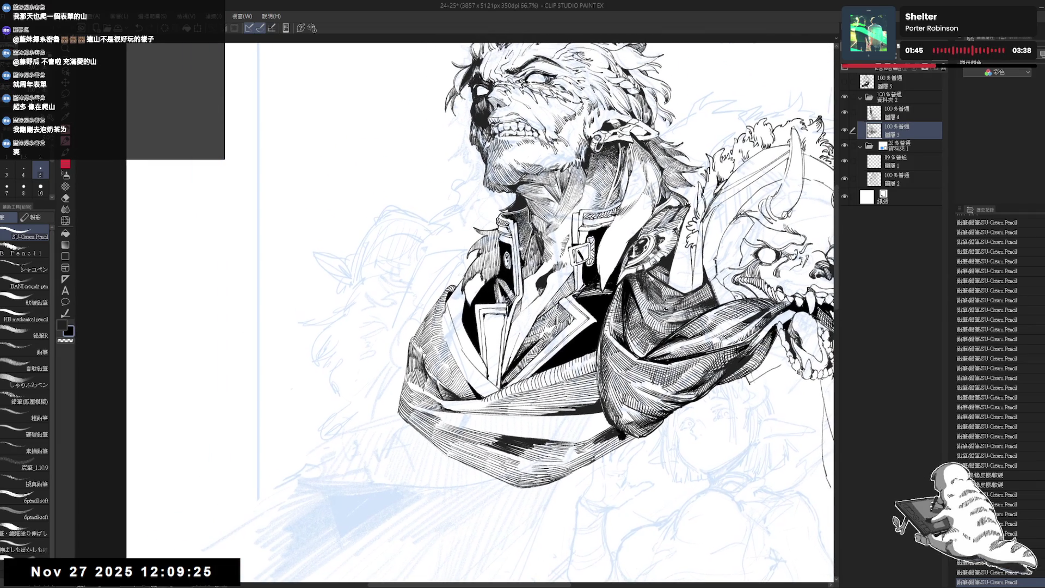
key("r")
mouse_move(490, 341)
left_mouse_down()
mouse_move(388, 381)
mouse_move(435, 343)
mouse_move(411, 377)
mouse_move(392, 384)
left_mouse_up()
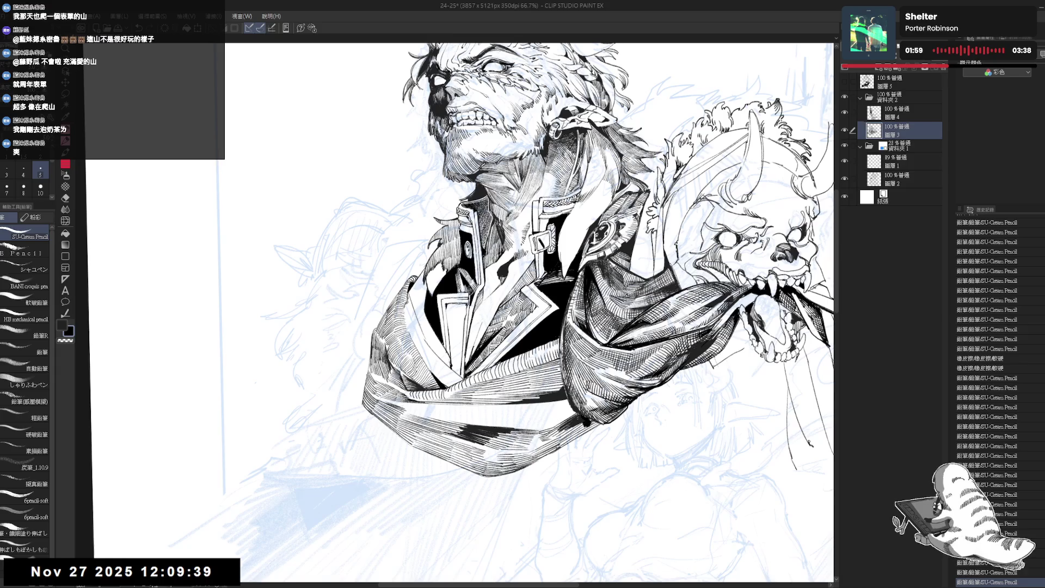
key("ctrl+minus")
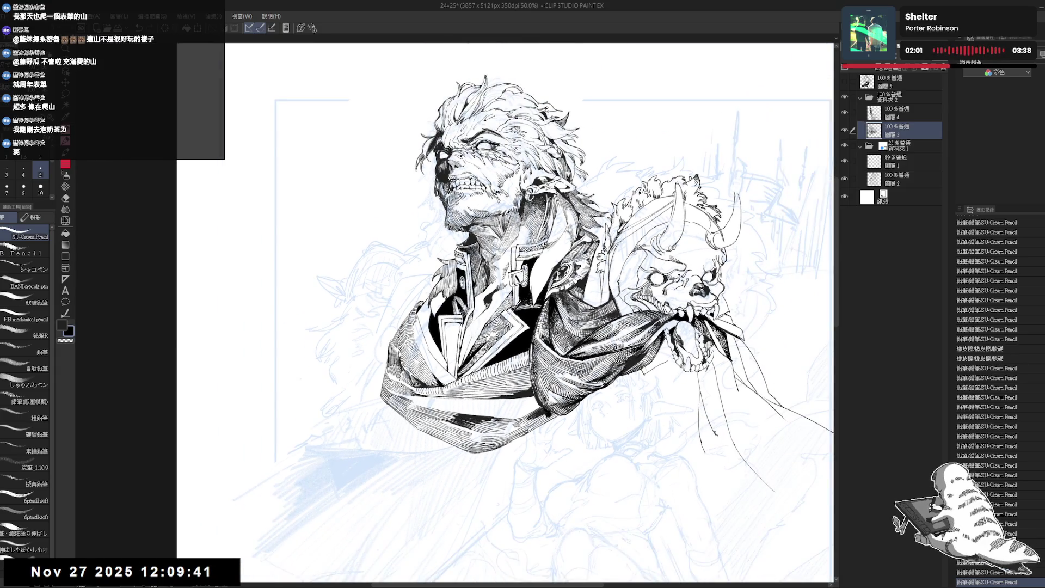